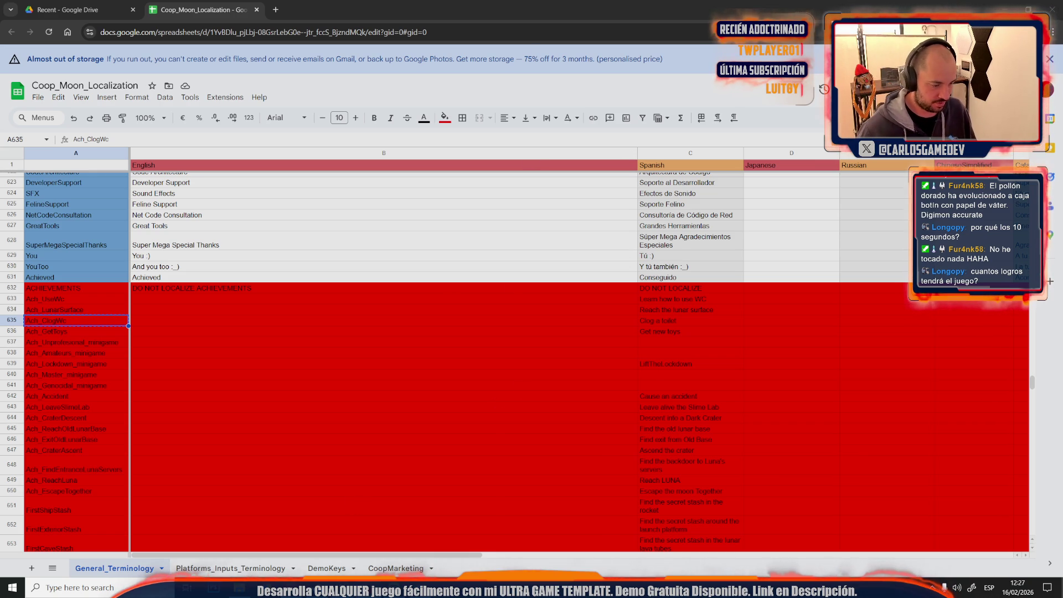
Step: Open the Moon-05-Lab level from the _Moon/Maps folder via File > Open Level
{"action": "mouse_move", "coordinate": [344, 587]}
{"action": "left_click", "coordinate": [353, 563]}
{"action": "left_click", "coordinate": [41, 7]}
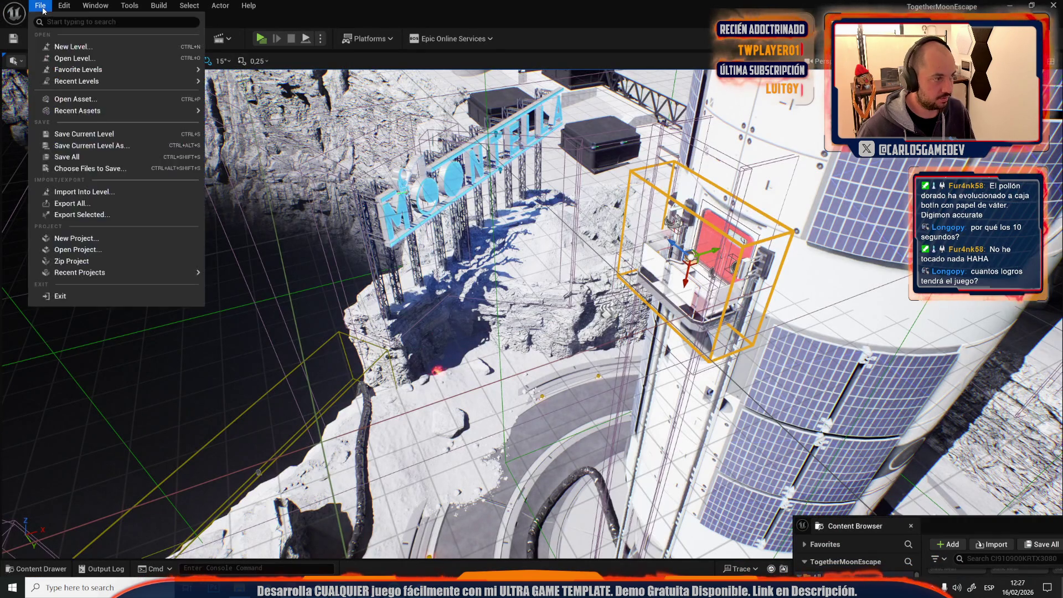
{"action": "left_click_drag", "start_coordinate": [332, 221], "coordinate": [222, 210]}
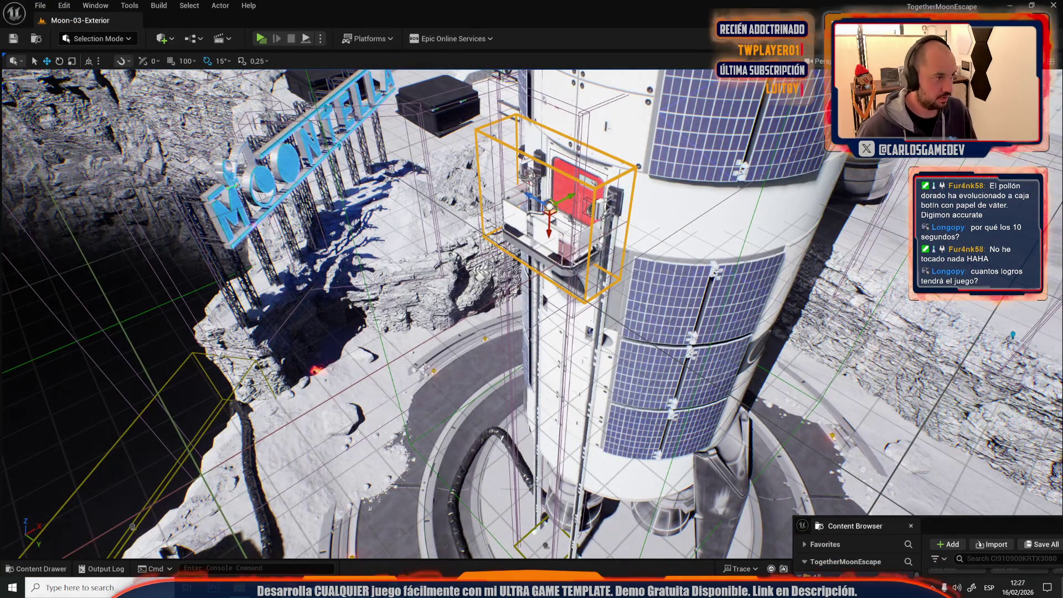
{"action": "left_click", "coordinate": [41, 6]}
{"action": "left_click", "coordinate": [71, 57]}
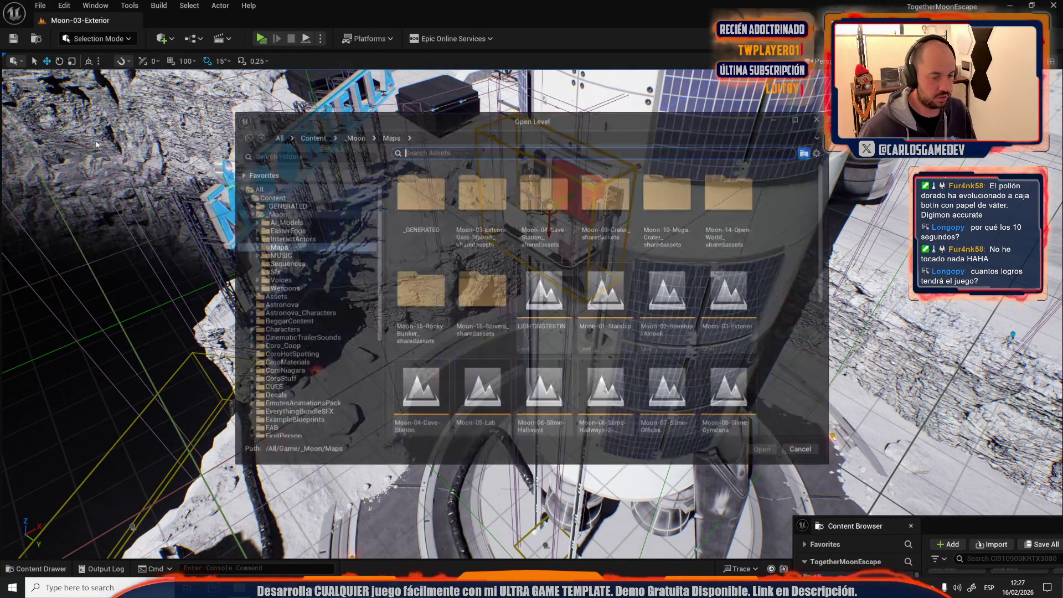
{"action": "scroll", "coordinate": [530, 329], "scroll_direction": "down", "scroll_amount": 2}
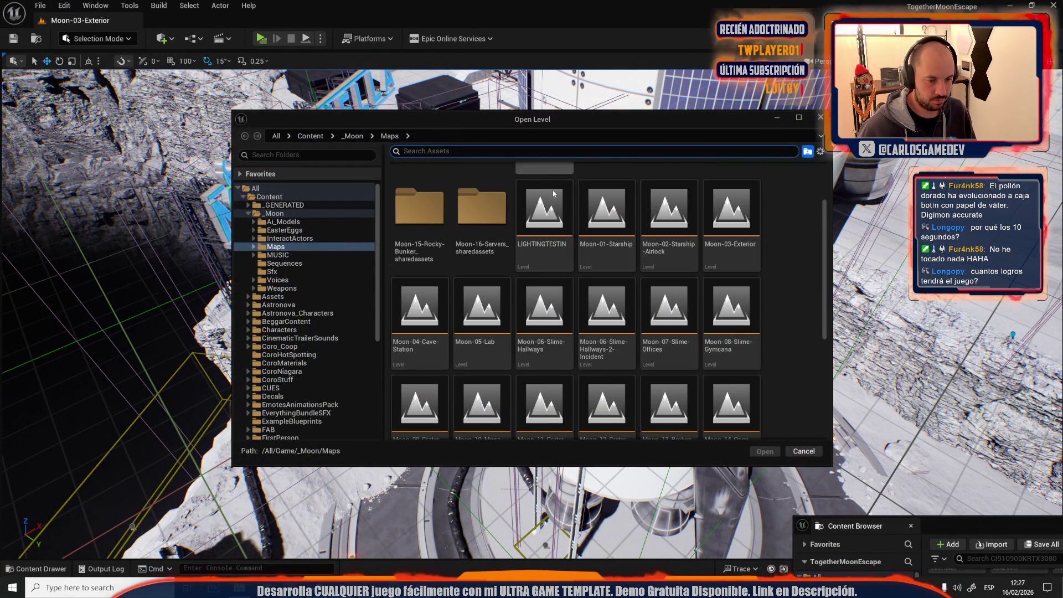
{"action": "left_click", "coordinate": [505, 338]}
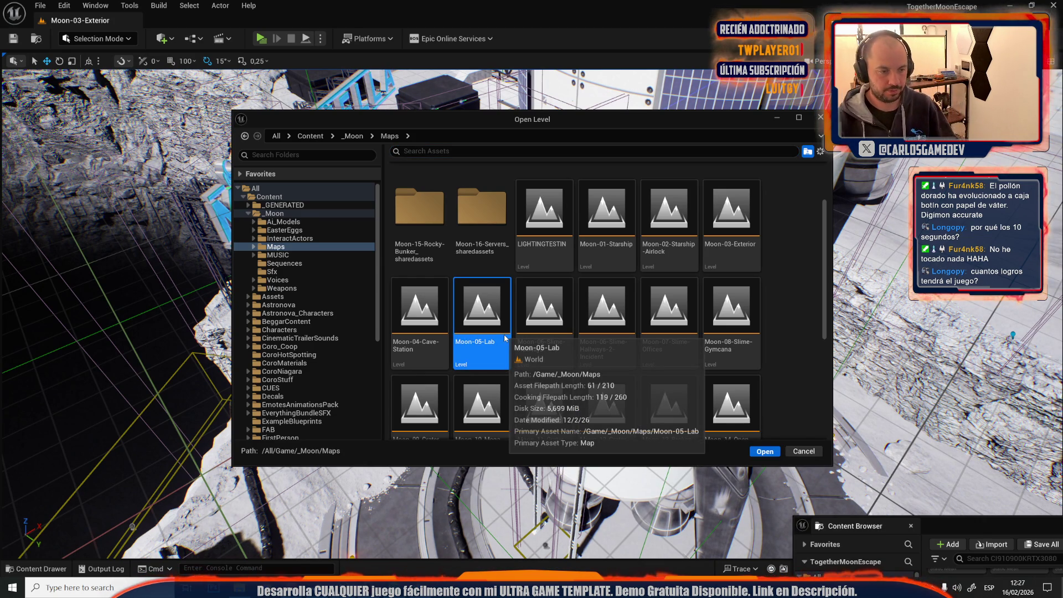
{"action": "double_click", "coordinate": [504, 334]}
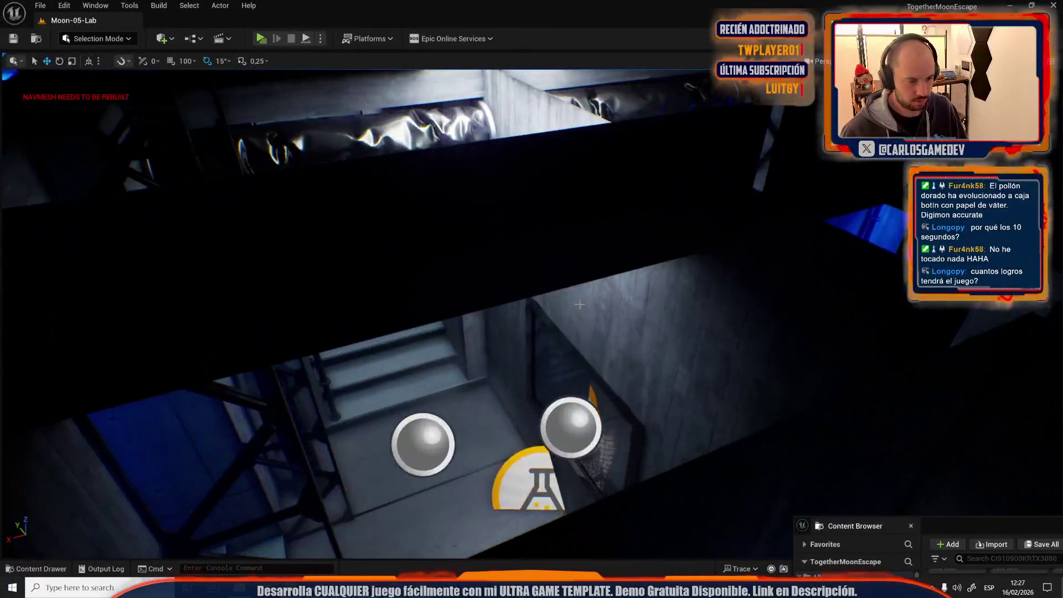
Step: Raise the boxed trigger beside the stairway door to mid-wall height, then switch to the localization spreadsheet
{"action": "left_click", "coordinate": [475, 402]}
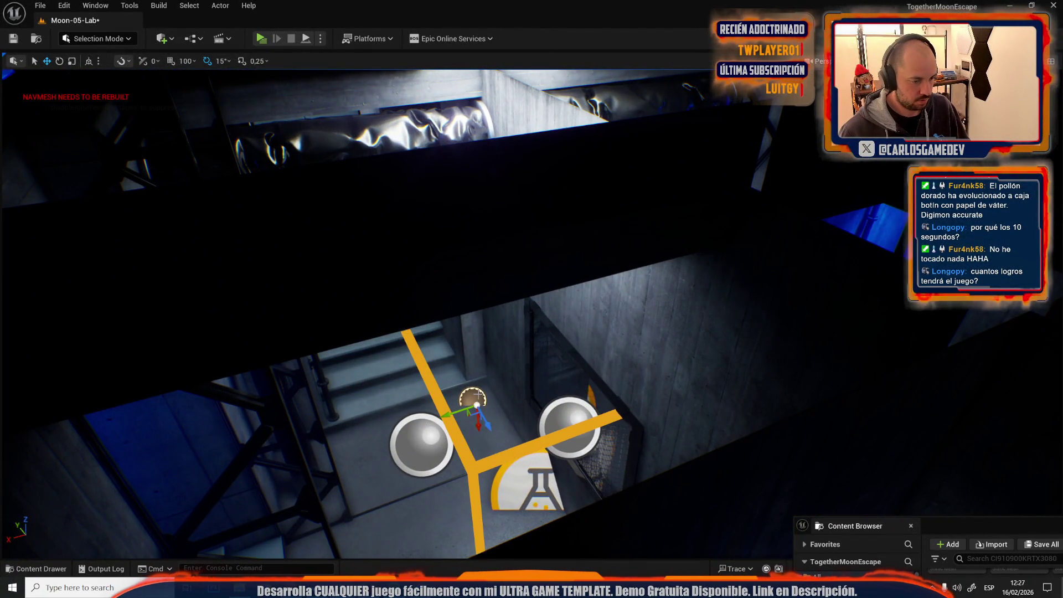
{"action": "scroll", "coordinate": [478, 405], "scroll_direction": "down", "scroll_amount": 10}
{"action": "left_click", "coordinate": [437, 326]}
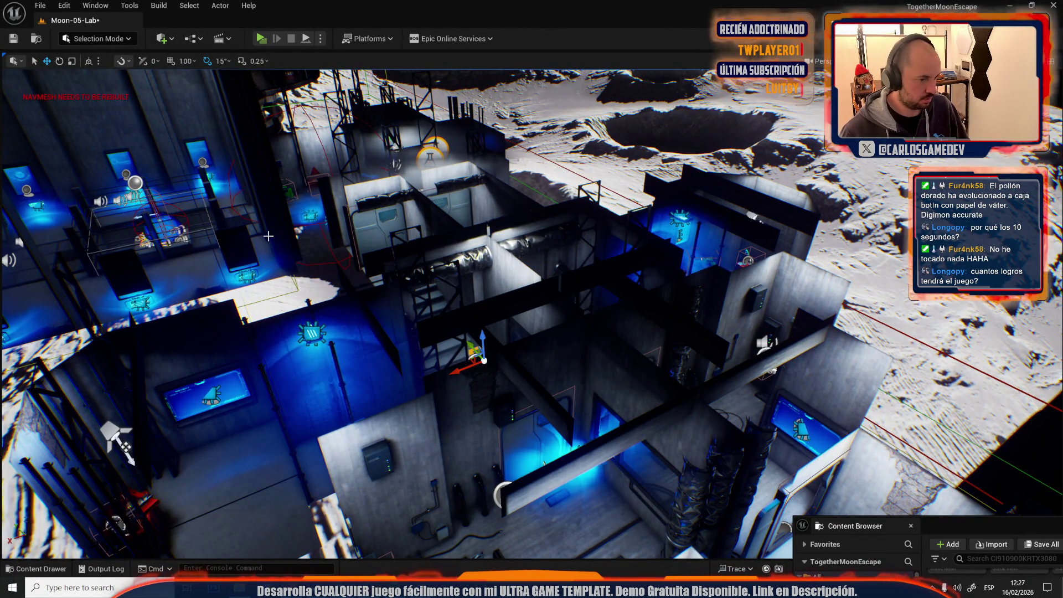
{"action": "key", "text": "f"}
{"action": "scroll", "coordinate": [532, 310], "scroll_direction": "down", "scroll_amount": 5}
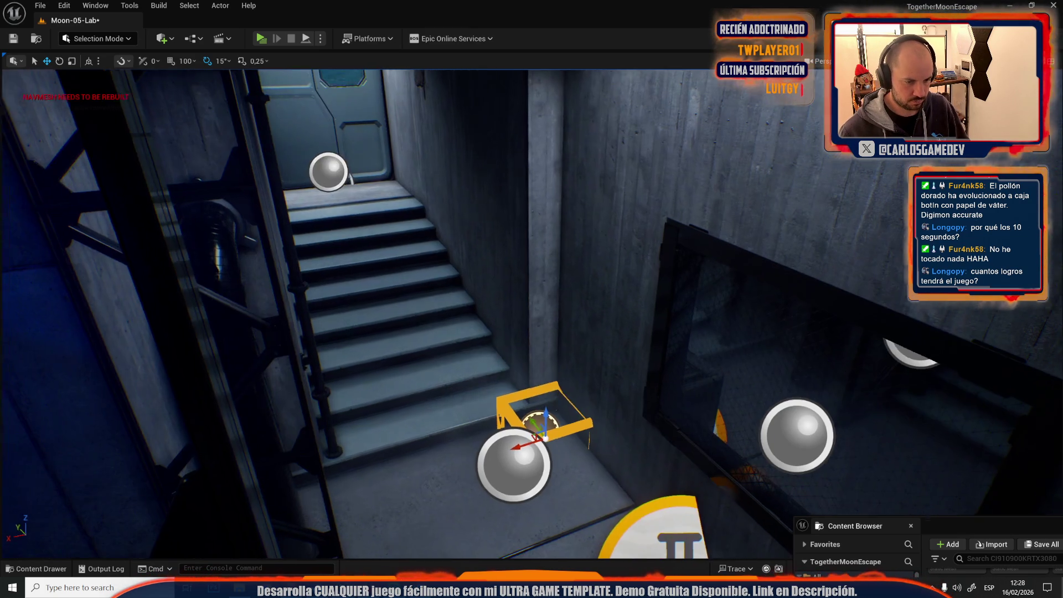
{"action": "mouse_move", "coordinate": [541, 427]}
{"action": "left_mouse_down"}
{"action": "mouse_move", "coordinate": [554, 233]}
{"action": "mouse_move", "coordinate": [616, 277]}
{"action": "mouse_move", "coordinate": [576, 278]}
{"action": "left_mouse_up"}
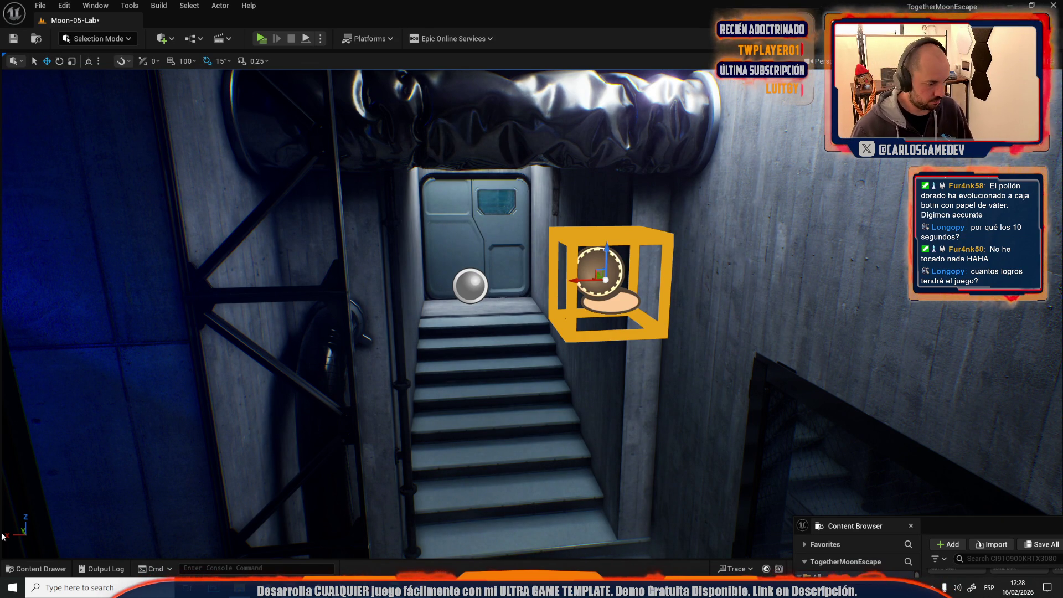
{"action": "key", "text": "alt+Tab"}
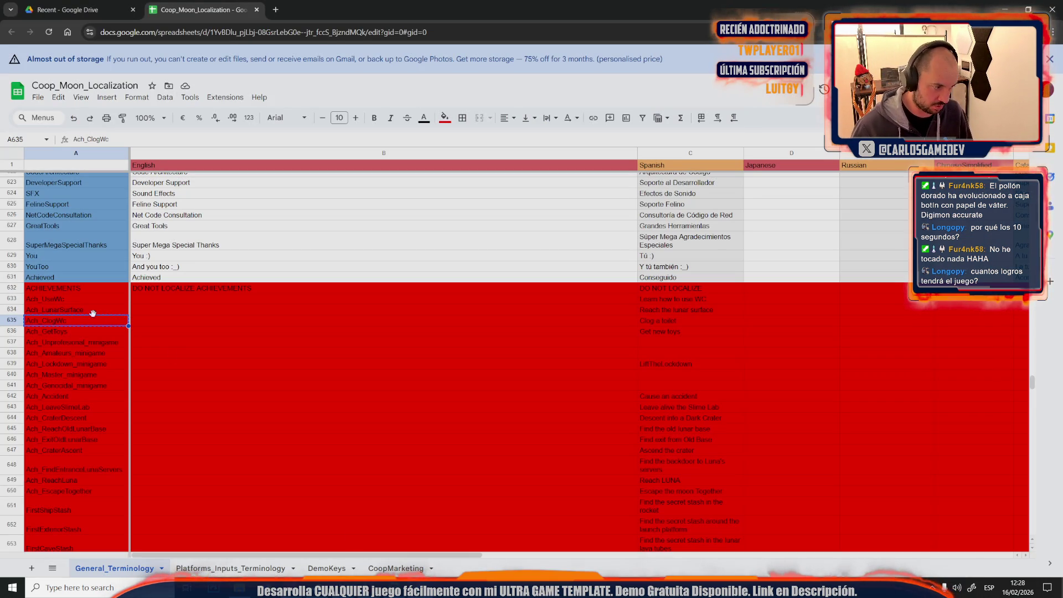
Step: Check the Ach_GetToys achievement id in cell A636, then return to the Unreal editor
{"action": "left_click", "coordinate": [55, 333]}
{"action": "key", "text": "alt+Tab"}
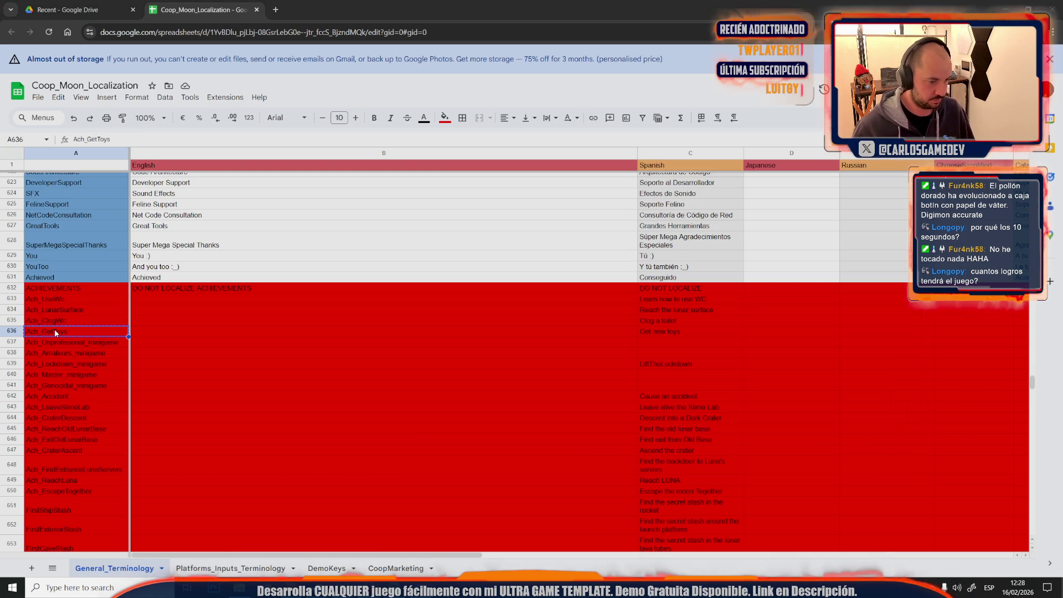
{"action": "mouse_move", "coordinate": [239, 588]}
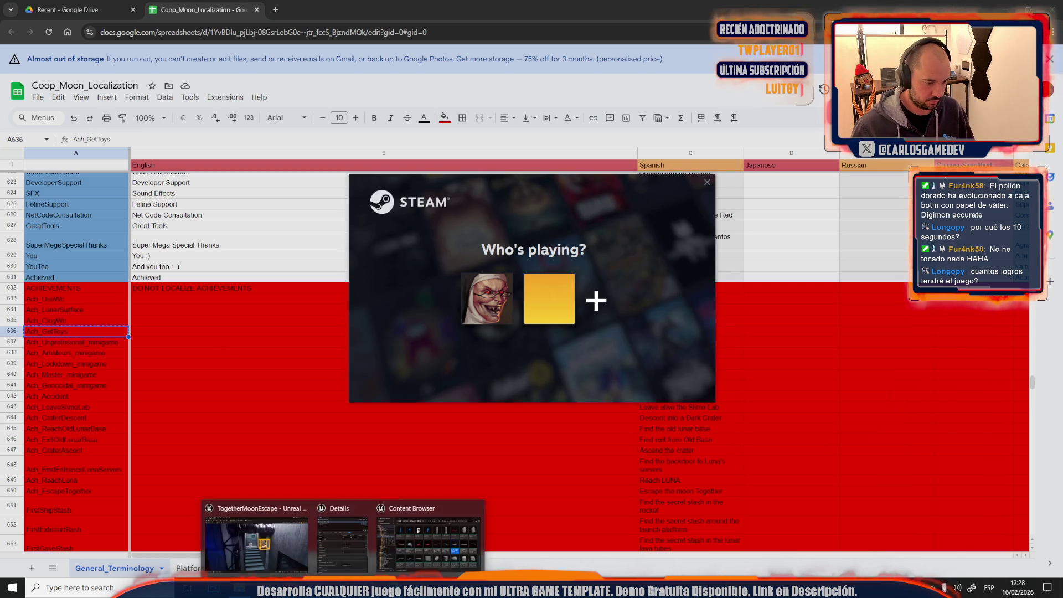
{"action": "left_click", "coordinate": [248, 548]}
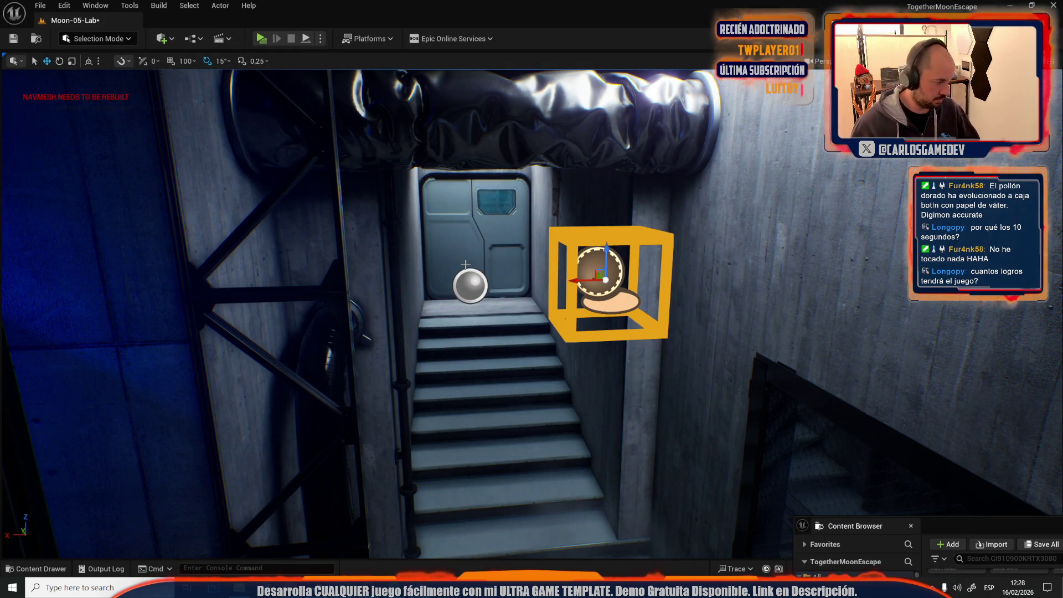
Step: Save the Moon-05-Lab level
{"action": "key", "text": "Left"}
{"action": "key", "text": "ctrl+s"}
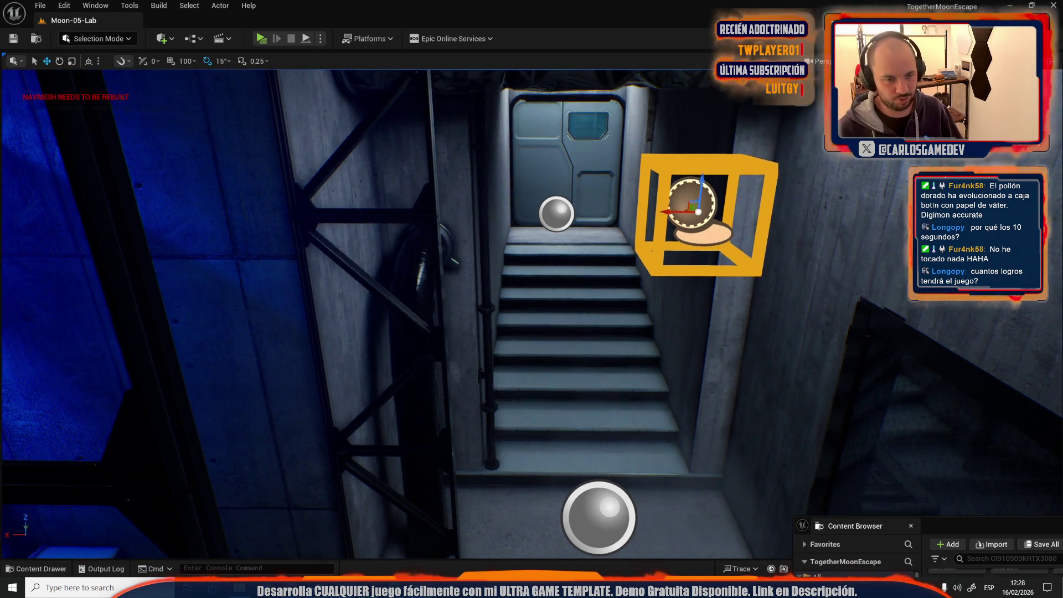
{"action": "mouse_move", "coordinate": [532, 310]}
{"action": "left_mouse_down"}
{"action": "mouse_move", "coordinate": [532, 443]}
{"action": "mouse_move", "coordinate": [474, 227]}
{"action": "mouse_move", "coordinate": [597, 276]}
{"action": "mouse_move", "coordinate": [728, 207]}
{"action": "left_mouse_up"}
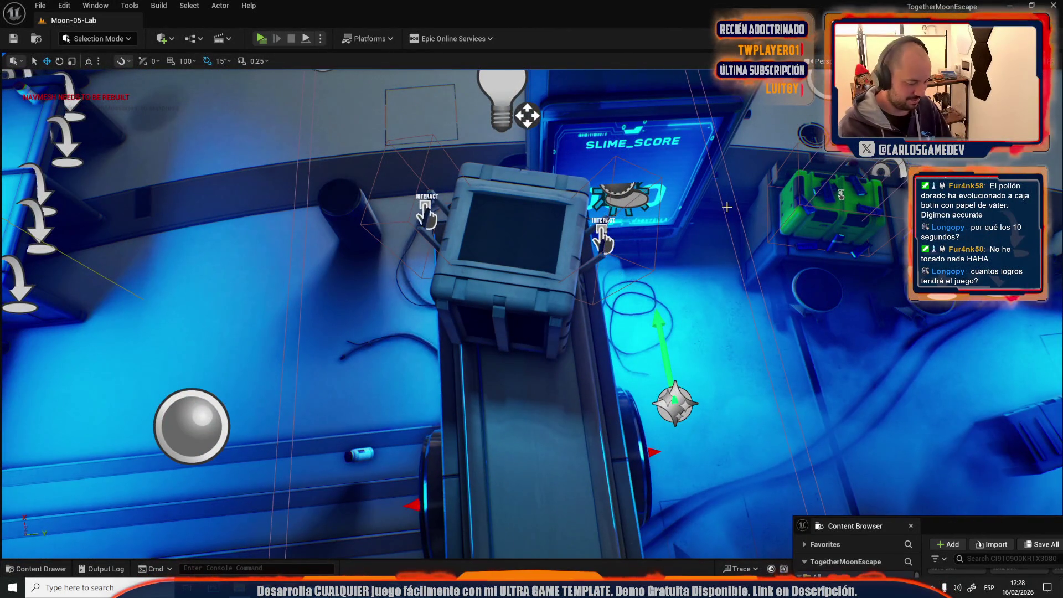
Step: Playtest the level, collecting the toilet-roll crate, then focus the weapon pickup on the red crate
{"action": "key", "text": "alt+p"}
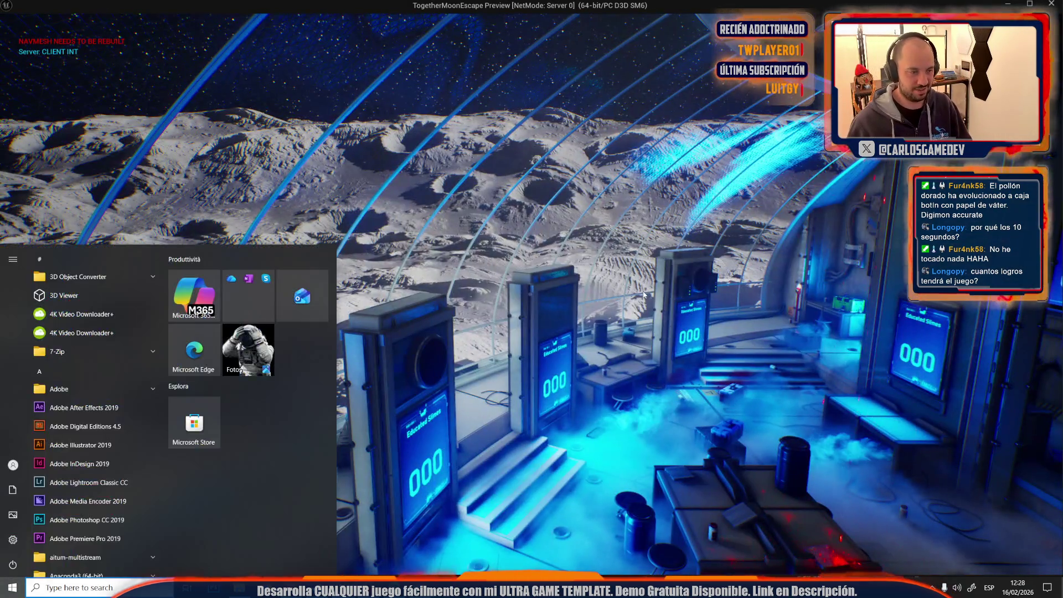
{"action": "left_click", "coordinate": [644, 294]}
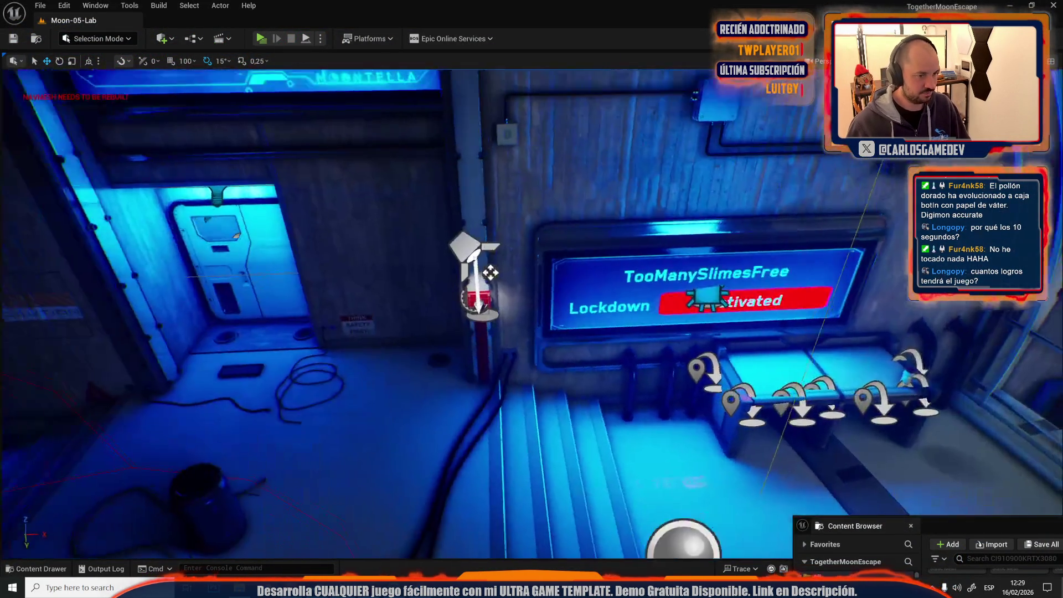
{"action": "key", "text": "f"}
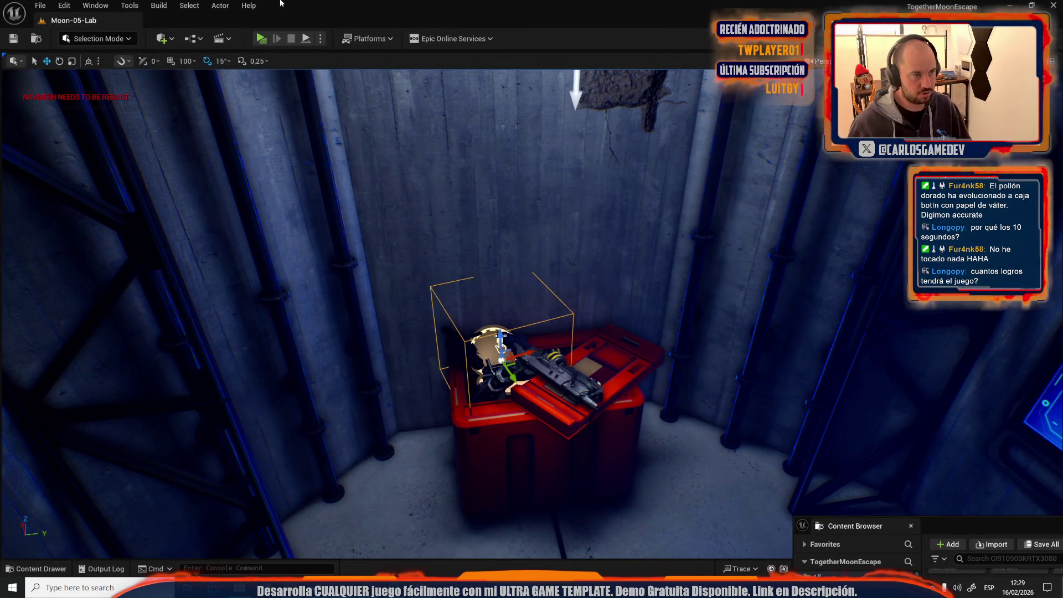
{"action": "left_click", "coordinate": [220, 5]}
Step: Jump to the WeaponGrabbedDispatcher event in the Level Blueprint, then bring up the AchievementTrigger blueprint's event graph
{"action": "mouse_move", "coordinate": [327, 320]}
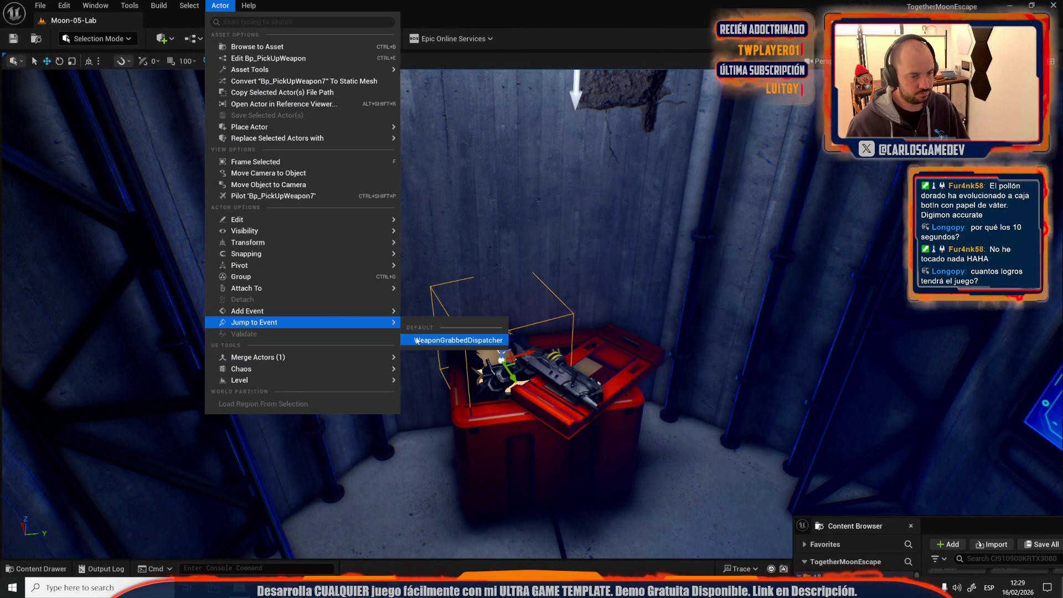
{"action": "left_click", "coordinate": [415, 339]}
{"action": "scroll", "coordinate": [462, 262], "scroll_direction": "down", "scroll_amount": 3}
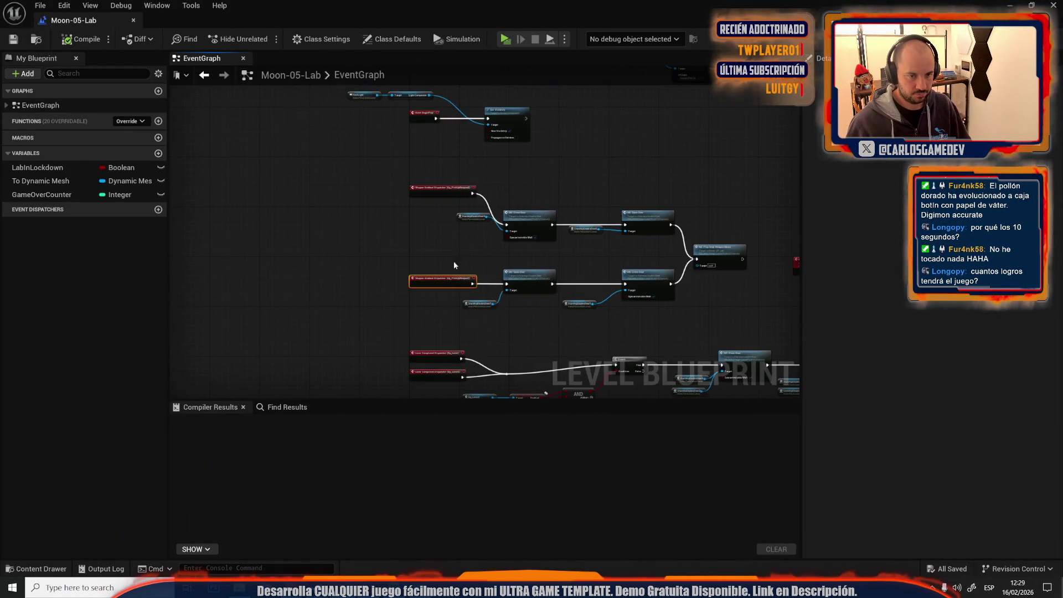
{"action": "scroll", "coordinate": [482, 226], "scroll_direction": "up", "scroll_amount": 3}
{"action": "double_click", "coordinate": [454, 194]}
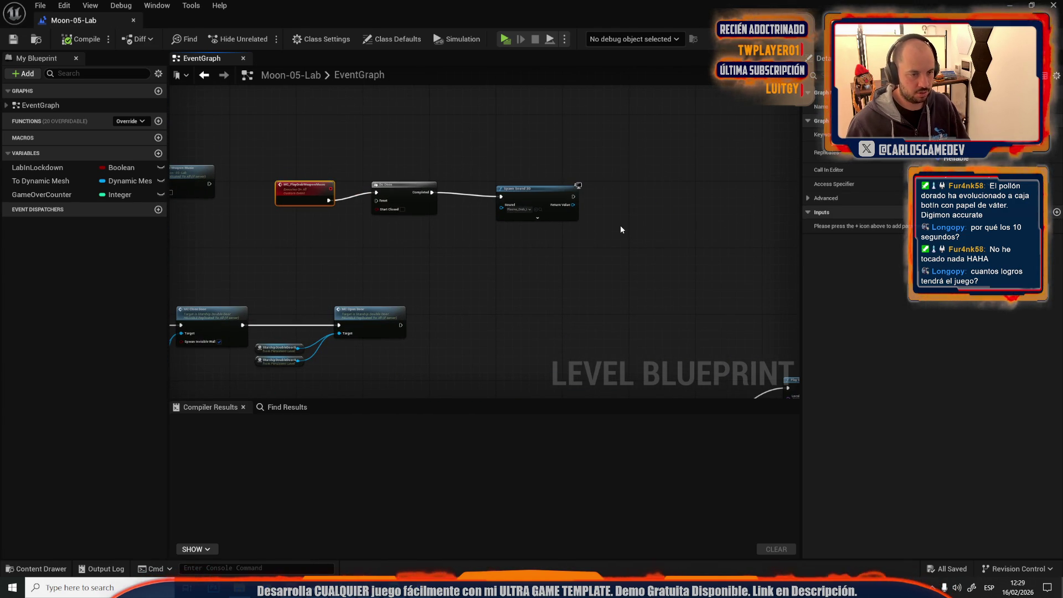
{"action": "left_click", "coordinate": [1032, 5]}
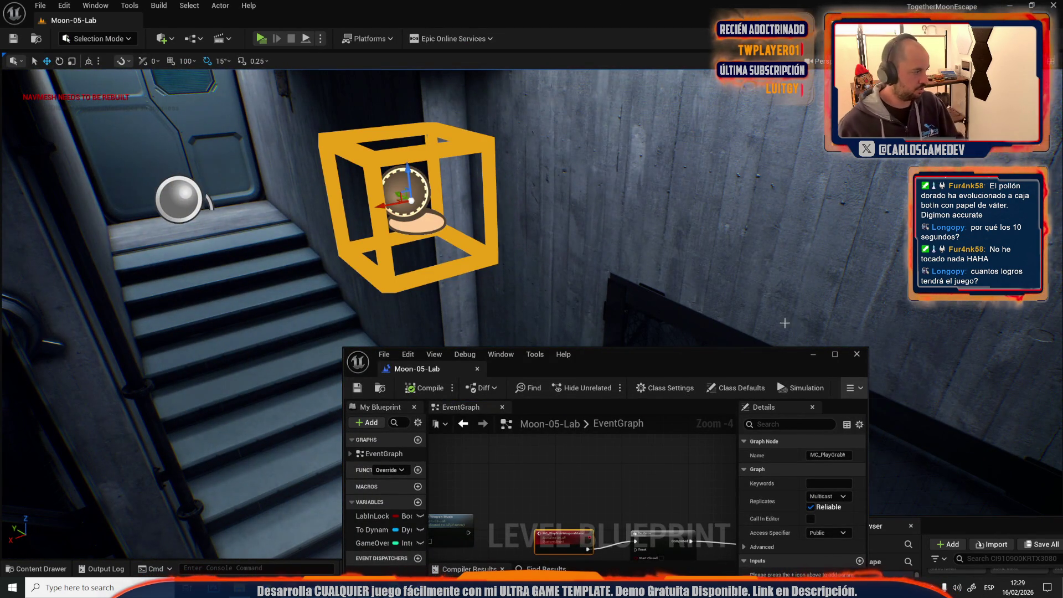
{"action": "left_click", "coordinate": [834, 355]}
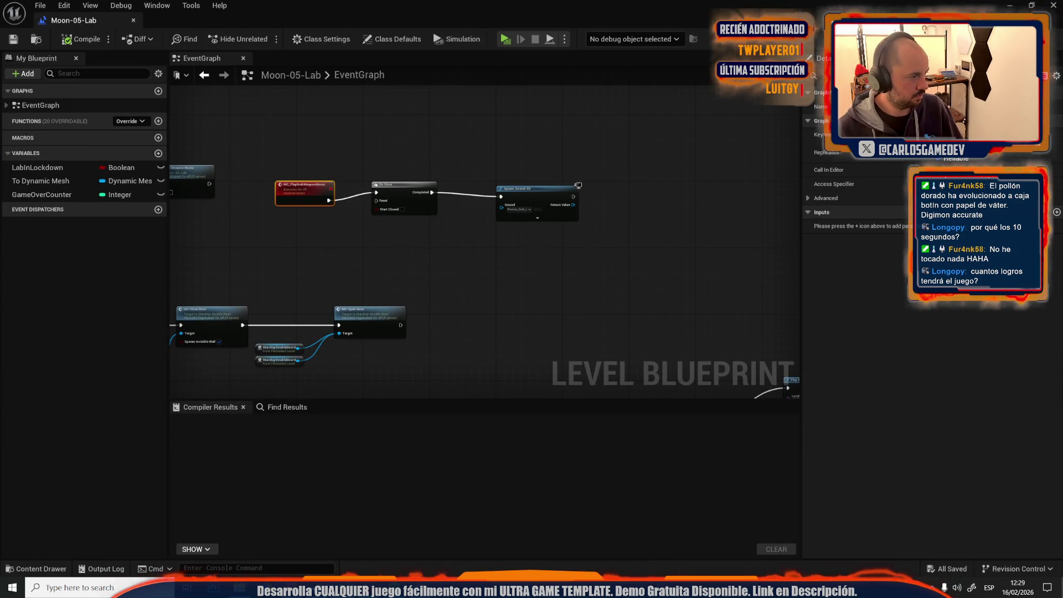
{"action": "key", "text": "alt+Tab"}
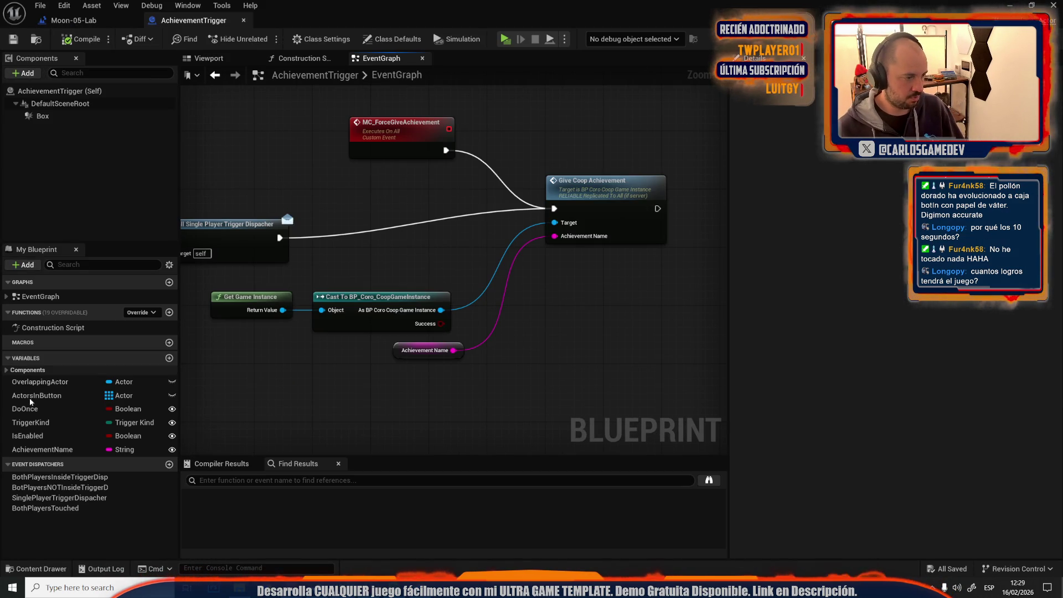
Step: Rename the AchievementTrigger boolean IsEnabled to IsTouchEnabled and compile the blueprint
{"action": "key", "text": "alt+Tab"}
{"action": "left_click", "coordinate": [225, 9]}
{"action": "key", "text": "alt+Tab"}
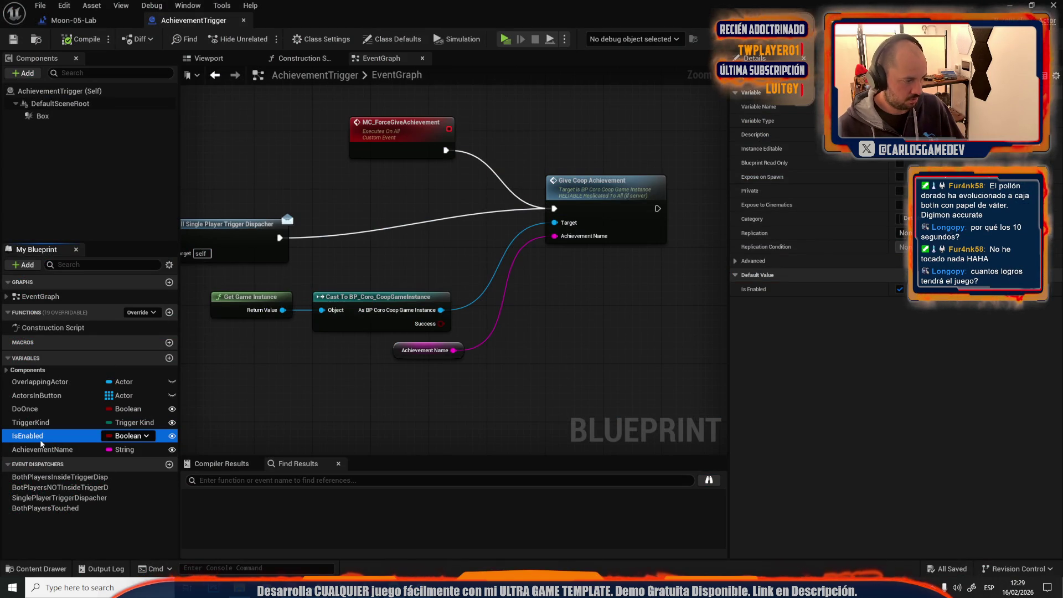
{"action": "key", "text": "F2"}
{"action": "type", "text": "IsTouch"}
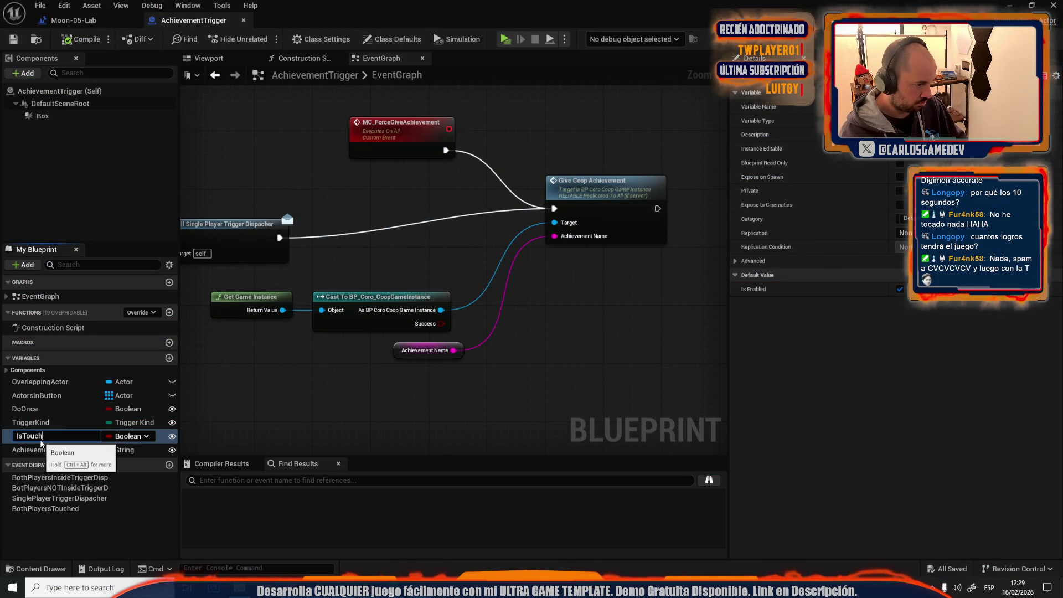
{"action": "type", "text": "Enabled"}
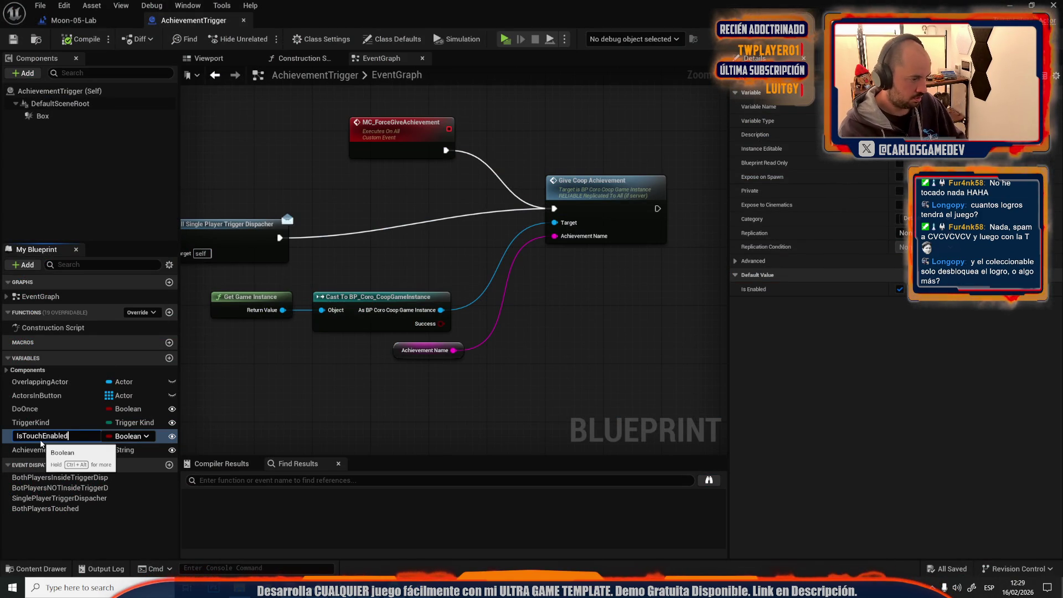
{"action": "key", "text": "Return"}
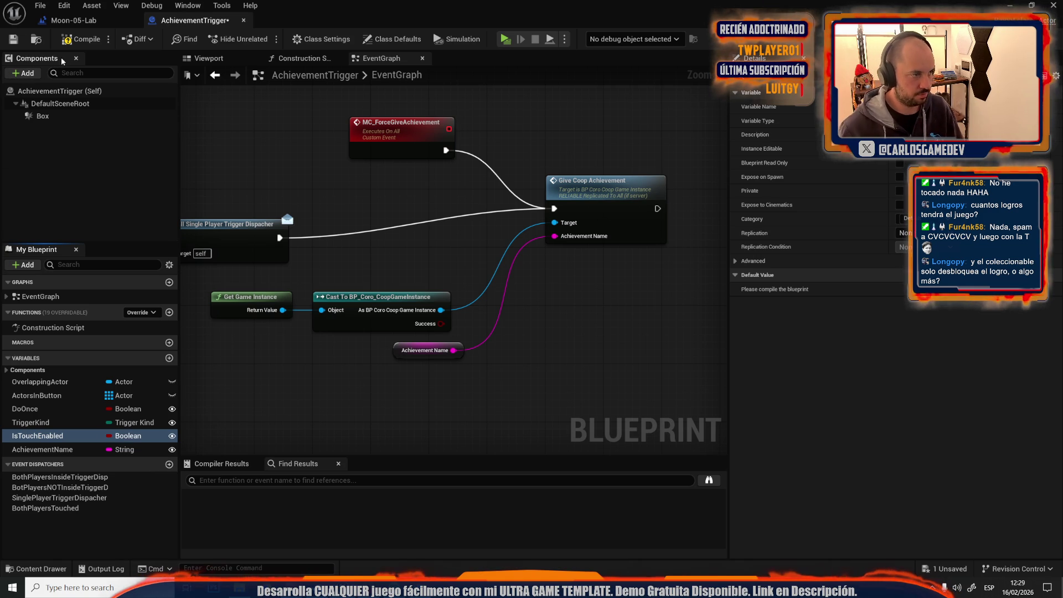
{"action": "left_click", "coordinate": [80, 42]}
Step: Save the trigger blueprint, then add an AchievementTrigger reference calling MC Force Give Achievement in the level blueprint
{"action": "left_click", "coordinate": [13, 38]}
{"action": "left_click", "coordinate": [71, 21]}
{"action": "scroll", "coordinate": [477, 222], "scroll_direction": "up", "scroll_amount": 3}
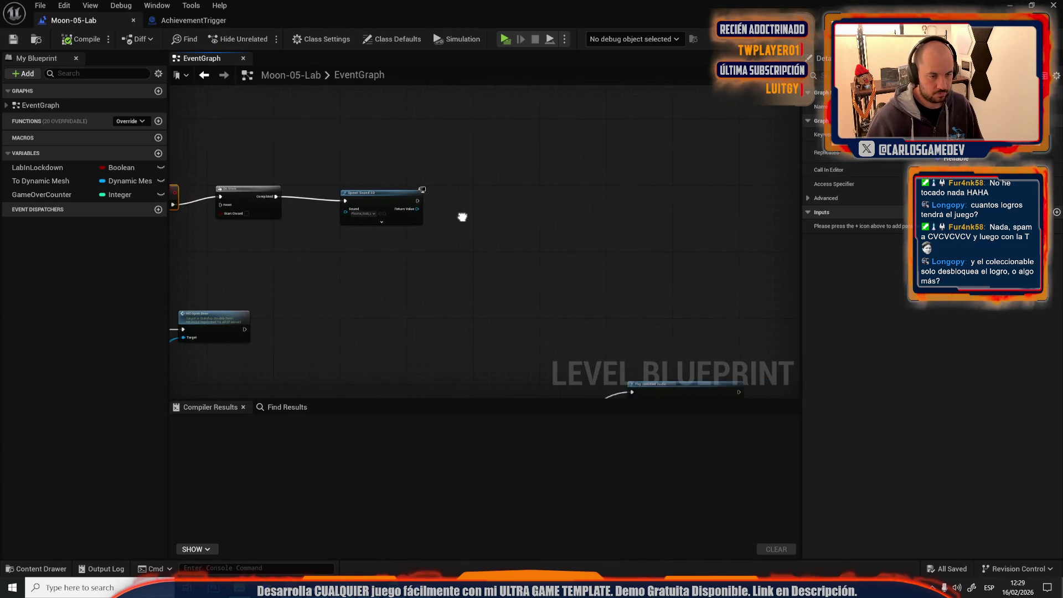
{"action": "right_click", "coordinate": [447, 228]}
{"action": "left_click", "coordinate": [562, 280]}
{"action": "left_click_drag", "start_coordinate": [529, 238], "coordinate": [605, 170]}
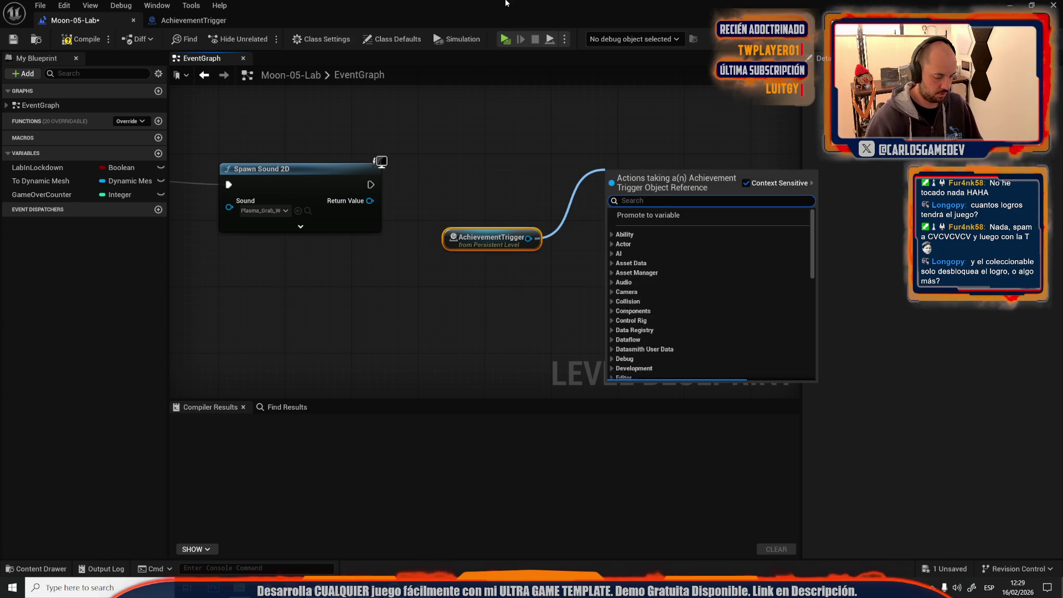
{"action": "type", "text": "mc for"}
{"action": "key", "text": "Return"}
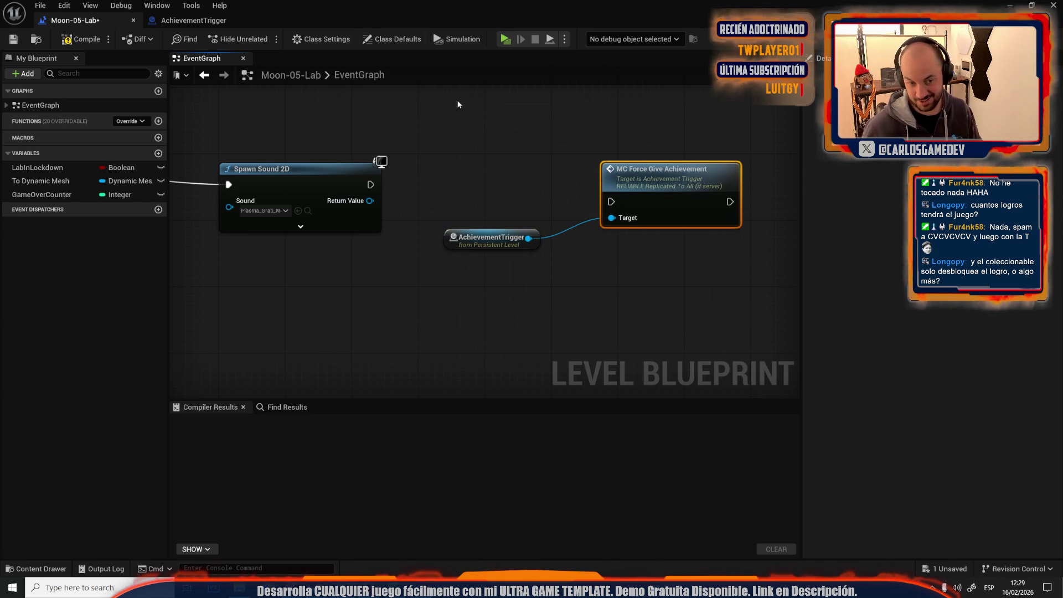
Step: Wire Spawn Sound 2D's exec output into MC Force Give Achievement, compile, and close both blueprint tabs
{"action": "left_click_drag", "start_coordinate": [611, 201], "coordinate": [371, 184]}
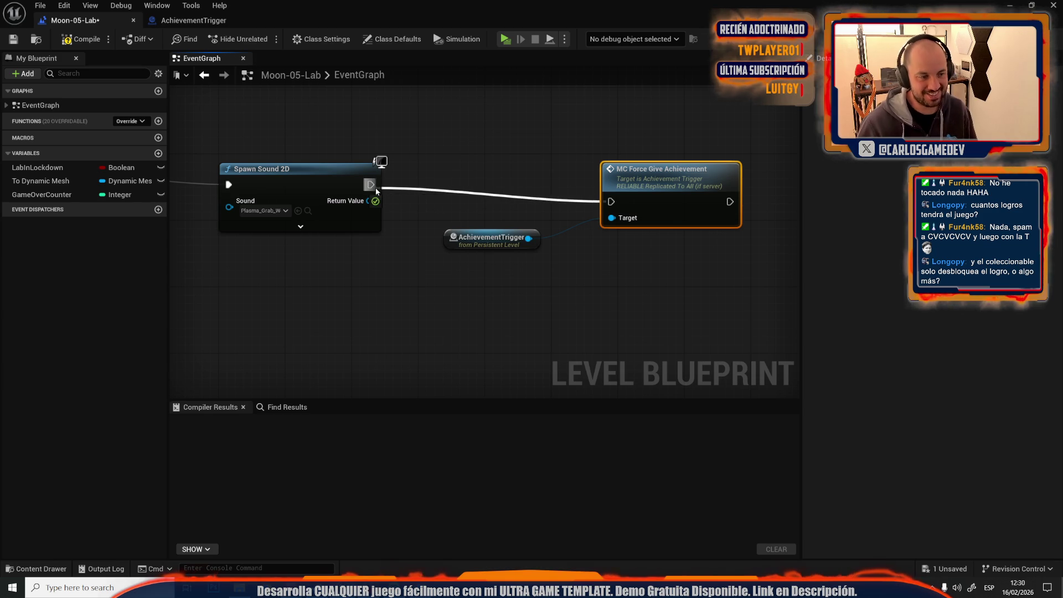
{"action": "mouse_move", "coordinate": [239, 588]}
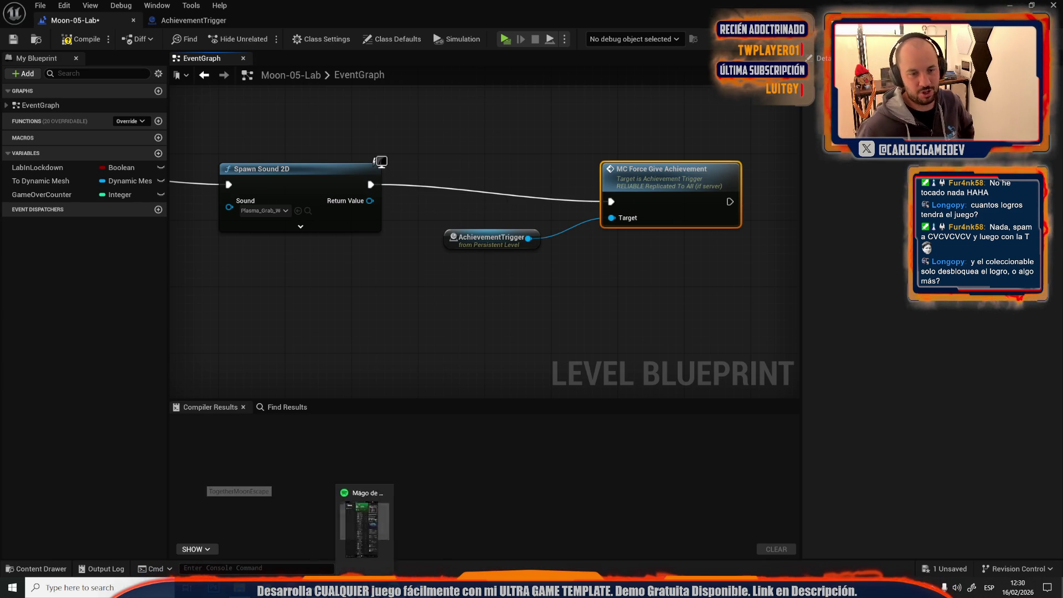
{"action": "left_click_drag", "start_coordinate": [659, 179], "coordinate": [659, 164]}
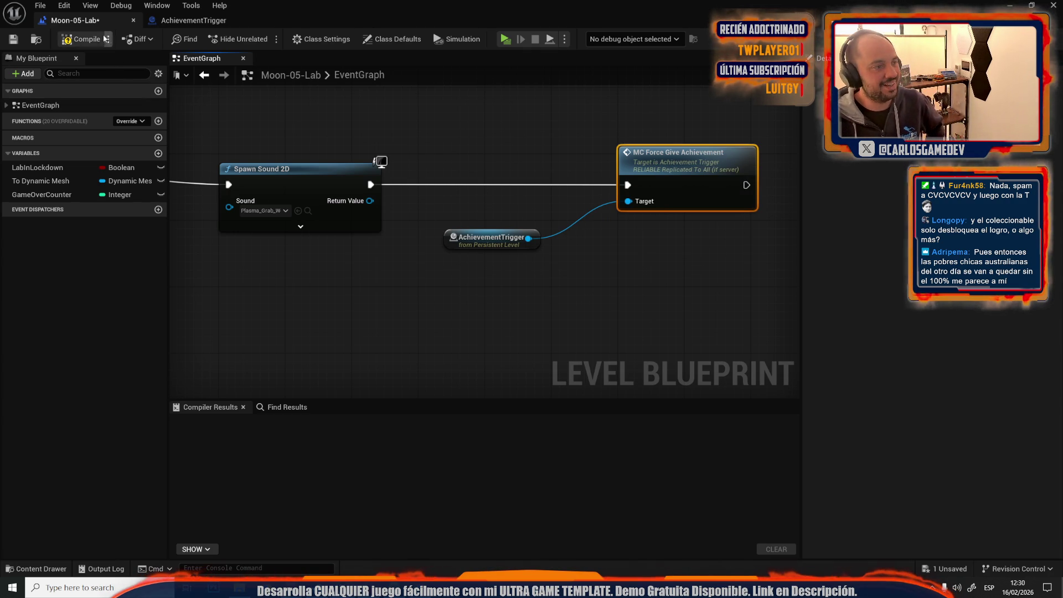
{"action": "left_click", "coordinate": [86, 40]}
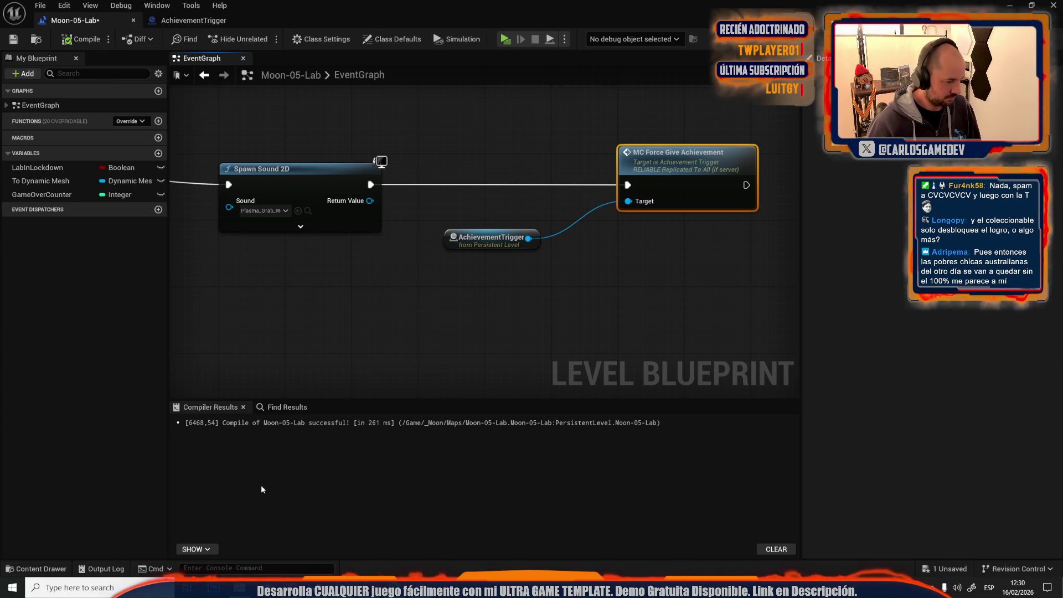
{"action": "middle_click", "coordinate": [84, 20]}
{"action": "middle_click", "coordinate": [84, 20]}
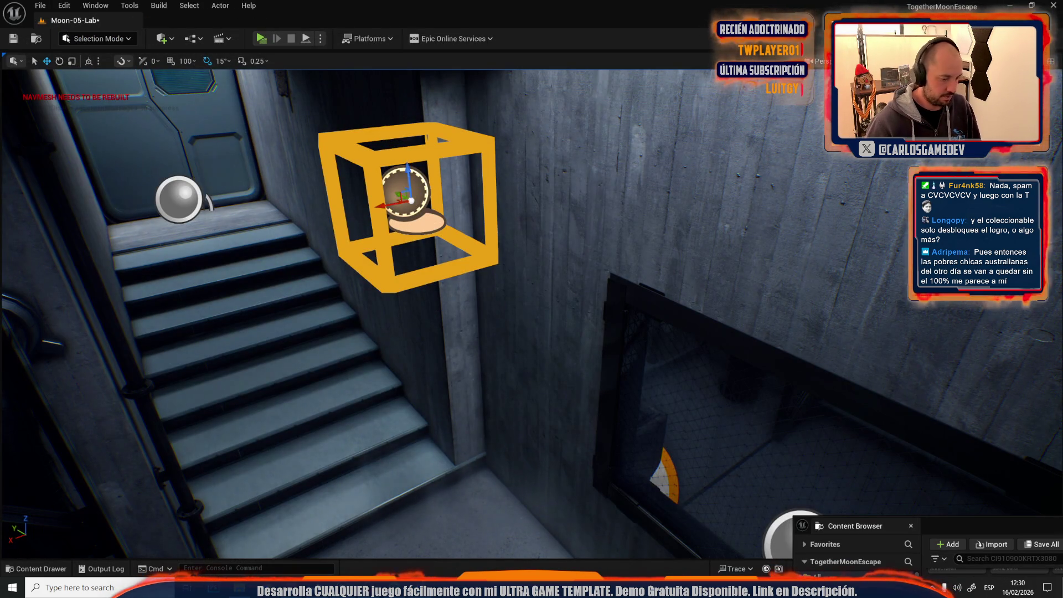
Step: Copy the game instance and achievement-giving nodes from the AchievementTrigger blueprint
{"action": "key", "text": "alt+Tab"}
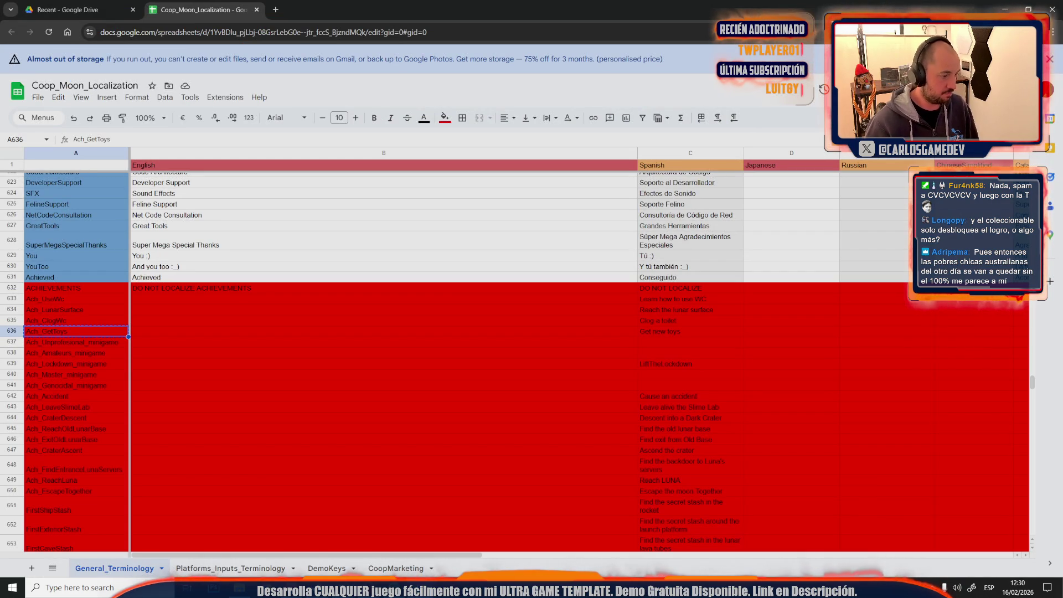
{"action": "key", "text": "alt+Tab"}
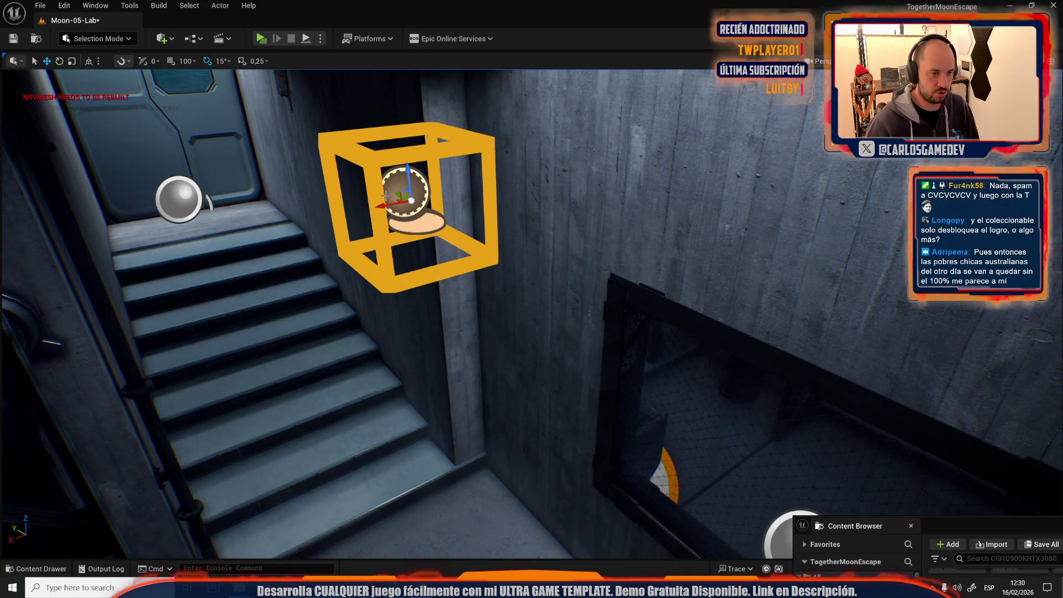
{"action": "right_click", "coordinate": [382, 168]}
{"action": "left_click", "coordinate": [432, 220]}
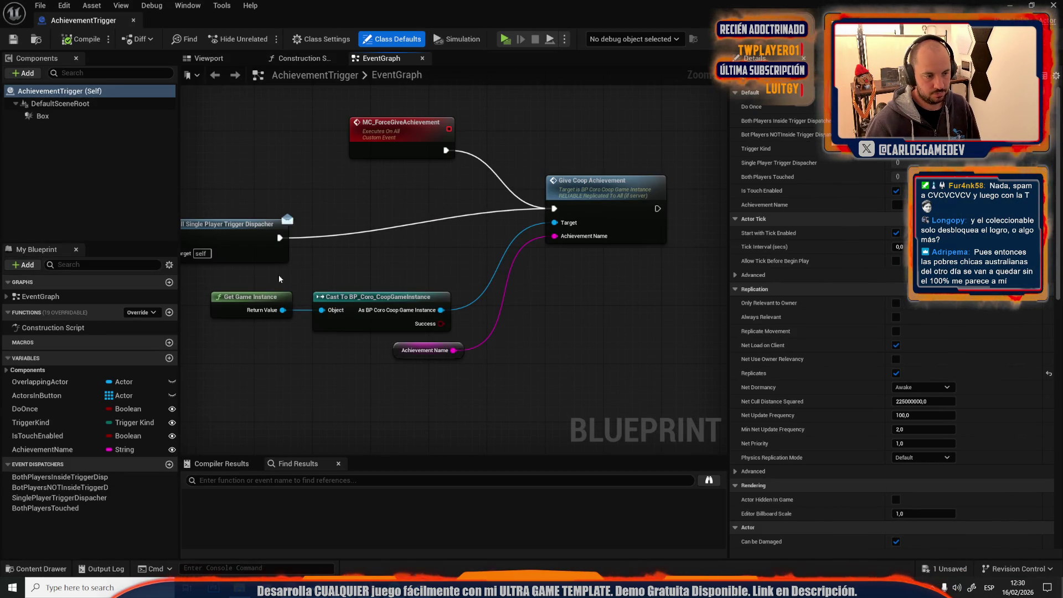
{"action": "left_click_drag", "start_coordinate": [278, 275], "coordinate": [460, 332]}
{"action": "left_click", "coordinate": [640, 183], "text": "ctrl"}
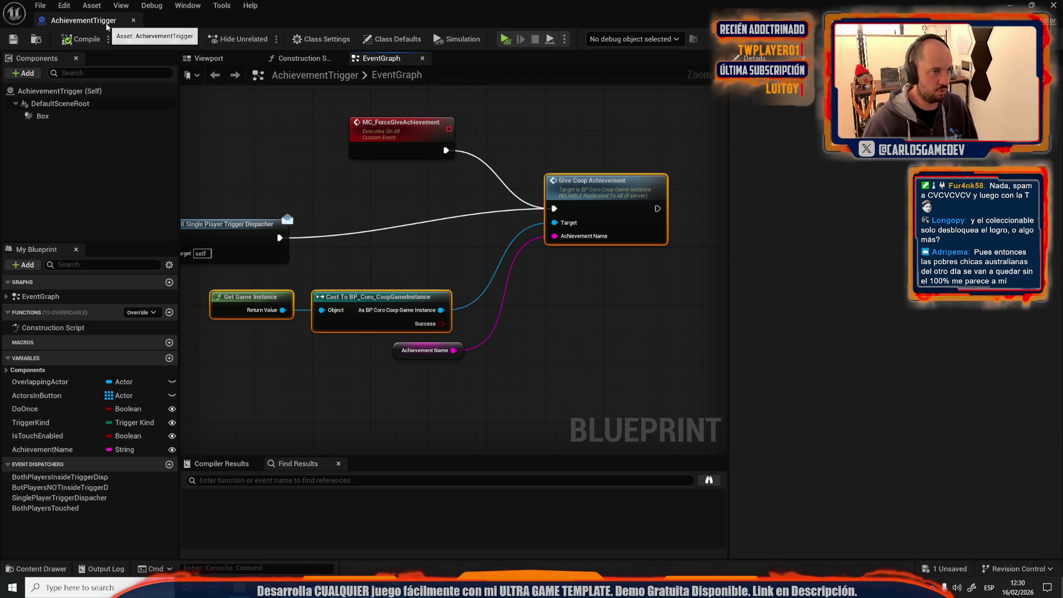
Step: Select the SlimesHunted achievements screen in the lab and open its SlimeMiniGame_Achievements widget
{"action": "left_click", "coordinate": [105, 22]}
{"action": "scroll", "coordinate": [312, 127], "scroll_direction": "down", "scroll_amount": 15}
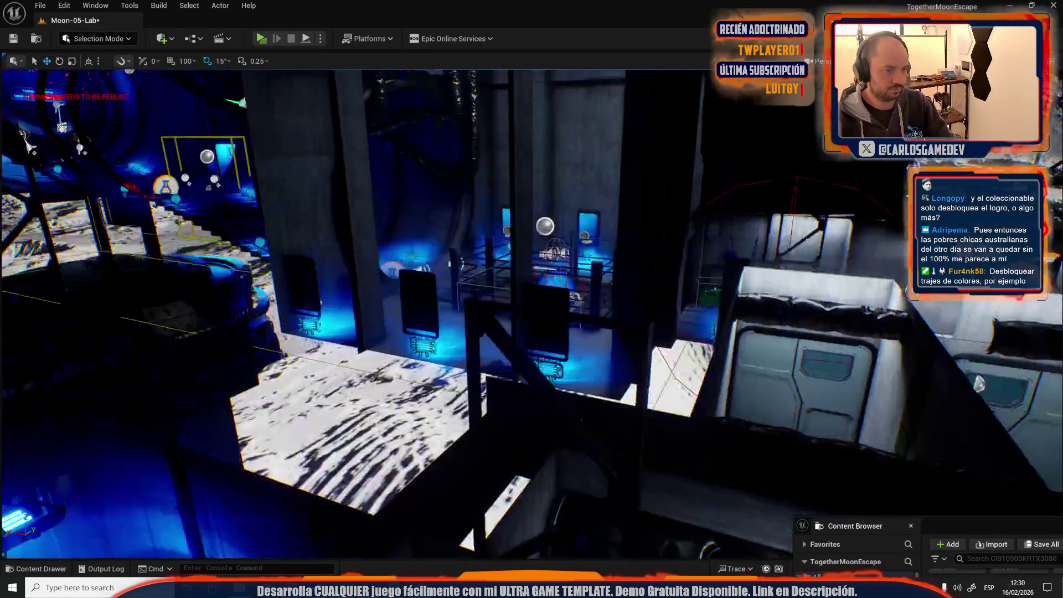
{"action": "key", "text": "f"}
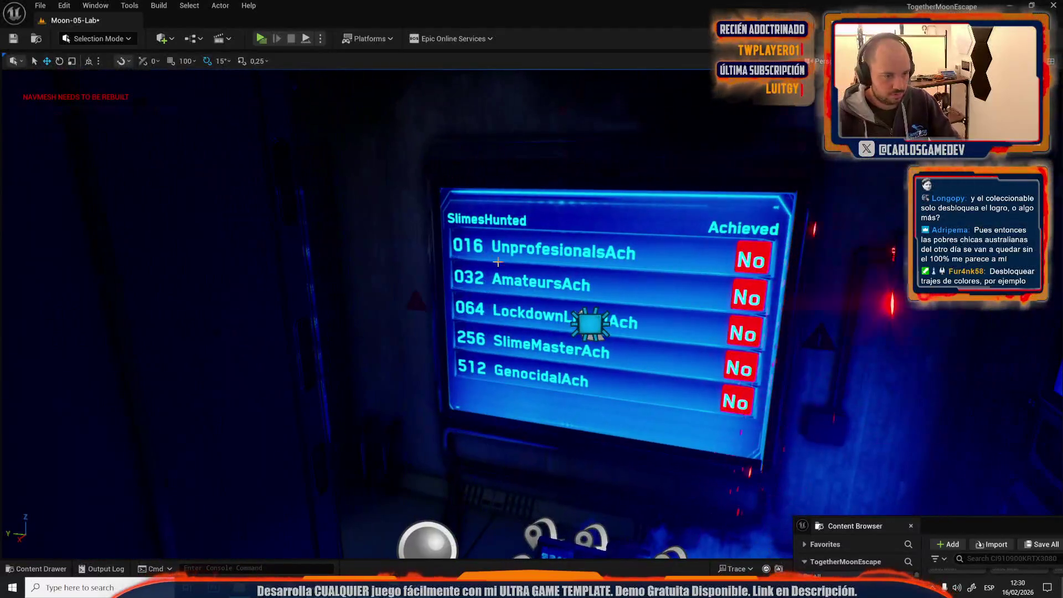
{"action": "left_click", "coordinate": [498, 262]}
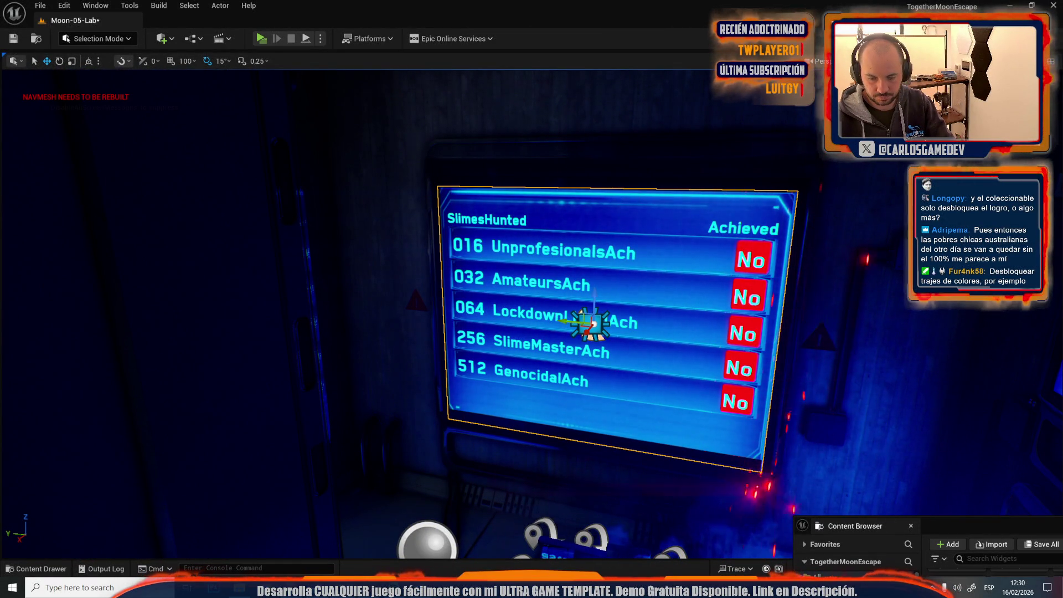
{"action": "key", "text": "ctrl+e"}
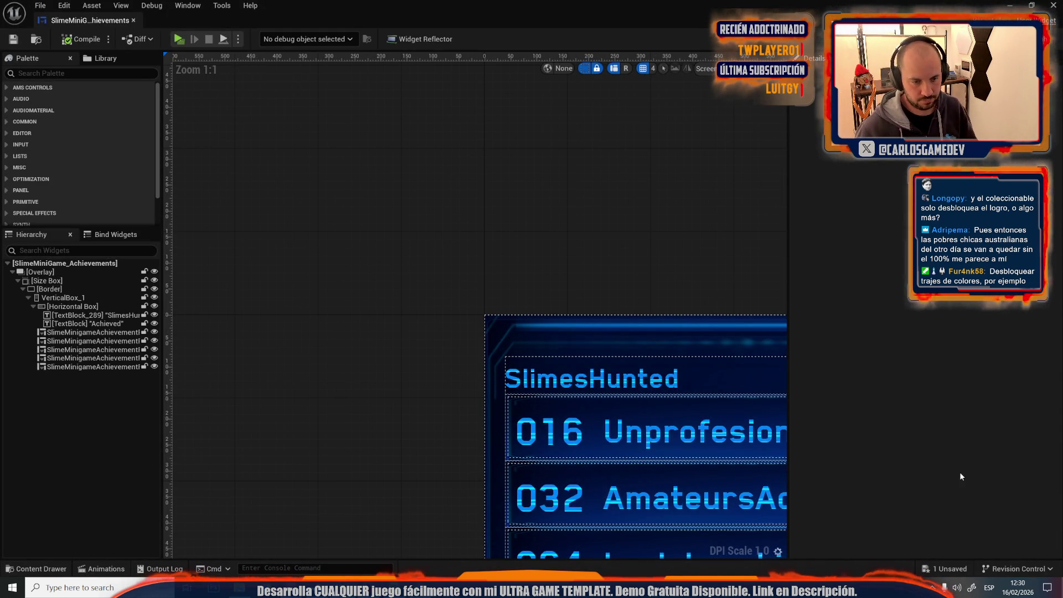
Step: Select the 016 UnprofesionalsAch row and open its SlimeMinigameAchievementRow widget blueprint
{"action": "left_click_drag", "start_coordinate": [593, 256], "coordinate": [550, 219]}
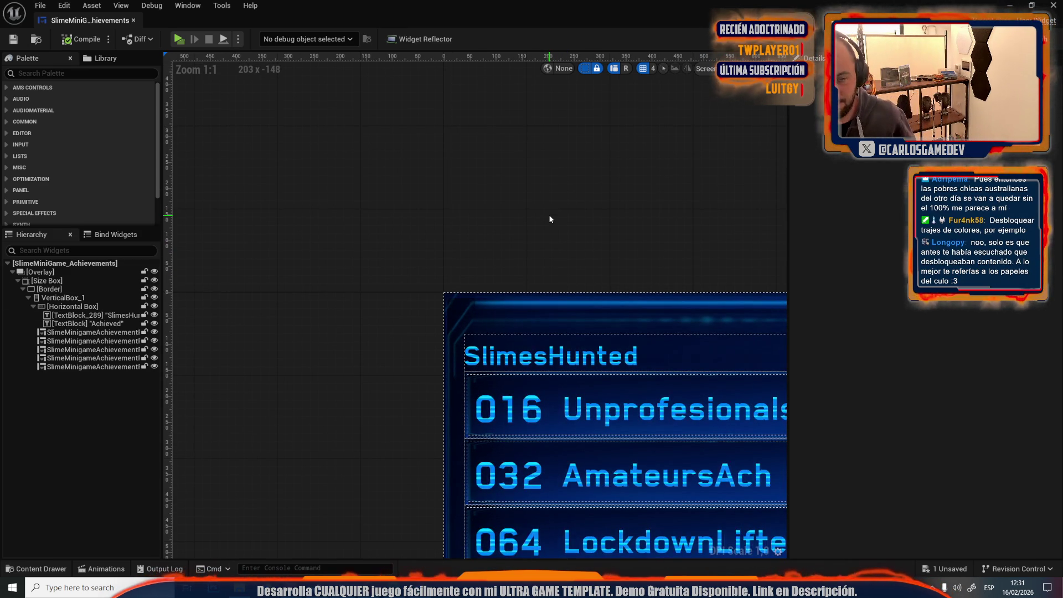
{"action": "left_click", "coordinate": [581, 438]}
{"action": "left_click_drag", "start_coordinate": [612, 183], "coordinate": [466, 175]}
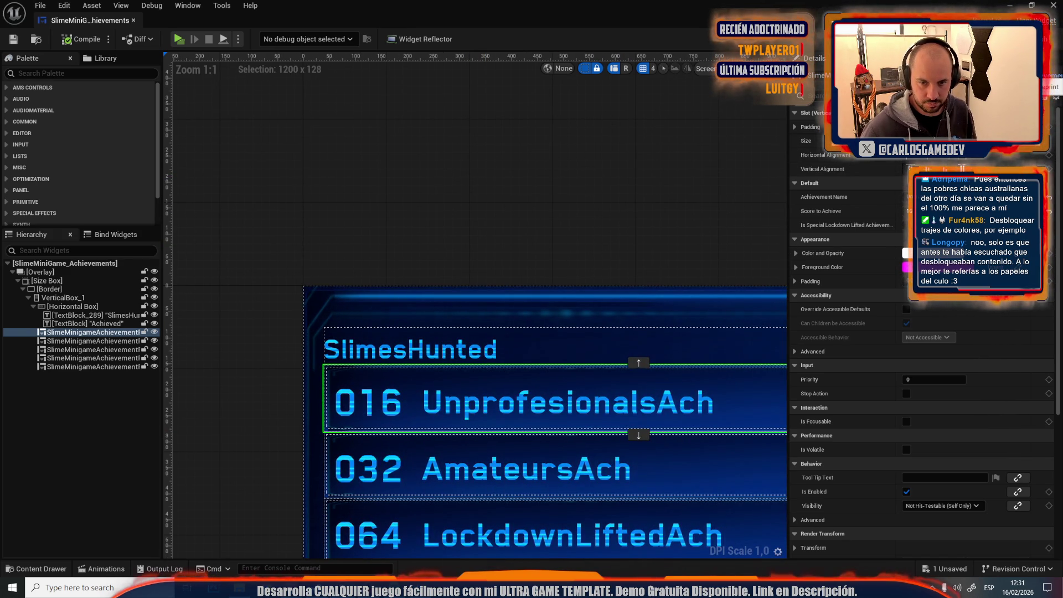
{"action": "left_click", "coordinate": [814, 119]}
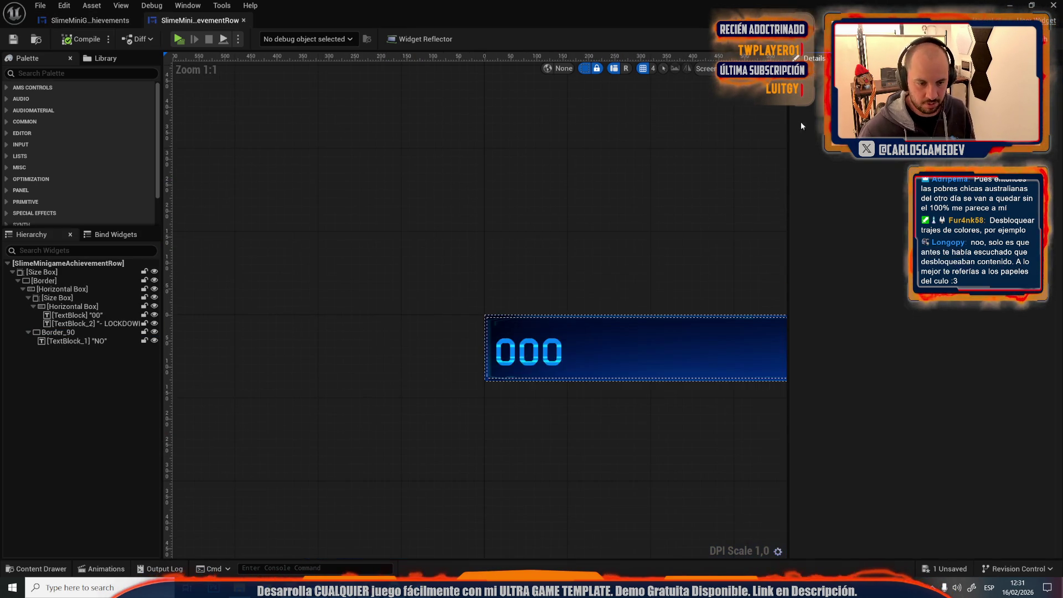
Step: Paste the copied Get Game Instance, Cast To BP_Coro_CoopGameInstance and Give Coop Achievement nodes into the row's EventGraph
{"action": "left_click", "coordinate": [1042, 20]}
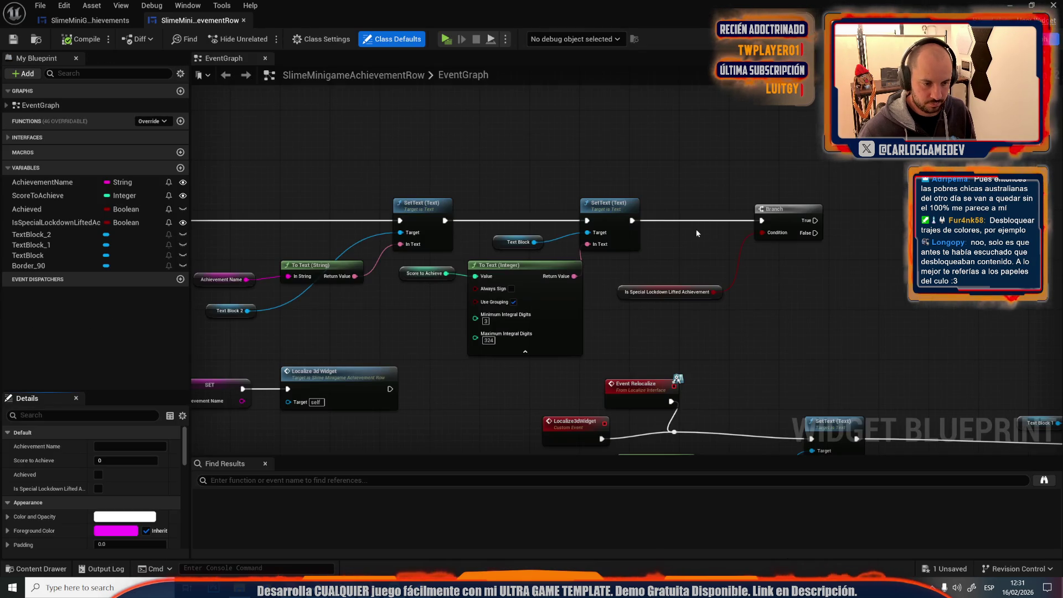
{"action": "scroll", "coordinate": [696, 229], "scroll_direction": "down", "scroll_amount": 2}
{"action": "scroll", "coordinate": [423, 288], "scroll_direction": "up", "scroll_amount": 3}
{"action": "mouse_move", "coordinate": [634, 241]}
{"action": "left_mouse_down"}
{"action": "mouse_move", "coordinate": [639, 297]}
{"action": "mouse_move", "coordinate": [606, 279]}
{"action": "mouse_move", "coordinate": [557, 184]}
{"action": "mouse_move", "coordinate": [513, 132]}
{"action": "mouse_move", "coordinate": [210, 196]}
{"action": "left_mouse_up"}
{"action": "left_click_drag", "start_coordinate": [742, 144], "coordinate": [323, 124]}
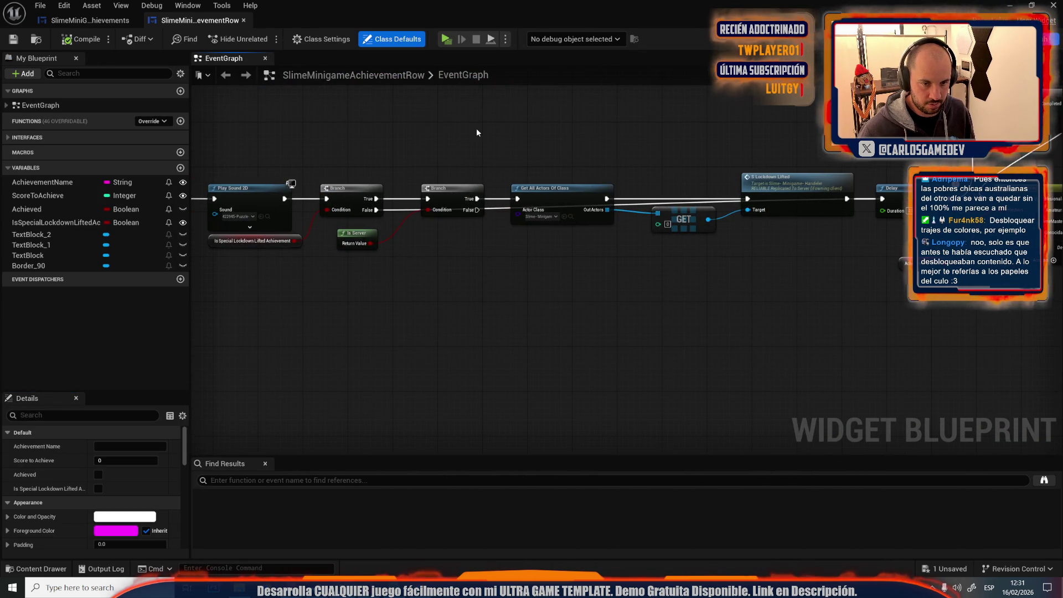
{"action": "left_click_drag", "start_coordinate": [477, 128], "coordinate": [191, 127]}
{"action": "left_click_drag", "start_coordinate": [449, 230], "coordinate": [334, 284]}
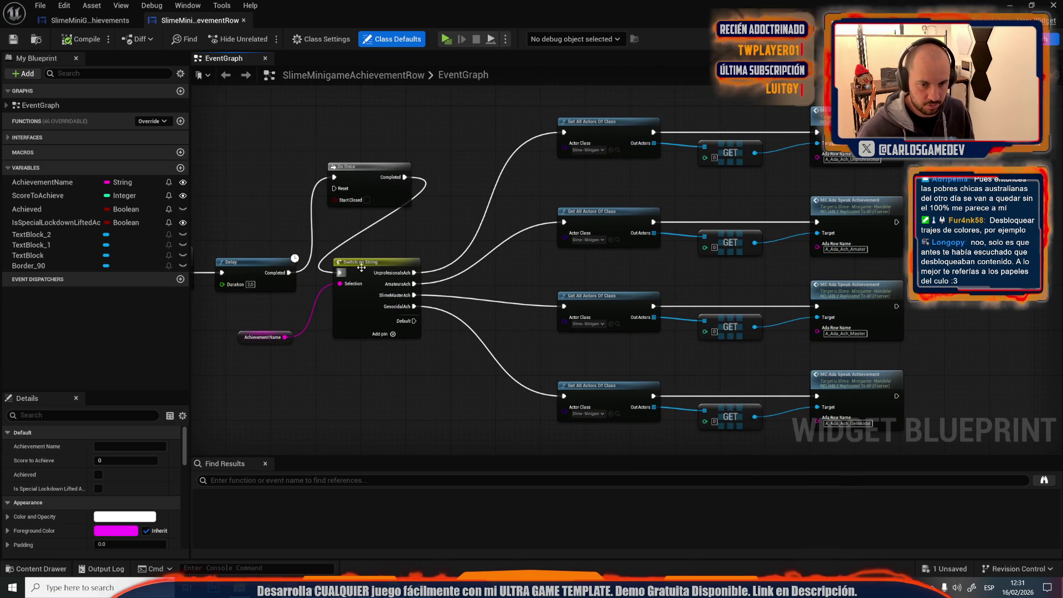
{"action": "mouse_move", "coordinate": [761, 178]}
{"action": "left_mouse_down"}
{"action": "mouse_move", "coordinate": [465, 206]}
{"action": "mouse_move", "coordinate": [751, 174]}
{"action": "left_mouse_up"}
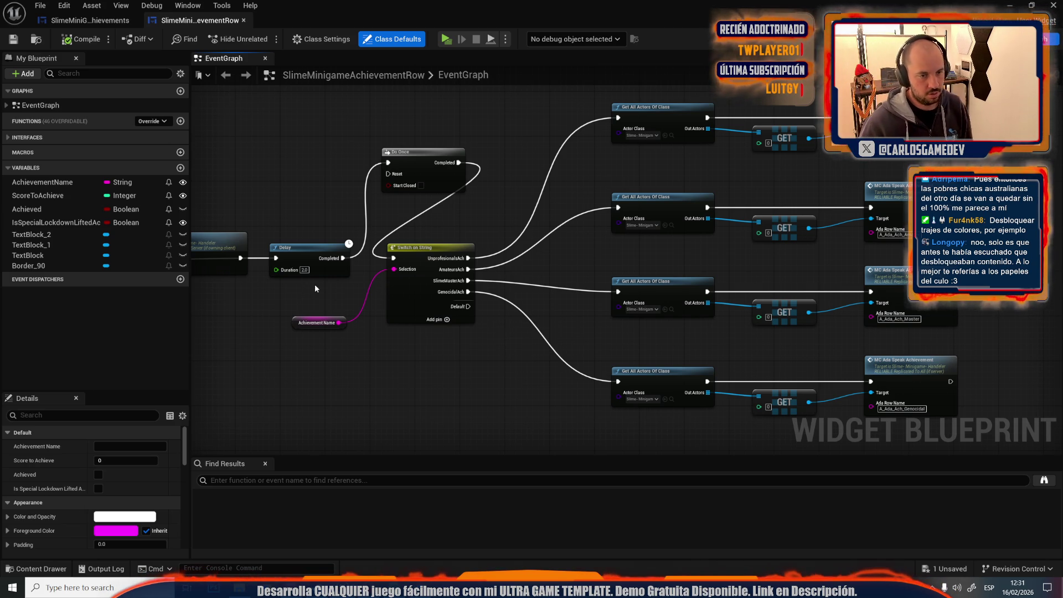
{"action": "scroll", "coordinate": [315, 284], "scroll_direction": "down", "scroll_amount": 3}
{"action": "left_click_drag", "start_coordinate": [472, 118], "coordinate": [496, 254]}
{"action": "key", "text": "ctrl+v"}
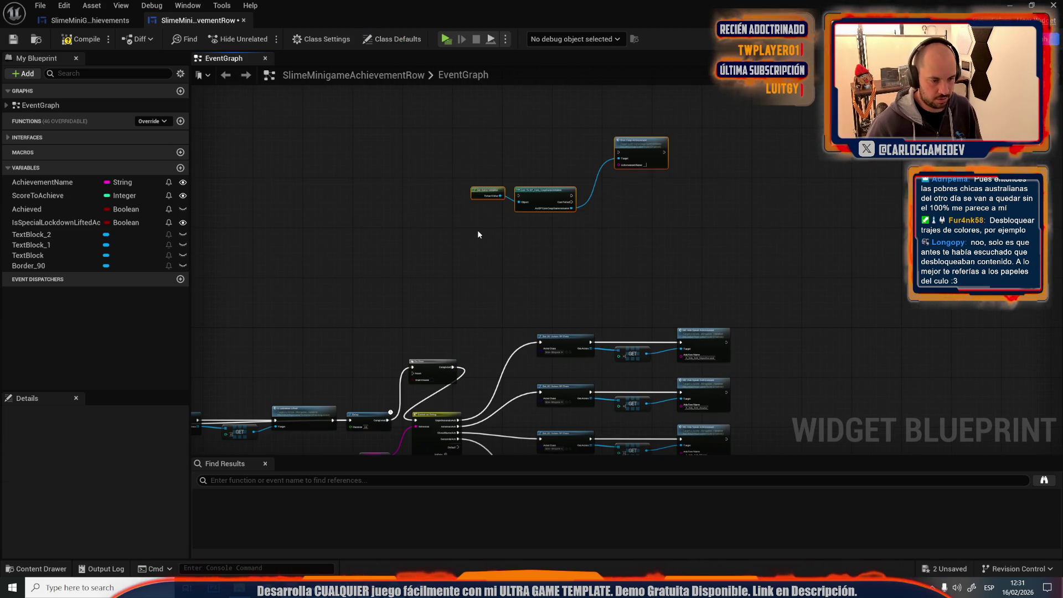
Step: Convert the pasted Cast To node into a pure cast
{"action": "scroll", "coordinate": [529, 185], "scroll_direction": "up", "scroll_amount": 5}
{"action": "left_click", "coordinate": [499, 228]}
{"action": "left_click_drag", "start_coordinate": [500, 265], "coordinate": [525, 135]}
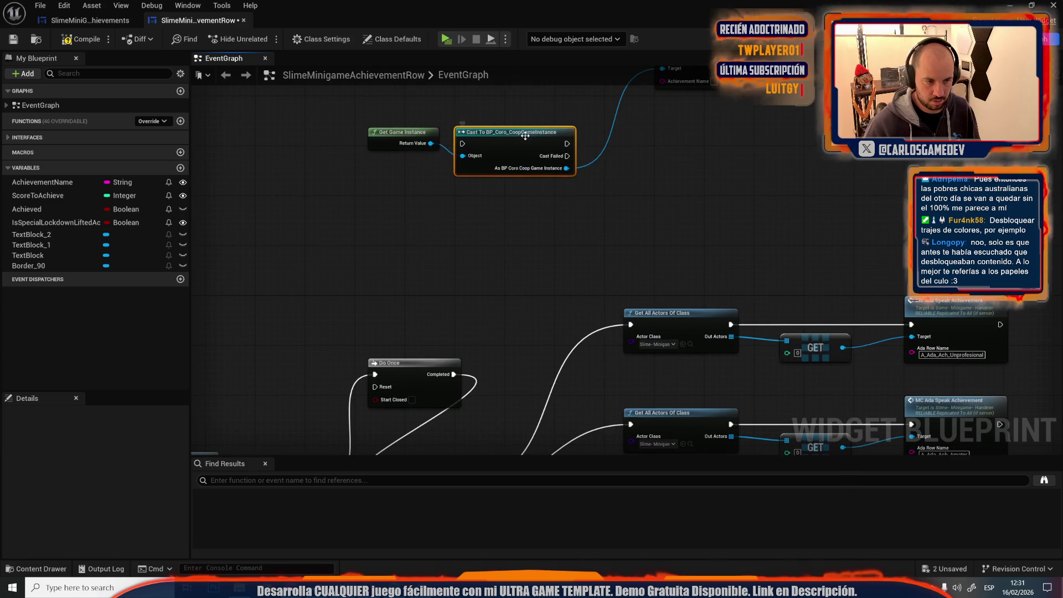
{"action": "right_click", "coordinate": [525, 135]}
{"action": "left_click", "coordinate": [548, 415]}
Step: Add a custom event named MC_GiveMinigameAchievement
{"action": "scroll", "coordinate": [479, 262], "scroll_direction": "down", "scroll_amount": 1}
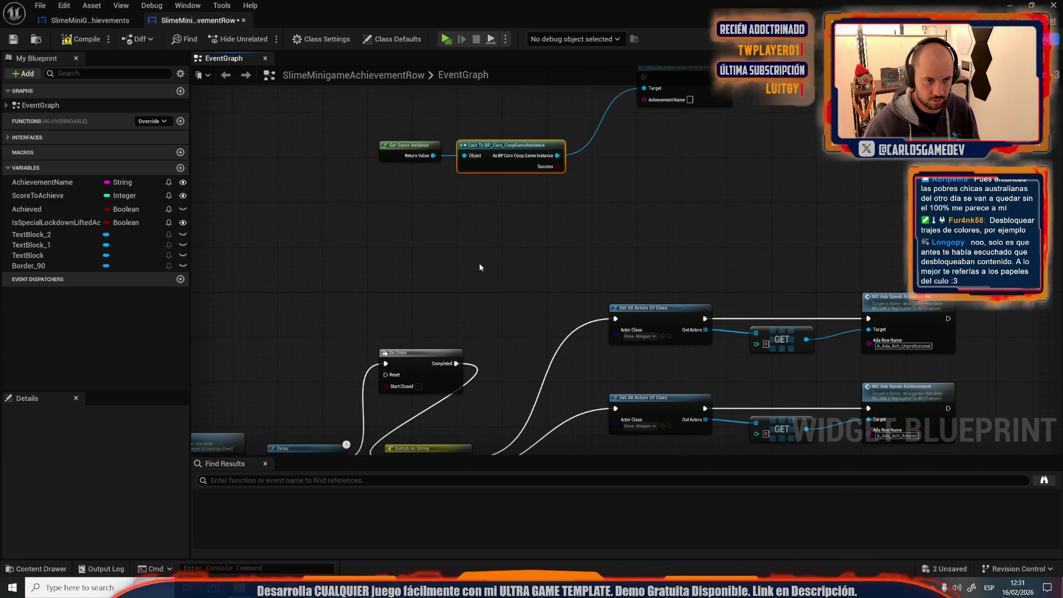
{"action": "mouse_move", "coordinate": [511, 215]}
{"action": "left_mouse_down"}
{"action": "mouse_move", "coordinate": [498, 404]}
{"action": "mouse_move", "coordinate": [442, 297]}
{"action": "mouse_move", "coordinate": [509, 255]}
{"action": "mouse_move", "coordinate": [601, 111]}
{"action": "mouse_move", "coordinate": [598, 165]}
{"action": "left_mouse_up"}
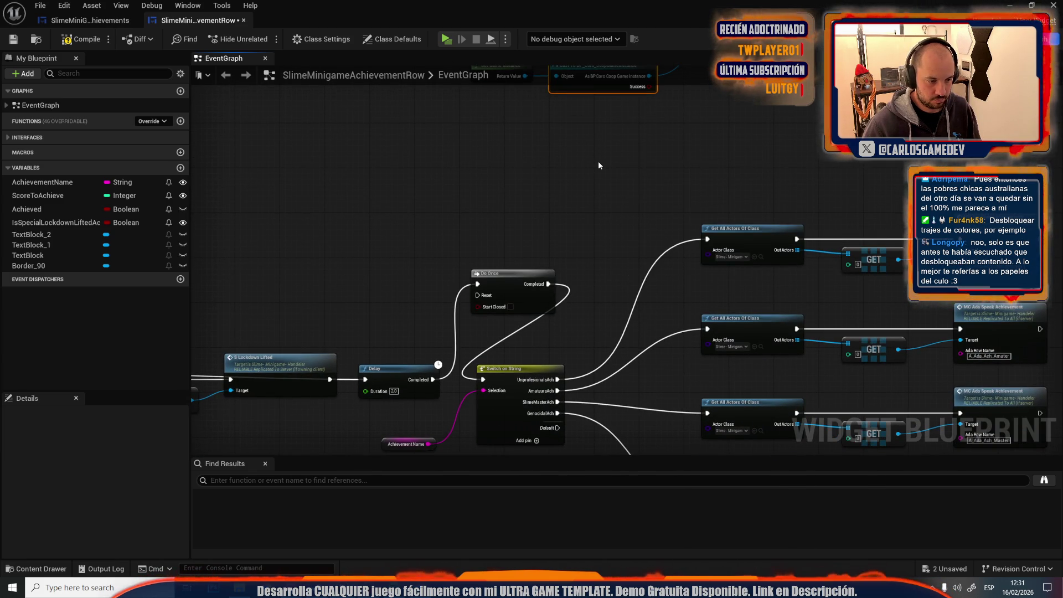
{"action": "right_click", "coordinate": [598, 165]}
{"action": "type", "text": "get"}
{"action": "key", "text": "Escape"}
{"action": "type", "text": "MC_GiveMinigameAchievem"}
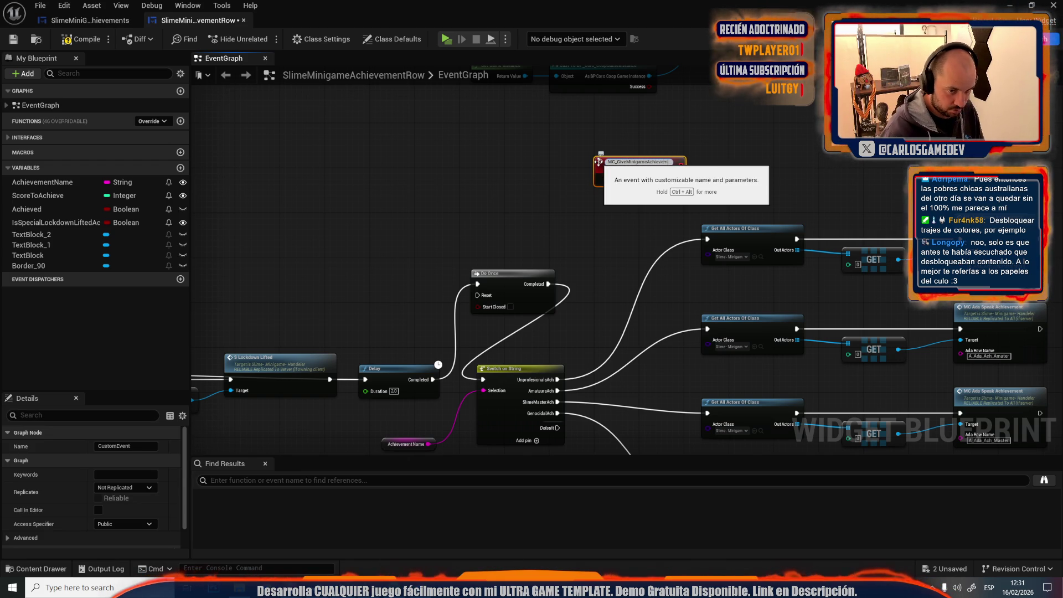
{"action": "type", "text": "ent"}
{"action": "key", "text": "Return"}
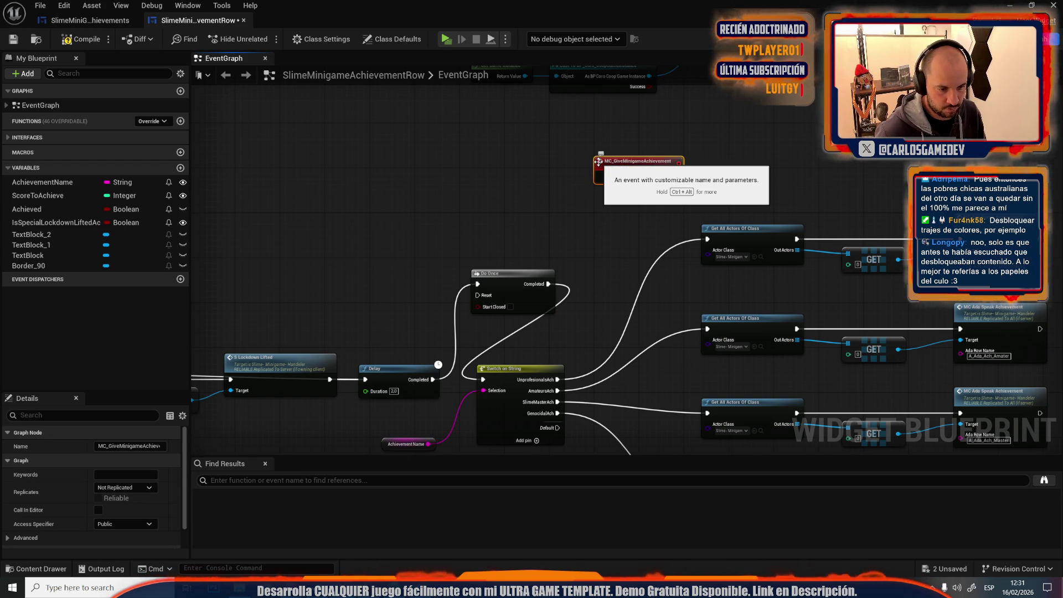
Step: Raise the Lockdown Lifted node about 115 px beside the Delay and Switch nodes
{"action": "scroll", "coordinate": [598, 161], "scroll_direction": "down", "scroll_amount": 2}
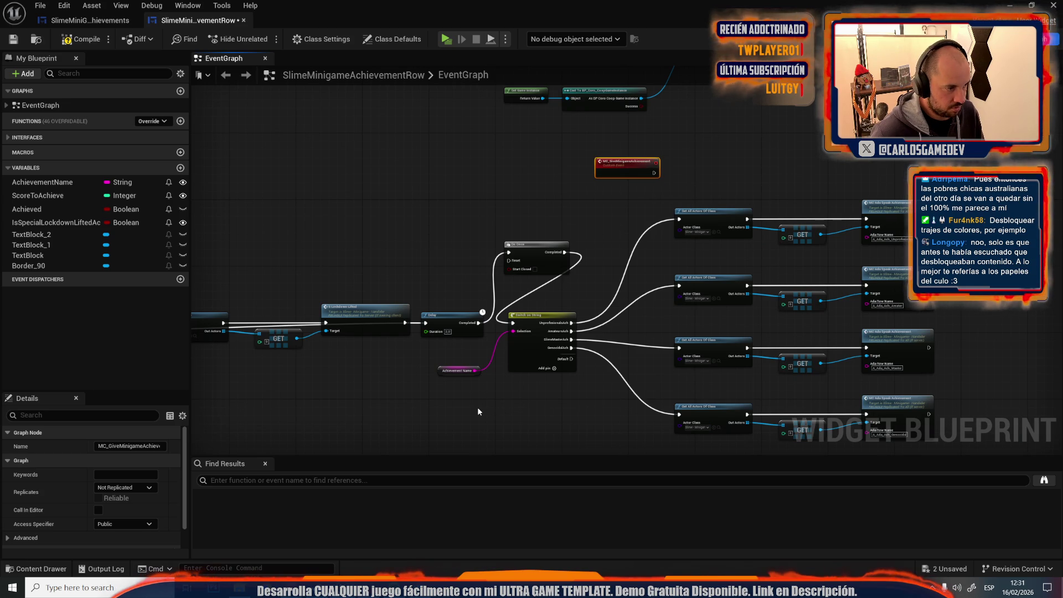
{"action": "left_click_drag", "start_coordinate": [477, 407], "coordinate": [803, 259]}
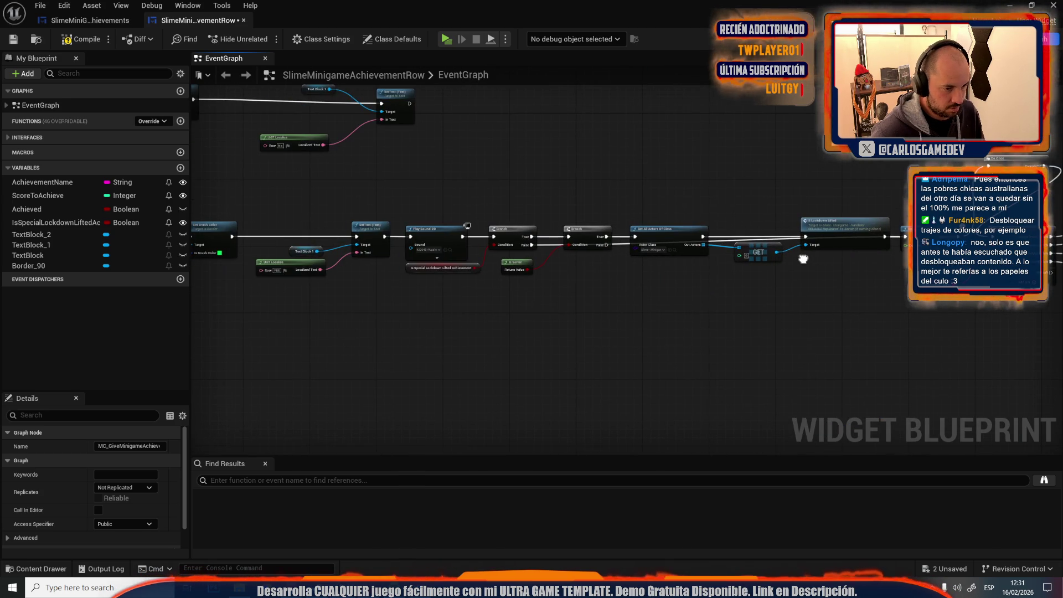
{"action": "left_click_drag", "start_coordinate": [701, 142], "coordinate": [551, 137]}
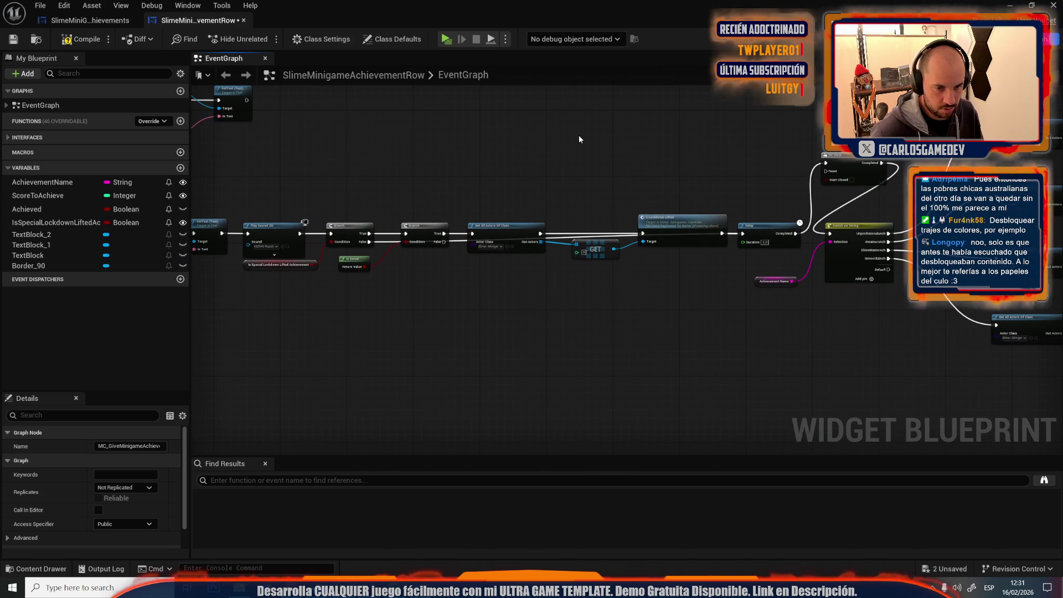
{"action": "left_click_drag", "start_coordinate": [689, 137], "coordinate": [689, 137]}
{"action": "left_click_drag", "start_coordinate": [675, 235], "coordinate": [668, 174]}
{"action": "mouse_move", "coordinate": [722, 135]}
{"action": "left_mouse_down"}
{"action": "mouse_move", "coordinate": [534, 145]}
{"action": "mouse_move", "coordinate": [526, 388]}
{"action": "mouse_move", "coordinate": [509, 424]}
{"action": "mouse_move", "coordinate": [456, 332]}
{"action": "left_mouse_up"}
Step: Place MC_GiveMinigameAchievement near the Give Coop Achievement nodes and bring up its replication options
{"action": "left_click", "coordinate": [511, 290]}
{"action": "scroll", "coordinate": [526, 294], "scroll_direction": "up", "scroll_amount": 2}
{"action": "left_click_drag", "start_coordinate": [526, 299], "coordinate": [535, 378]}
{"action": "left_click_drag", "start_coordinate": [644, 327], "coordinate": [448, 142]}
{"action": "left_click", "coordinate": [131, 487]}
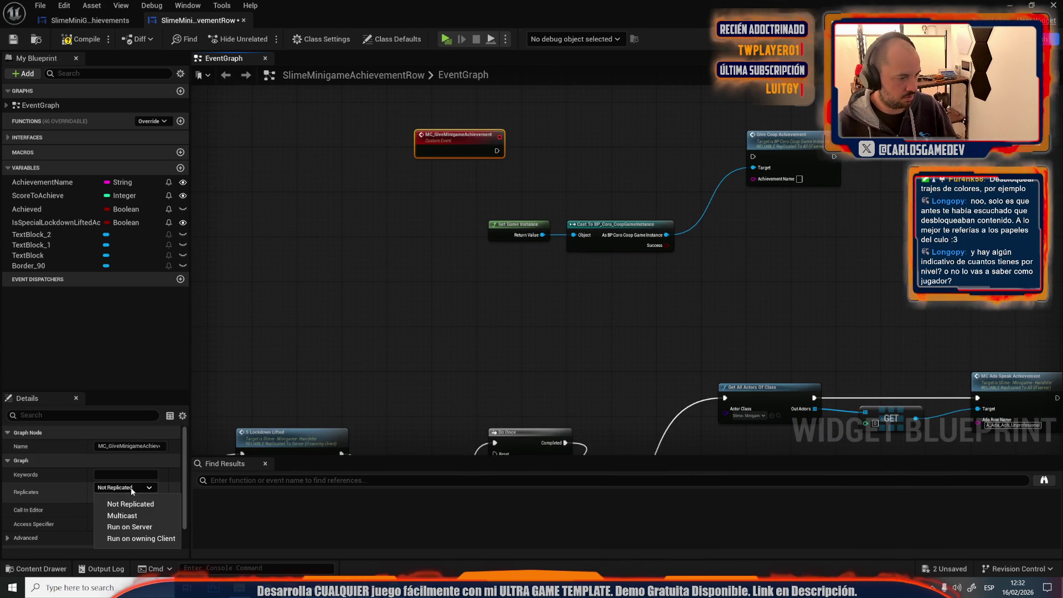
Step: Make the MC_GiveMinigameAchievement event Multicast and Reliable
{"action": "left_click", "coordinate": [108, 514]}
{"action": "left_click", "coordinate": [99, 498]}
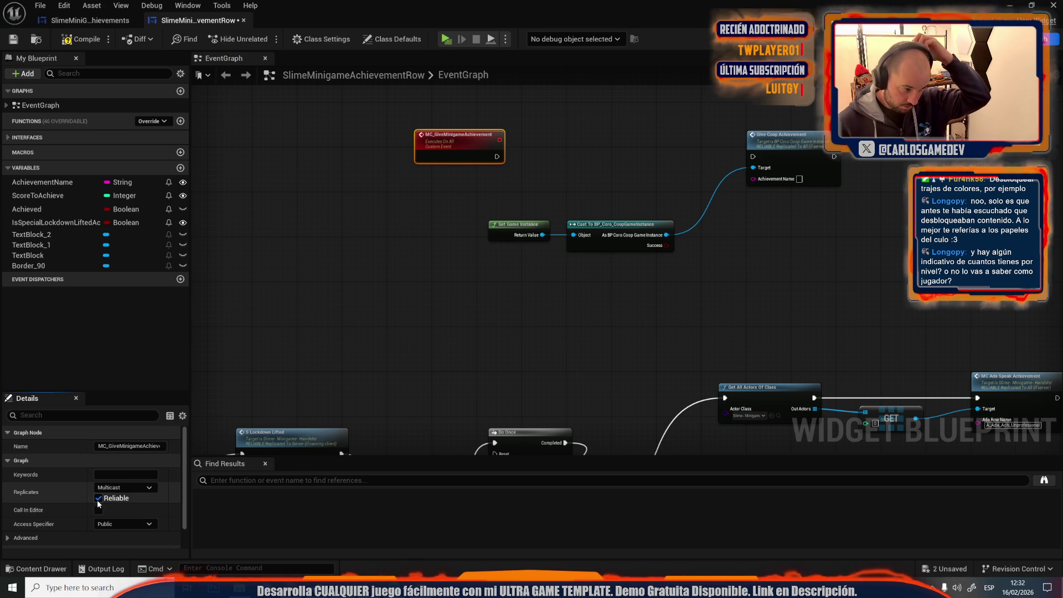
{"action": "left_click_drag", "start_coordinate": [576, 89], "coordinate": [437, 167]}
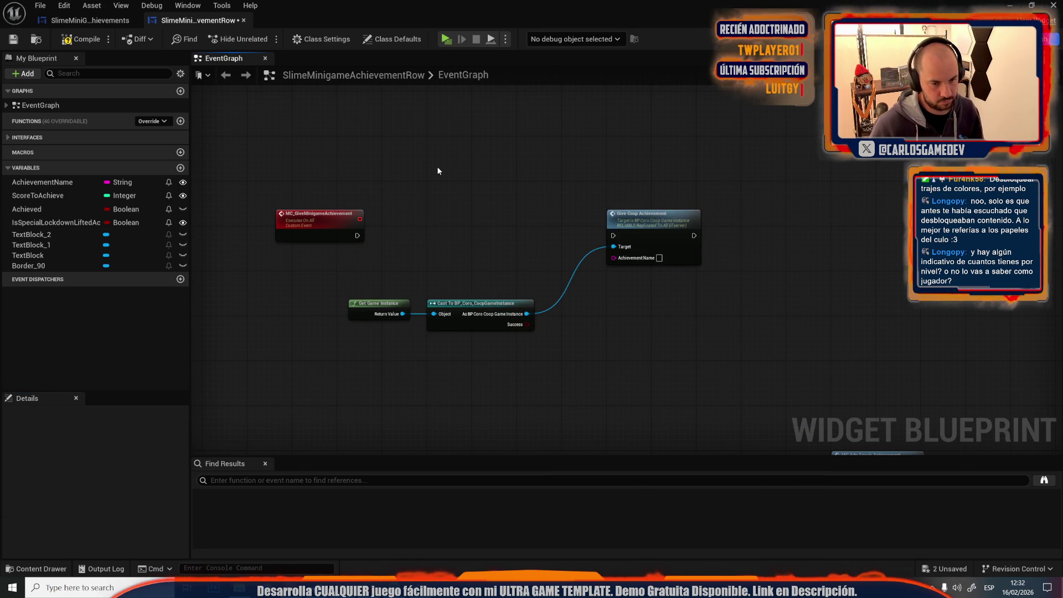
Step: Paste a Switch on String after the event, wired to its exec and a new Selection input
{"action": "key", "text": "ctrl+v"}
{"action": "mouse_move", "coordinate": [511, 146]}
{"action": "left_mouse_down"}
{"action": "mouse_move", "coordinate": [462, 204]}
{"action": "mouse_move", "coordinate": [427, 209]}
{"action": "left_mouse_up"}
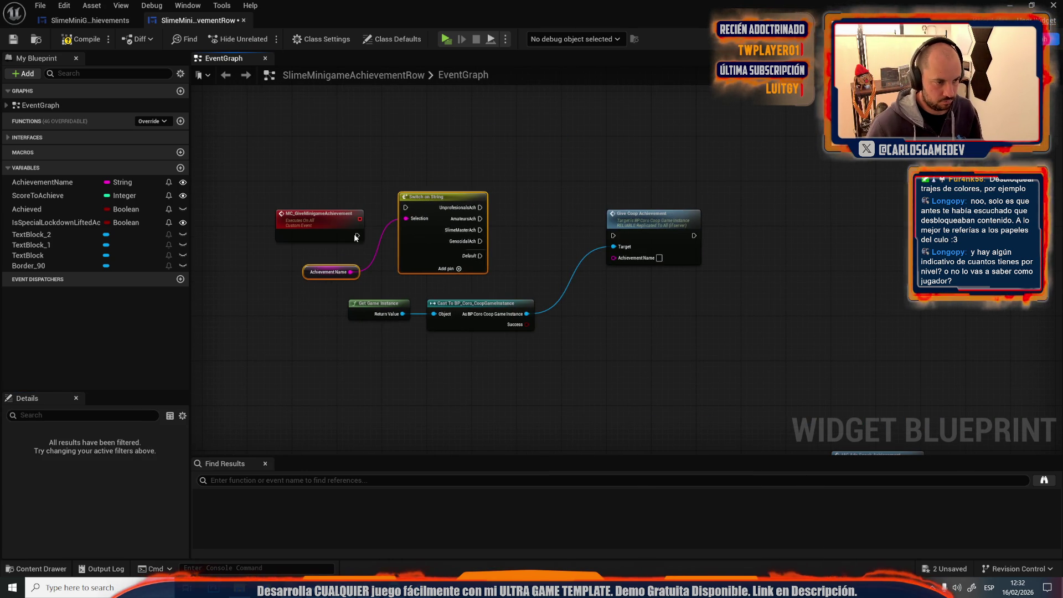
{"action": "mouse_move", "coordinate": [356, 236]}
{"action": "left_mouse_down"}
{"action": "mouse_move", "coordinate": [413, 219]}
{"action": "mouse_move", "coordinate": [407, 208]}
{"action": "mouse_move", "coordinate": [333, 238]}
{"action": "left_mouse_up"}
{"action": "left_click", "coordinate": [331, 272]}
{"action": "key", "text": "Delete"}
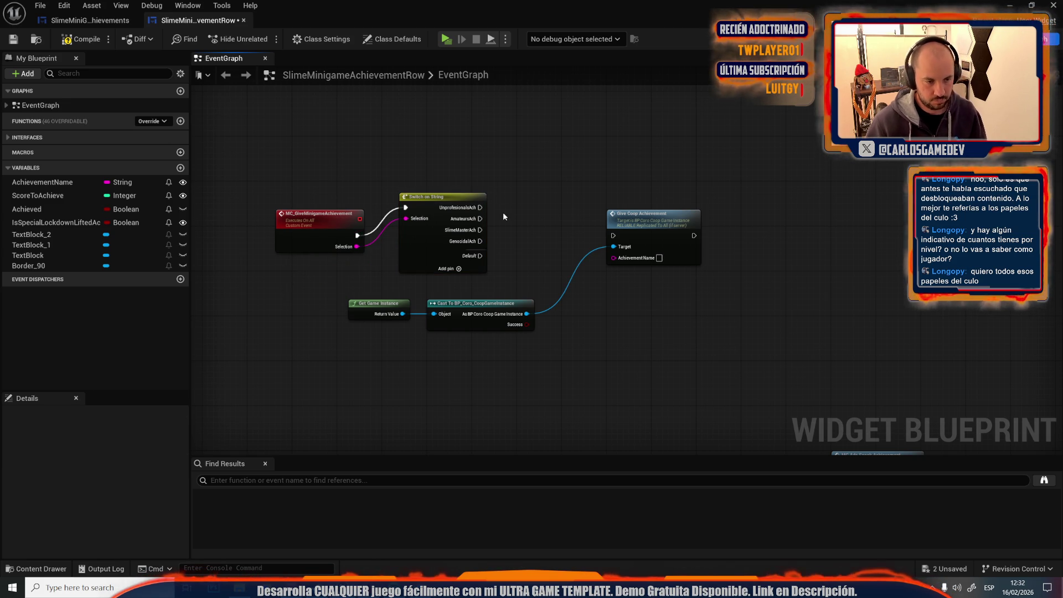
Step: Add a fifth switch case at Index 4 named LockdownLiftedAch, checked against the designer row
{"action": "left_click", "coordinate": [401, 240]}
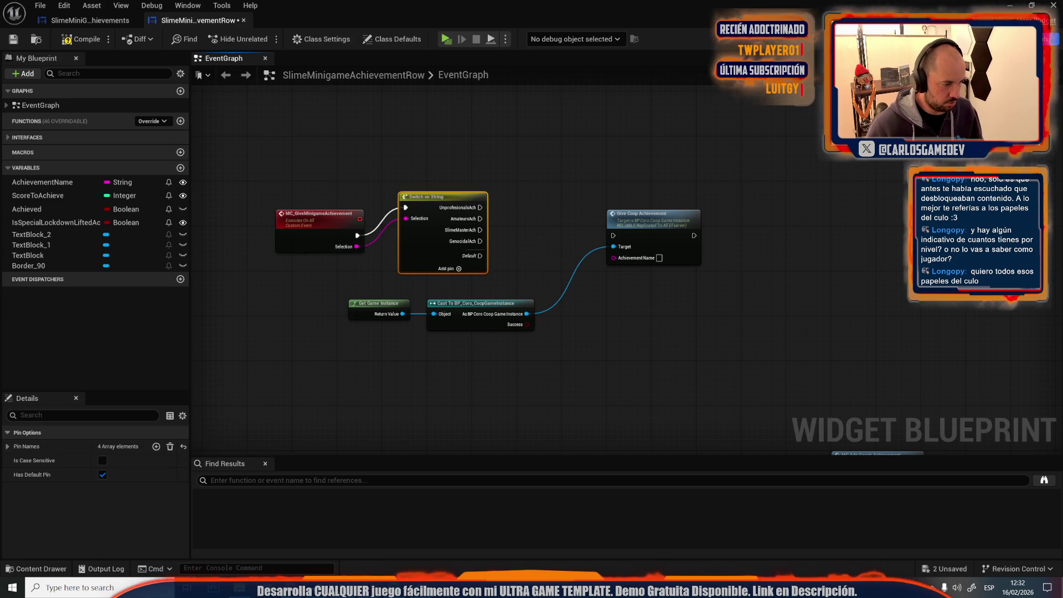
{"action": "left_click", "coordinate": [8, 447]}
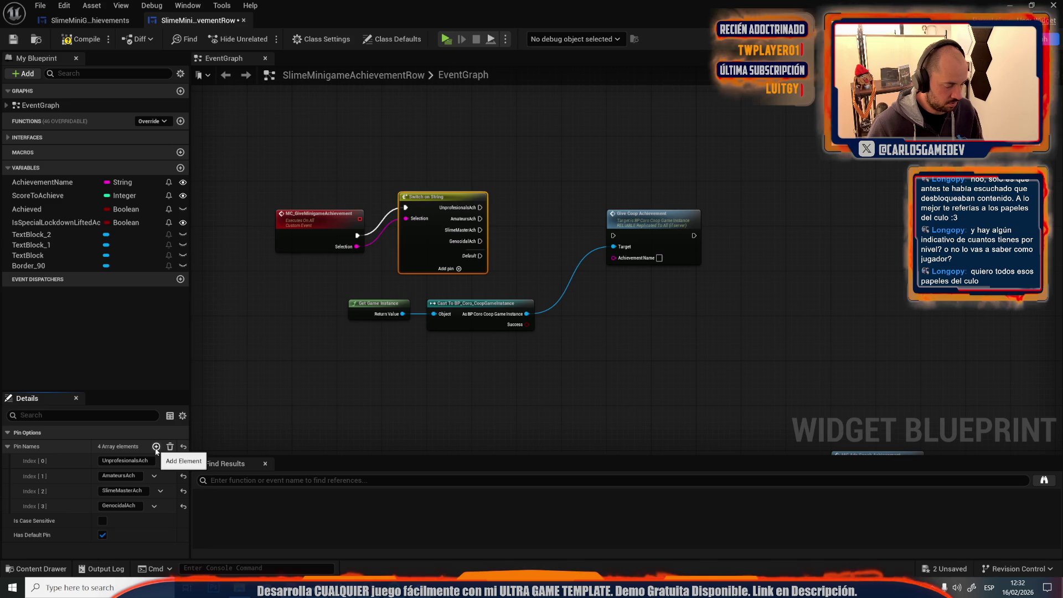
{"action": "left_click", "coordinate": [157, 447]}
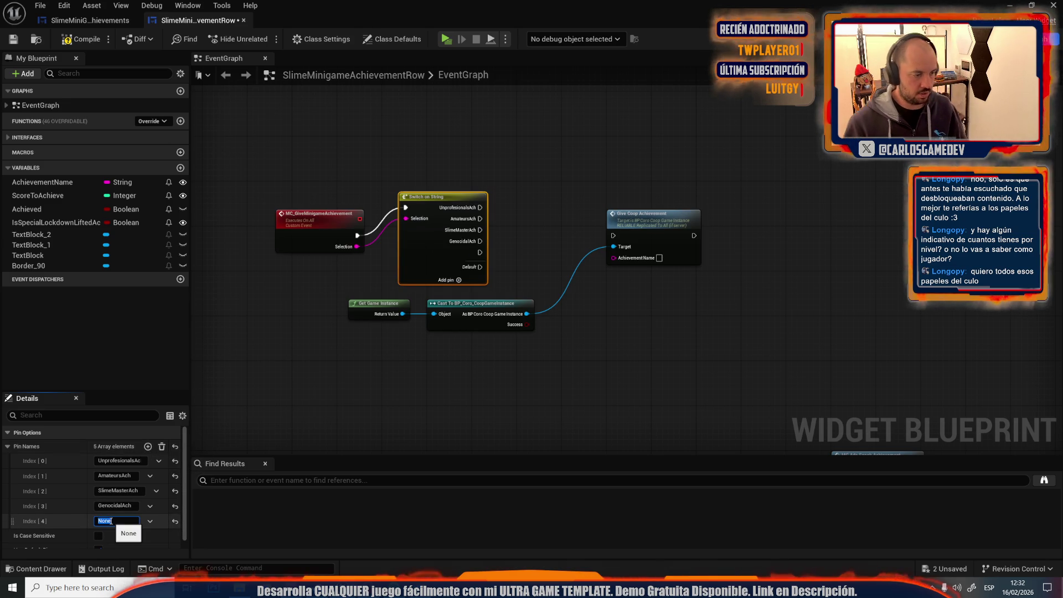
{"action": "left_click", "coordinate": [88, 21]}
{"action": "left_click", "coordinate": [690, 500]}
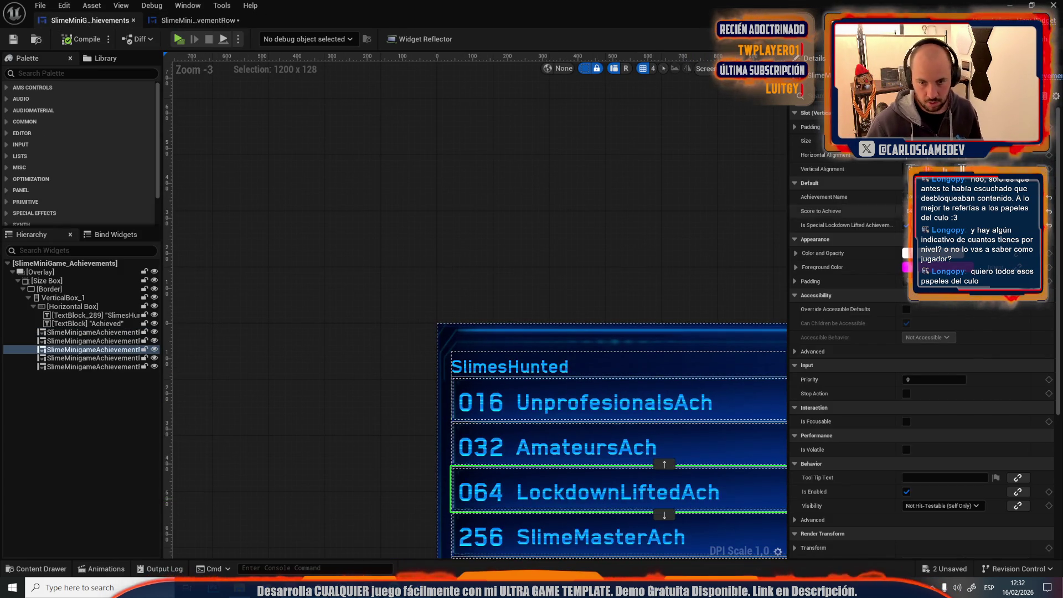
{"action": "left_click", "coordinate": [906, 196]}
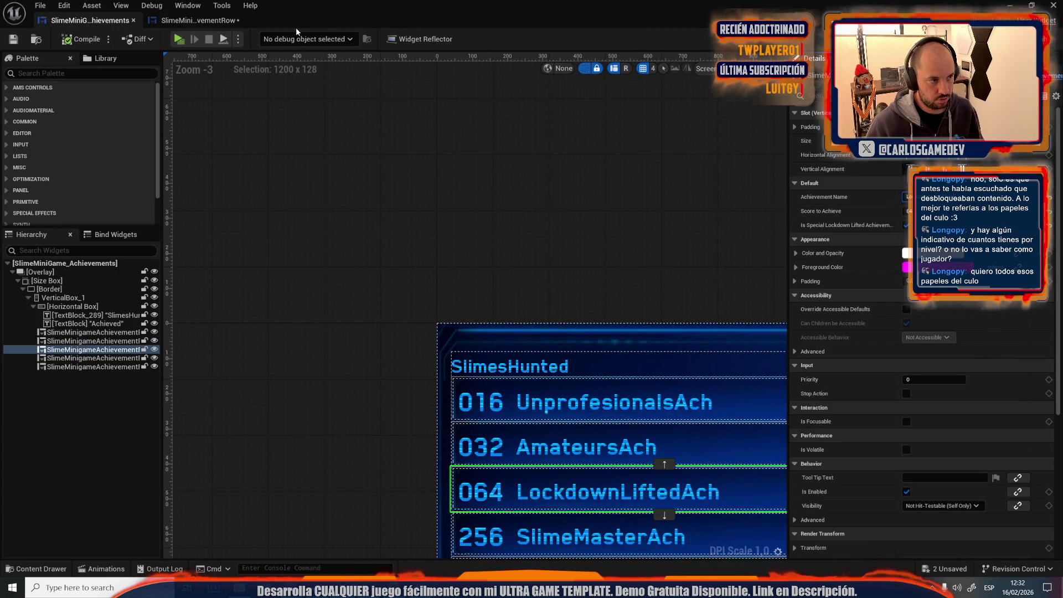
{"action": "left_click", "coordinate": [197, 21]}
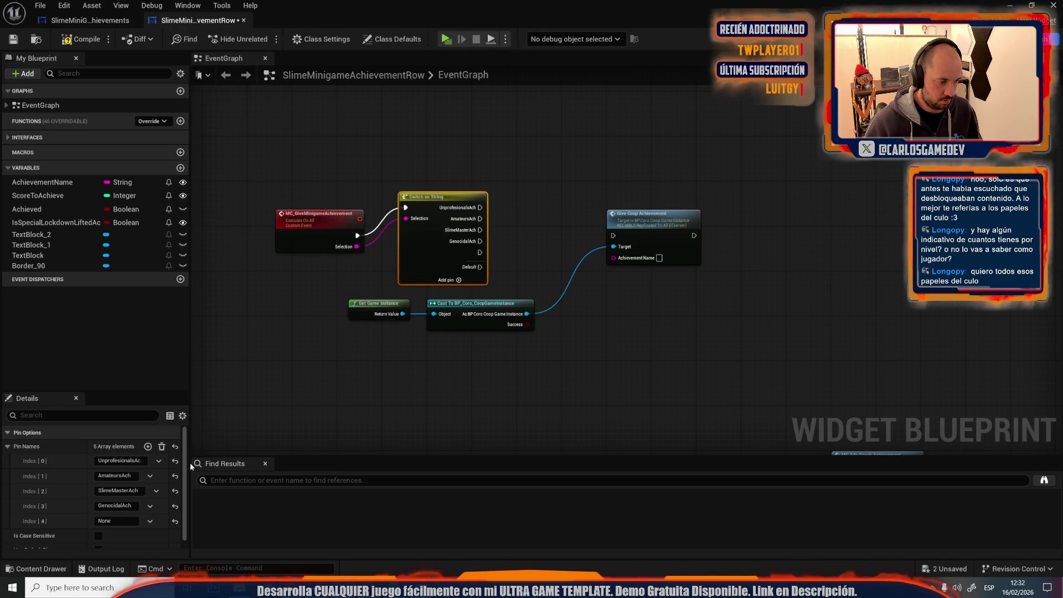
{"action": "left_click", "coordinate": [107, 521]}
{"action": "type", "text": "LockdownLiftedAch"}
{"action": "left_click", "coordinate": [370, 386]}
{"action": "left_click", "coordinate": [370, 388]}
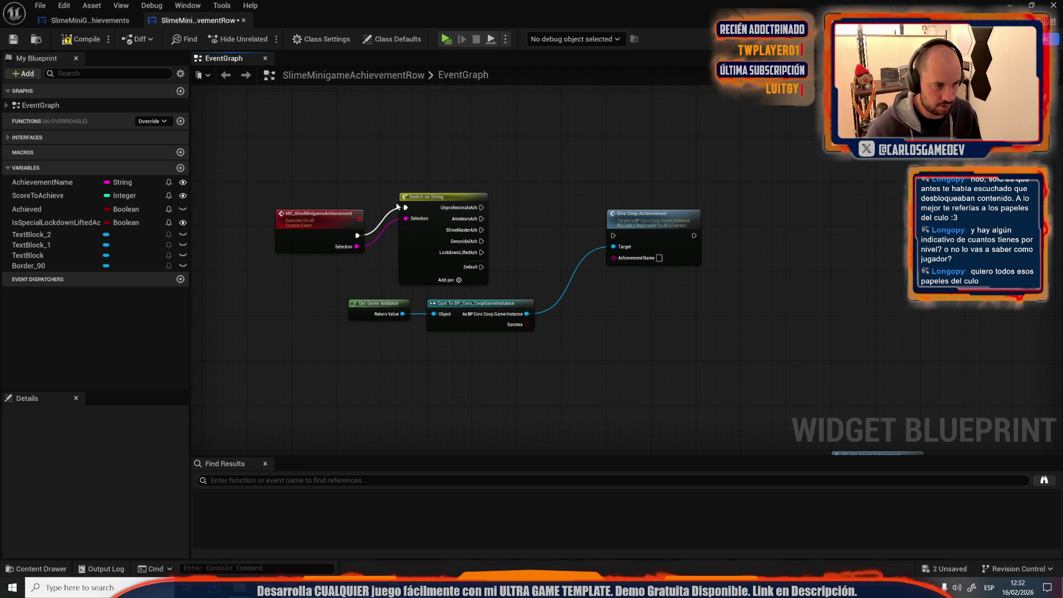
Step: Move the existing Switch on String and its Achievement Name getter further right
{"action": "scroll", "coordinate": [361, 246], "scroll_direction": "down", "scroll_amount": 5}
{"action": "scroll", "coordinate": [486, 263], "scroll_direction": "up", "scroll_amount": 4}
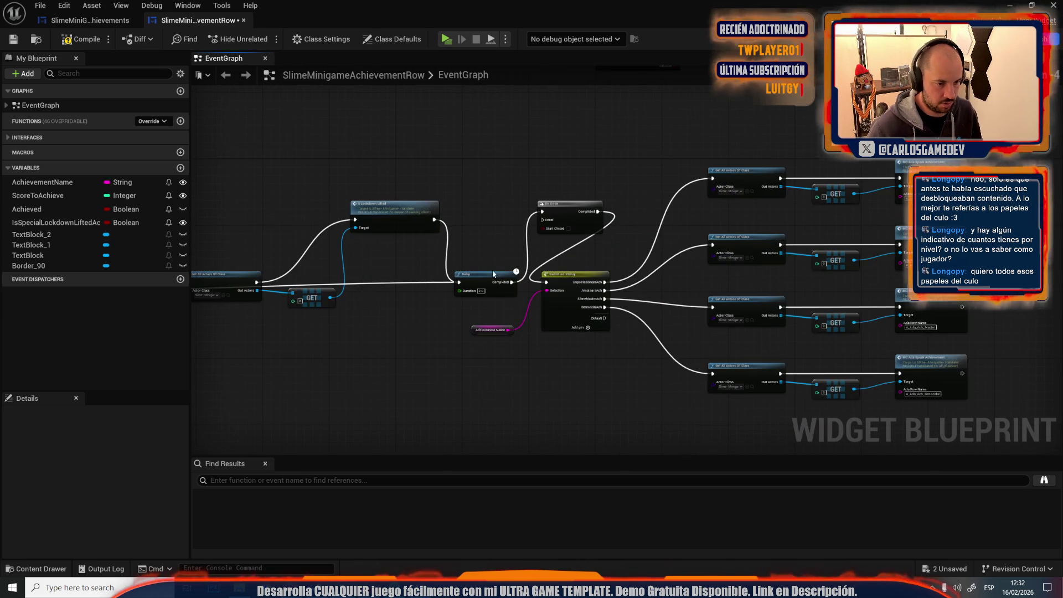
{"action": "scroll", "coordinate": [498, 277], "scroll_direction": "down", "scroll_amount": 4}
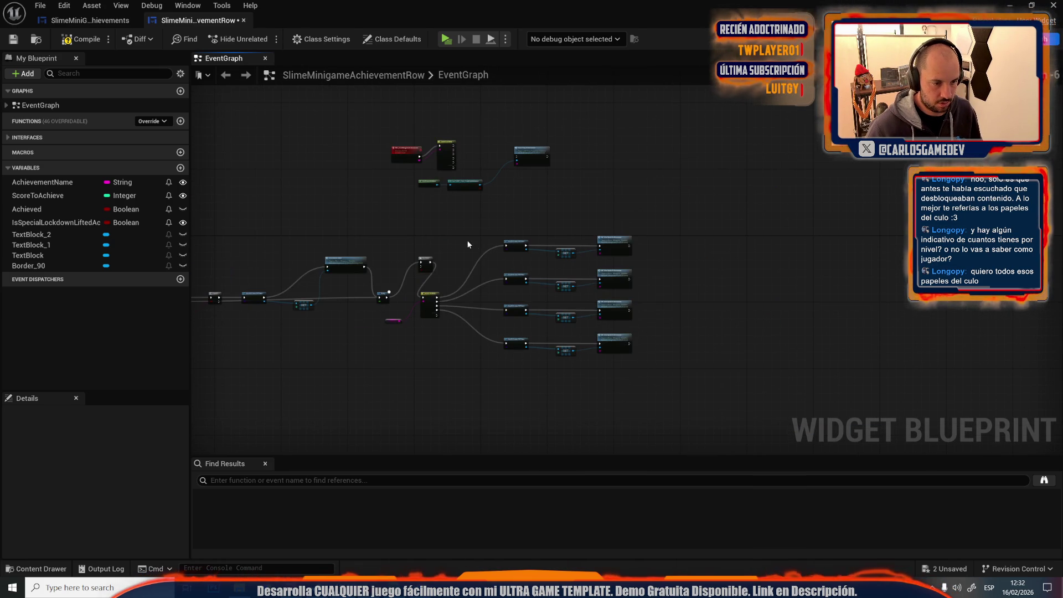
{"action": "mouse_move", "coordinate": [443, 242]}
{"action": "left_mouse_down"}
{"action": "mouse_move", "coordinate": [503, 324]}
{"action": "mouse_move", "coordinate": [669, 380]}
{"action": "left_mouse_up"}
{"action": "scroll", "coordinate": [504, 324], "scroll_direction": "up", "scroll_amount": 4}
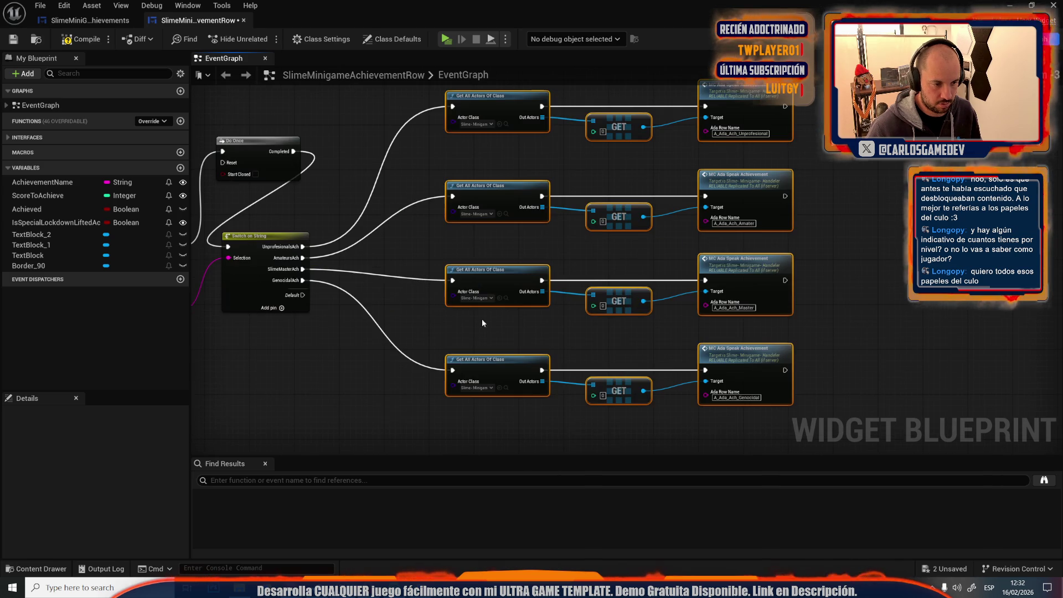
{"action": "left_click", "coordinate": [283, 280]}
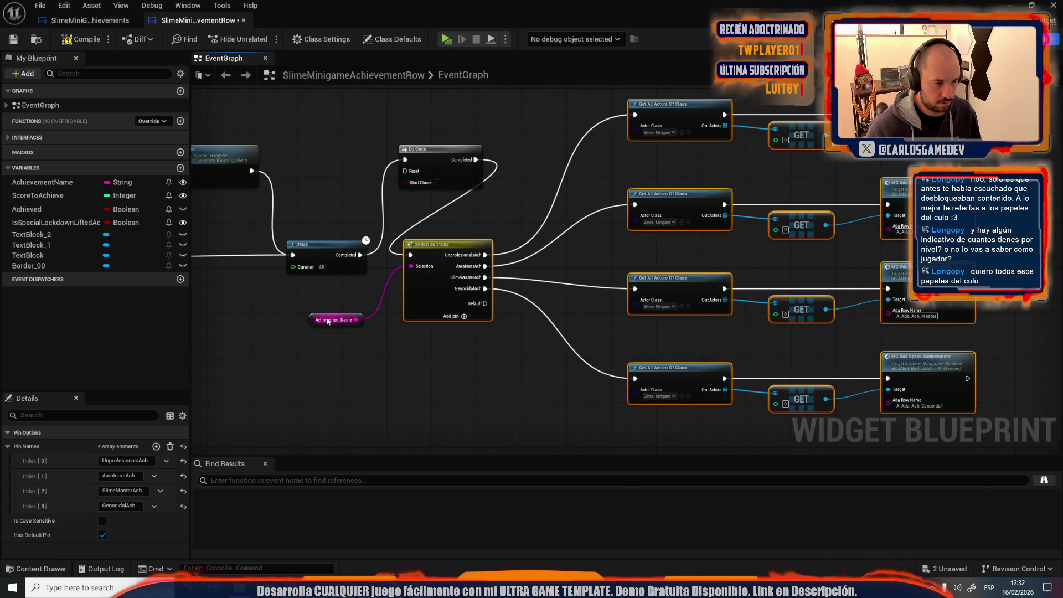
{"action": "left_click", "coordinate": [328, 321], "text": "ctrl"}
{"action": "mouse_move", "coordinate": [328, 321]}
{"action": "left_mouse_down"}
{"action": "mouse_move", "coordinate": [445, 270]}
{"action": "mouse_move", "coordinate": [643, 271]}
{"action": "left_mouse_up"}
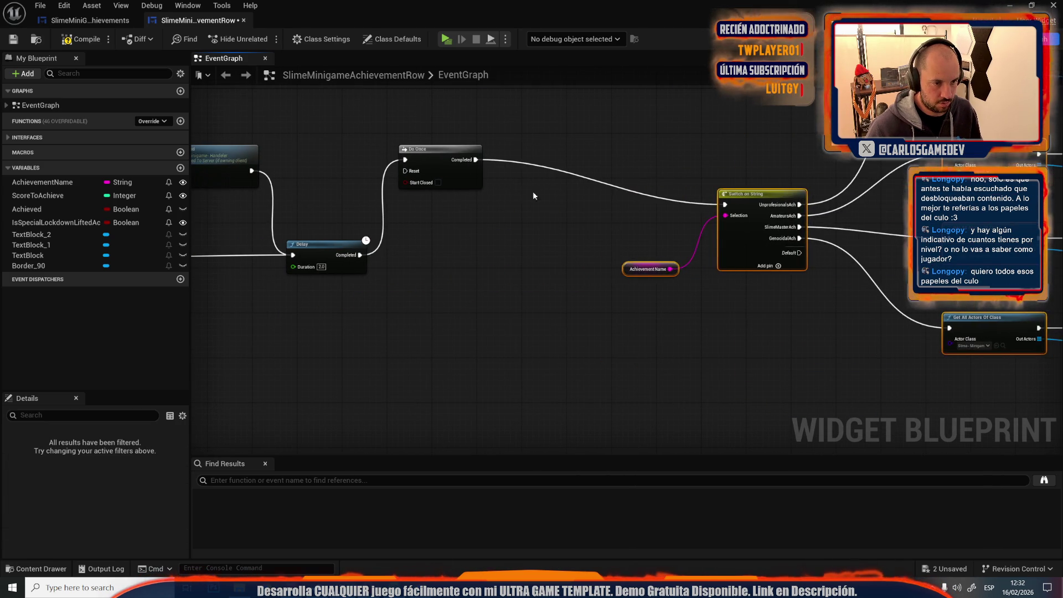
{"action": "scroll", "coordinate": [521, 354], "scroll_direction": "down", "scroll_amount": 3}
{"action": "scroll", "coordinate": [544, 254], "scroll_direction": "up", "scroll_amount": 3}
{"action": "left_click", "coordinate": [533, 276]}
{"action": "scroll", "coordinate": [542, 255], "scroll_direction": "down", "scroll_amount": 2}
{"action": "scroll", "coordinate": [553, 239], "scroll_direction": "up", "scroll_amount": 2}
{"action": "scroll", "coordinate": [600, 234], "scroll_direction": "down", "scroll_amount": 2}
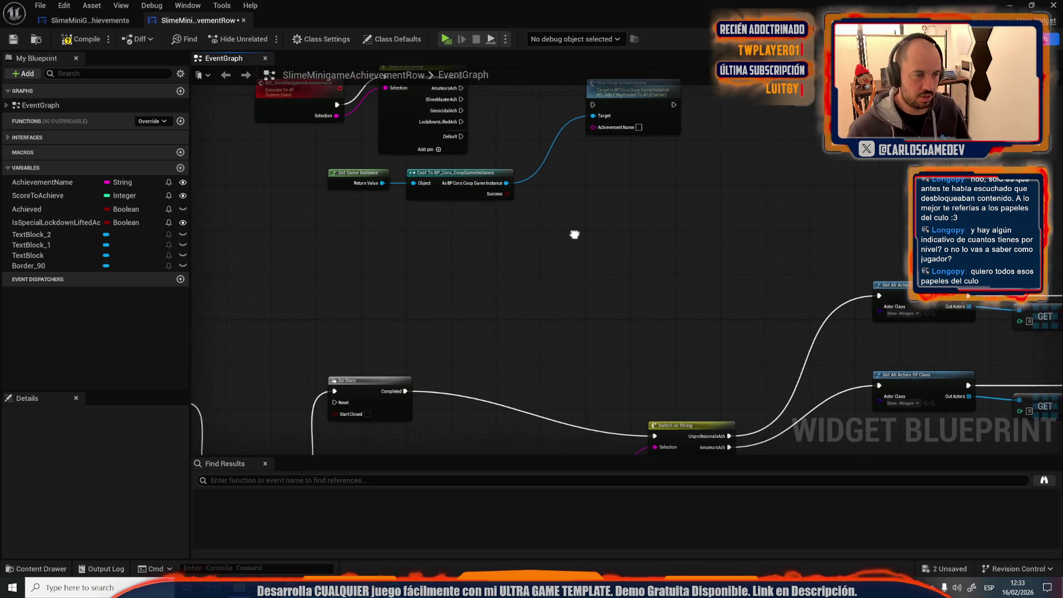
Step: Remove the event's Switch on String and wire the event directly into Give Coop Achievement
{"action": "scroll", "coordinate": [546, 240], "scroll_direction": "up", "scroll_amount": 2}
{"action": "left_click", "coordinate": [390, 114]}
{"action": "key", "text": "Delete"}
{"action": "mouse_move", "coordinate": [308, 153]}
{"action": "left_mouse_down"}
{"action": "mouse_move", "coordinate": [557, 143]}
{"action": "mouse_move", "coordinate": [564, 152]}
{"action": "mouse_move", "coordinate": [353, 178]}
{"action": "mouse_move", "coordinate": [308, 163]}
{"action": "mouse_move", "coordinate": [450, 136]}
{"action": "left_mouse_up"}
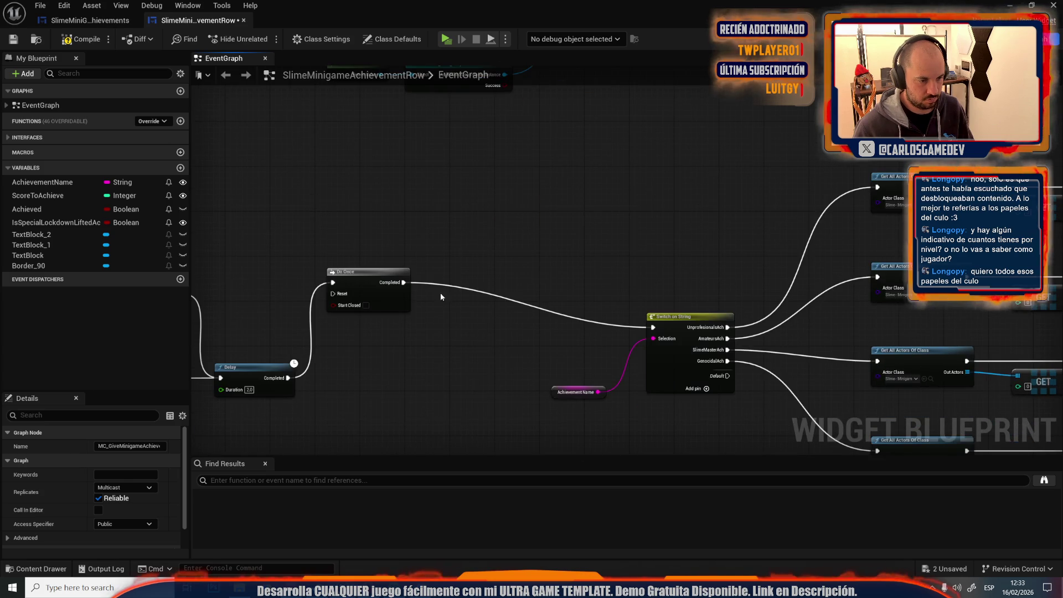
Step: Call MC Give Minigame Achievement from Do Once Completed, with a copied AchievementName getter as Selection
{"action": "mouse_move", "coordinate": [391, 367]}
{"action": "left_mouse_down"}
{"action": "mouse_move", "coordinate": [479, 310]}
{"action": "mouse_move", "coordinate": [577, 86]}
{"action": "mouse_move", "coordinate": [598, 295]}
{"action": "mouse_move", "coordinate": [613, 284]}
{"action": "mouse_move", "coordinate": [583, 470]}
{"action": "mouse_move", "coordinate": [489, 229]}
{"action": "left_mouse_up"}
{"action": "type", "text": "give minigame"}
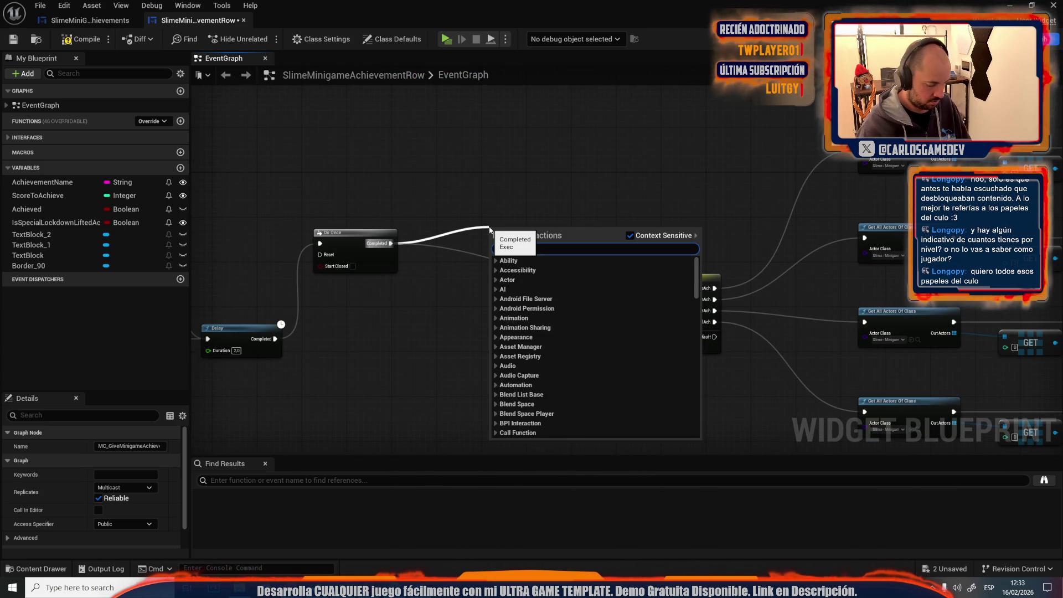
{"action": "key", "text": "Return"}
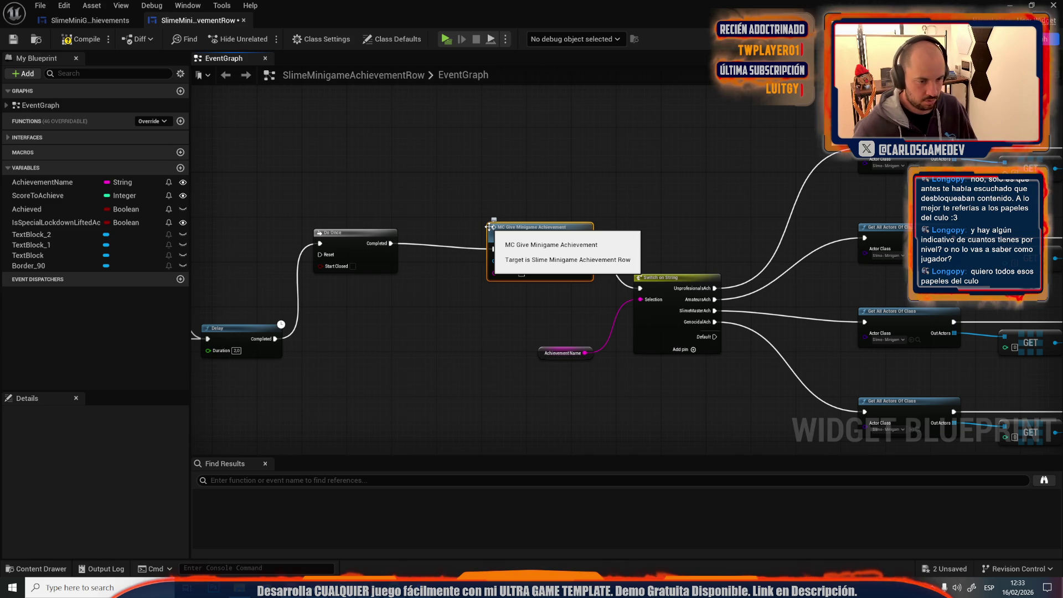
{"action": "left_click", "coordinate": [563, 353]}
{"action": "key", "text": "ctrl+c"}
{"action": "key", "text": "ctrl+v"}
{"action": "mouse_move", "coordinate": [494, 273]}
{"action": "left_mouse_down"}
{"action": "mouse_move", "coordinate": [467, 312]}
{"action": "mouse_move", "coordinate": [458, 361]}
{"action": "mouse_move", "coordinate": [673, 290]}
{"action": "mouse_move", "coordinate": [732, 346]}
{"action": "mouse_move", "coordinate": [689, 340]}
{"action": "left_mouse_up"}
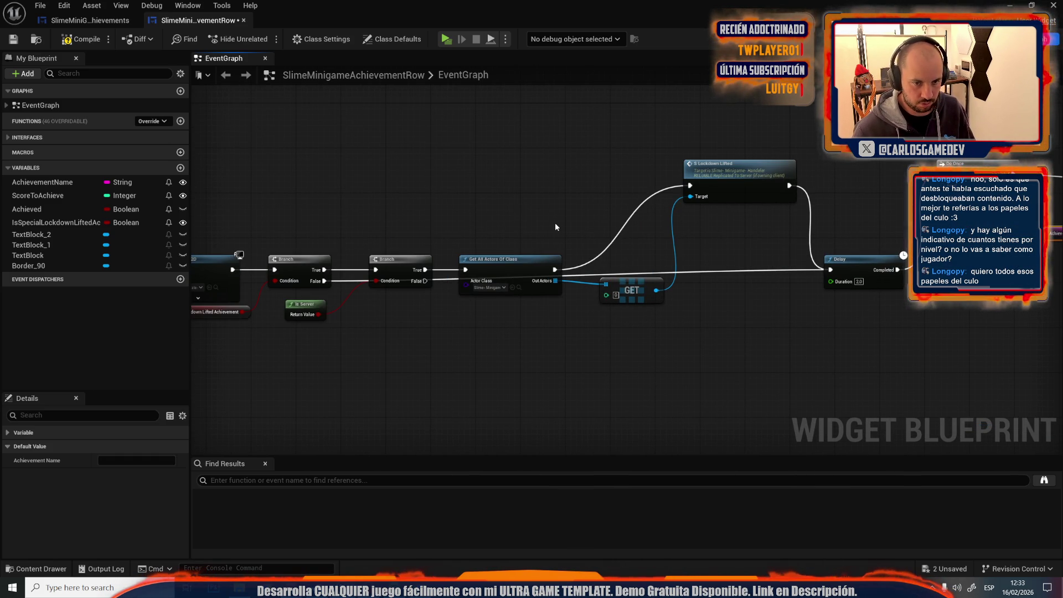
Step: Tidy the graph by raising the Branch, Get All Actors Of Class and GET nodes and shifting the Switch right
{"action": "left_click_drag", "start_coordinate": [556, 227], "coordinate": [333, 236]}
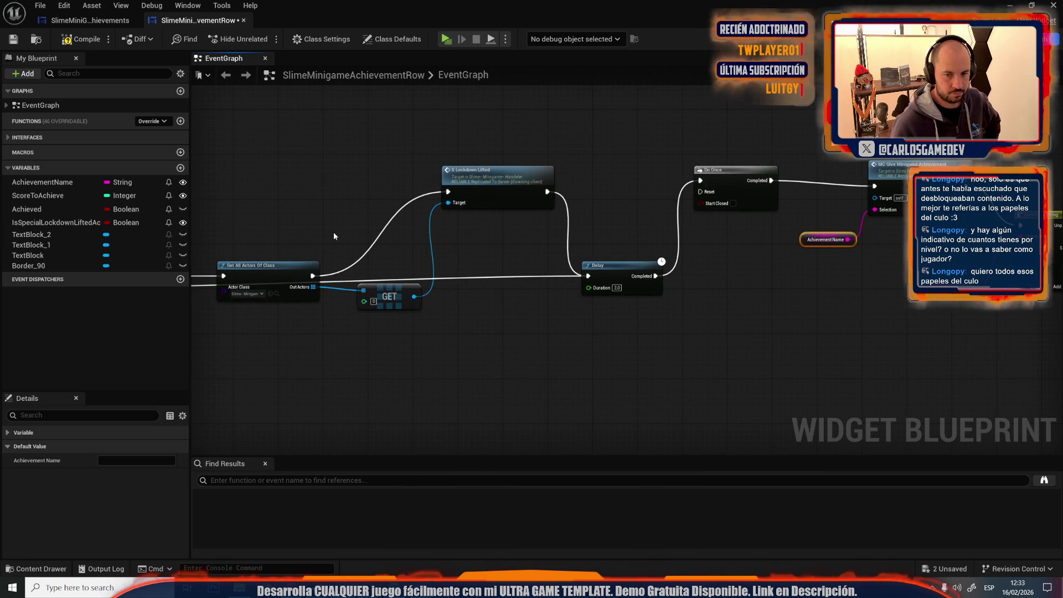
{"action": "left_click_drag", "start_coordinate": [333, 231], "coordinate": [809, 233]}
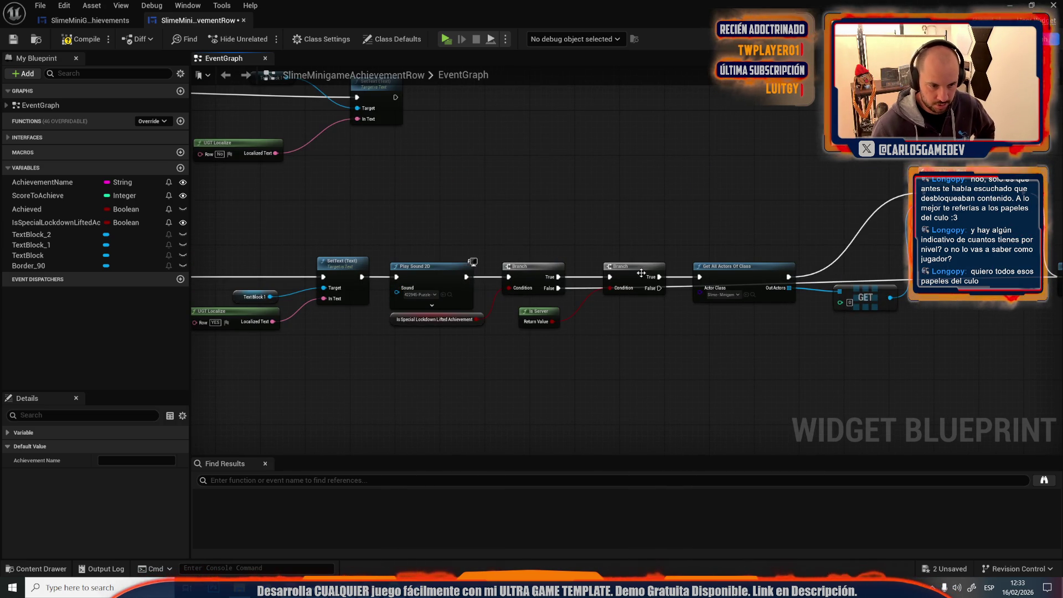
{"action": "left_click_drag", "start_coordinate": [641, 273], "coordinate": [642, 227]}
{"action": "mouse_move", "coordinate": [740, 276]}
{"action": "left_mouse_down"}
{"action": "mouse_move", "coordinate": [735, 196]}
{"action": "mouse_move", "coordinate": [603, 222]}
{"action": "mouse_move", "coordinate": [618, 240]}
{"action": "mouse_move", "coordinate": [375, 275]}
{"action": "mouse_move", "coordinate": [886, 271]}
{"action": "mouse_move", "coordinate": [803, 276]}
{"action": "mouse_move", "coordinate": [837, 244]}
{"action": "mouse_move", "coordinate": [836, 211]}
{"action": "mouse_move", "coordinate": [464, 274]}
{"action": "left_mouse_up"}
{"action": "left_click", "coordinate": [487, 313]}
{"action": "left_click_drag", "start_coordinate": [487, 314], "coordinate": [494, 256]}
{"action": "mouse_move", "coordinate": [875, 135]}
{"action": "left_mouse_down"}
{"action": "mouse_move", "coordinate": [504, 185]}
{"action": "mouse_move", "coordinate": [316, 123]}
{"action": "mouse_move", "coordinate": [268, 206]}
{"action": "mouse_move", "coordinate": [569, 239]}
{"action": "mouse_move", "coordinate": [262, 140]}
{"action": "mouse_move", "coordinate": [659, 303]}
{"action": "left_mouse_up"}
{"action": "mouse_move", "coordinate": [288, 254]}
{"action": "left_mouse_down"}
{"action": "mouse_move", "coordinate": [489, 248]}
{"action": "mouse_move", "coordinate": [527, 130]}
{"action": "left_mouse_up"}
{"action": "mouse_move", "coordinate": [274, 318]}
{"action": "left_mouse_down"}
{"action": "mouse_move", "coordinate": [563, 241]}
{"action": "mouse_move", "coordinate": [512, 264]}
{"action": "left_mouse_up"}
Step: Check the localization spreadsheet, then return to the blueprint editor
{"action": "scroll", "coordinate": [562, 241], "scroll_direction": "up", "scroll_amount": 2}
{"action": "scroll", "coordinate": [608, 337], "scroll_direction": "down", "scroll_amount": 2}
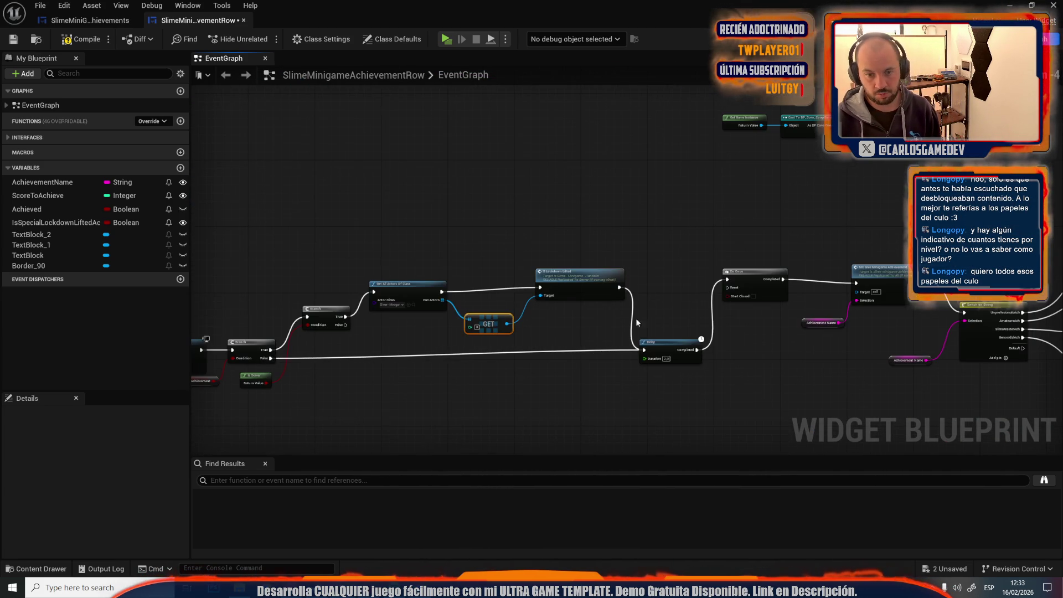
{"action": "mouse_move", "coordinate": [746, 269]}
{"action": "left_mouse_down"}
{"action": "mouse_move", "coordinate": [645, 254]}
{"action": "mouse_move", "coordinate": [629, 393]}
{"action": "left_mouse_up"}
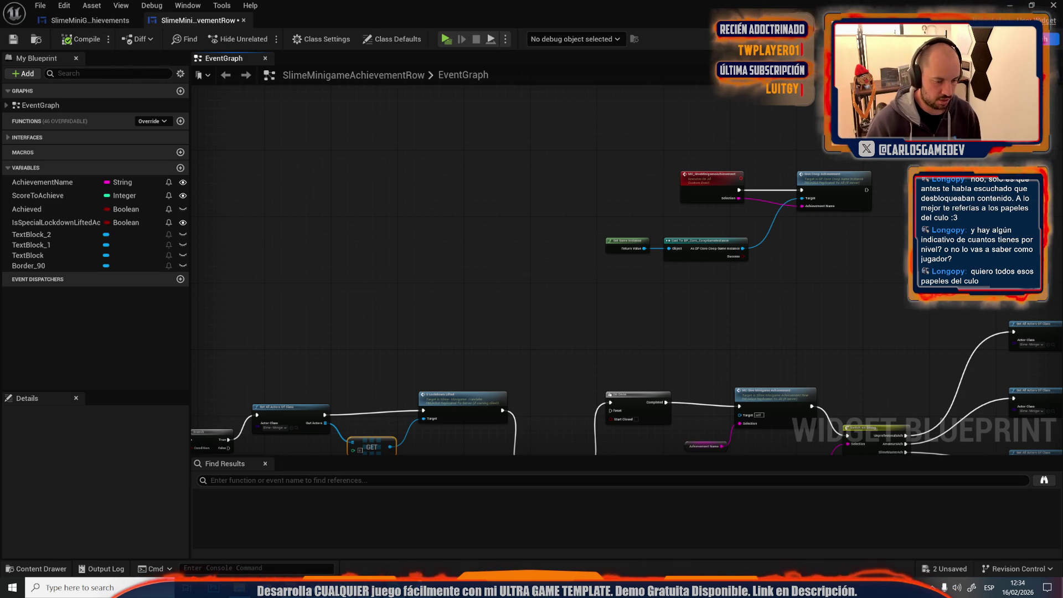
{"action": "key", "text": "alt+Tab"}
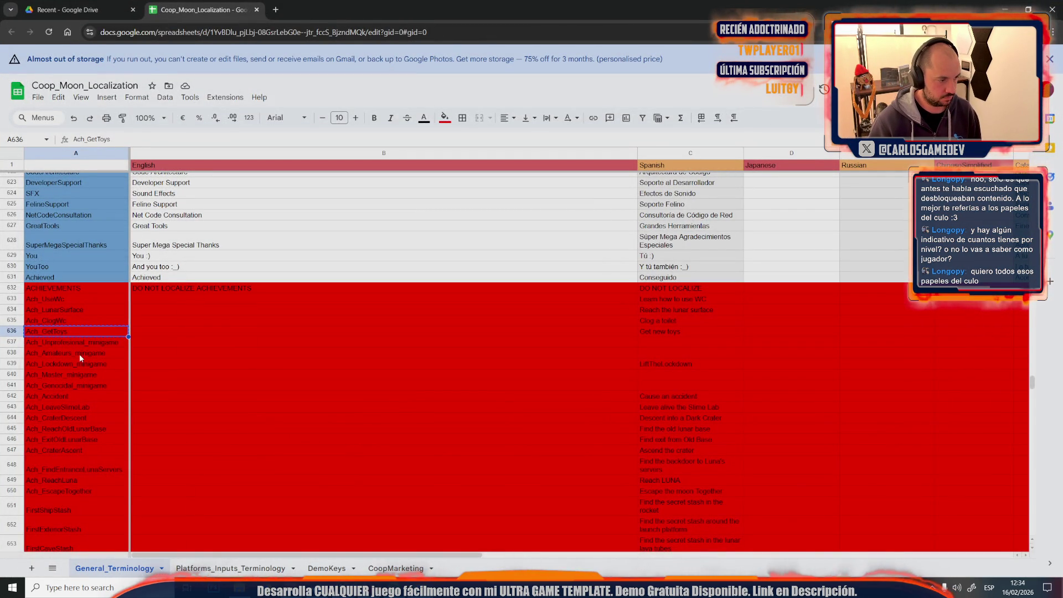
{"action": "key", "text": "alt+Tab"}
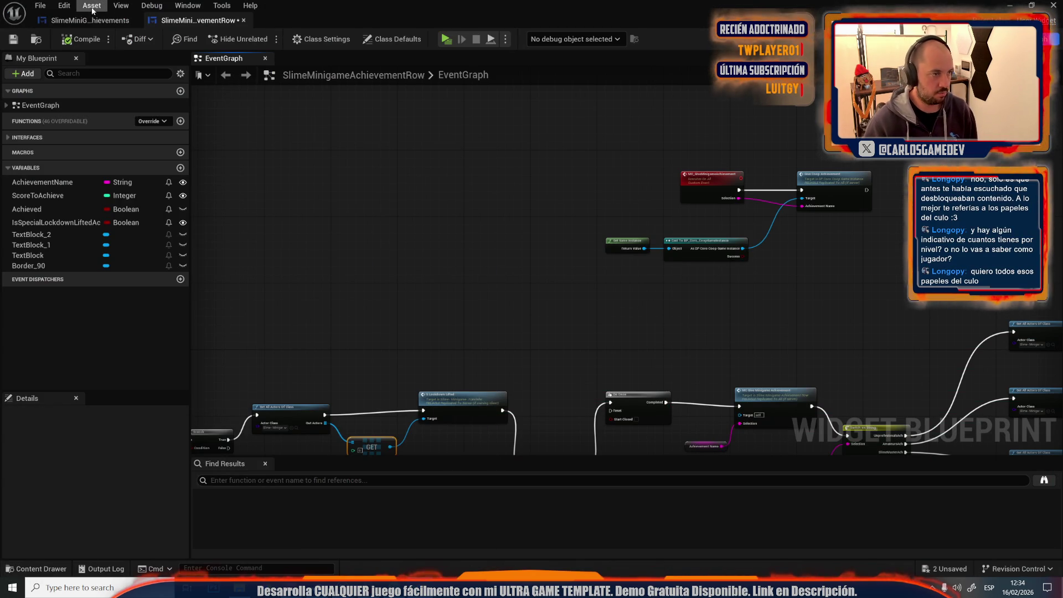
Step: Inspect the UnprofesionalsAch row in the achievements designer, then return to the row graph
{"action": "left_click", "coordinate": [127, 20]}
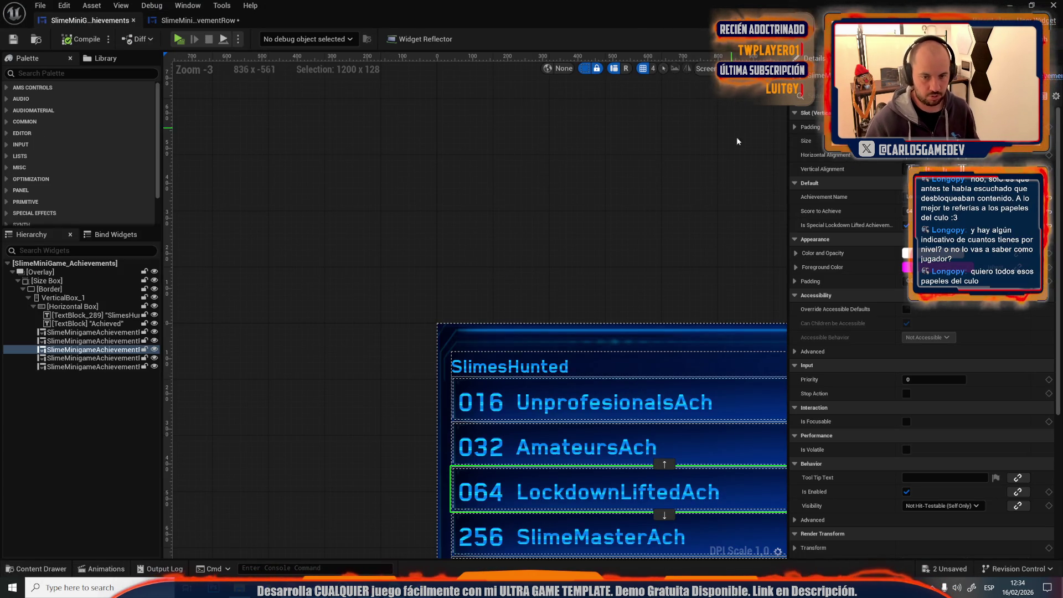
{"action": "left_click", "coordinate": [609, 400]}
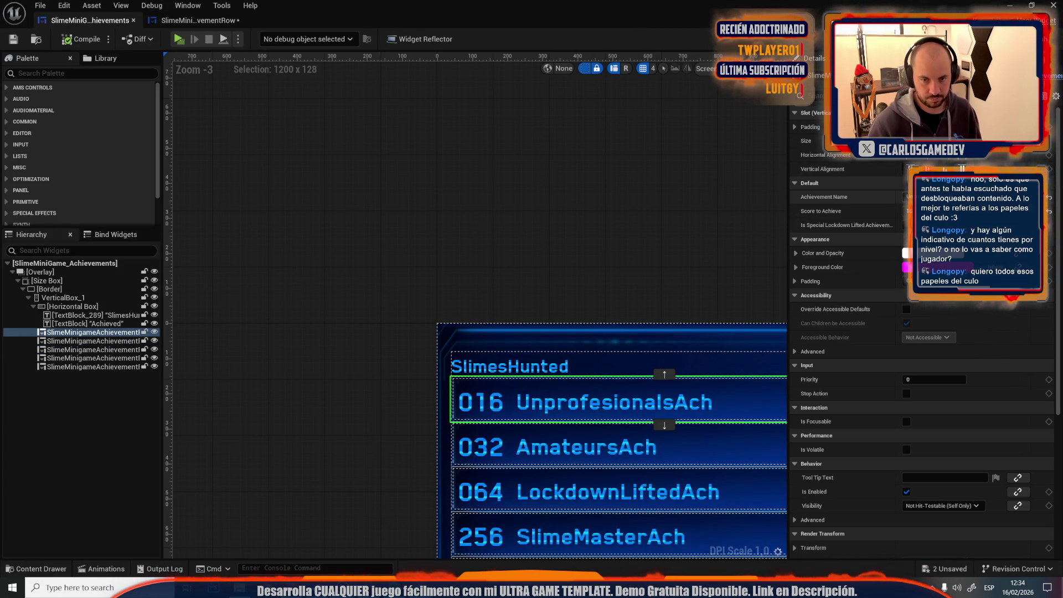
{"action": "left_click", "coordinate": [199, 19]}
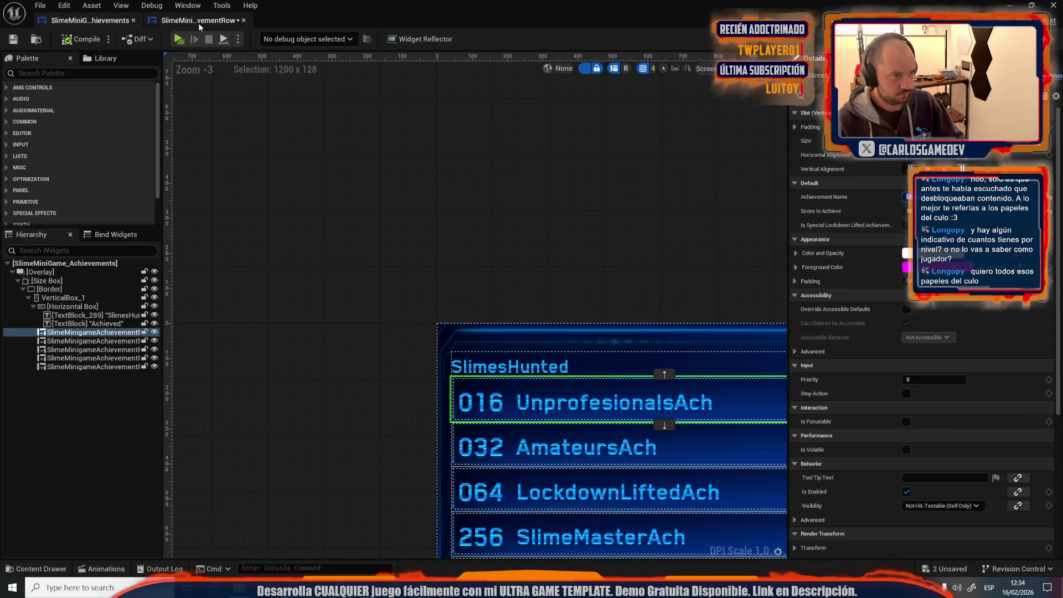
{"action": "scroll", "coordinate": [593, 337], "scroll_direction": "down", "scroll_amount": 3}
{"action": "scroll", "coordinate": [583, 294], "scroll_direction": "up", "scroll_amount": 3}
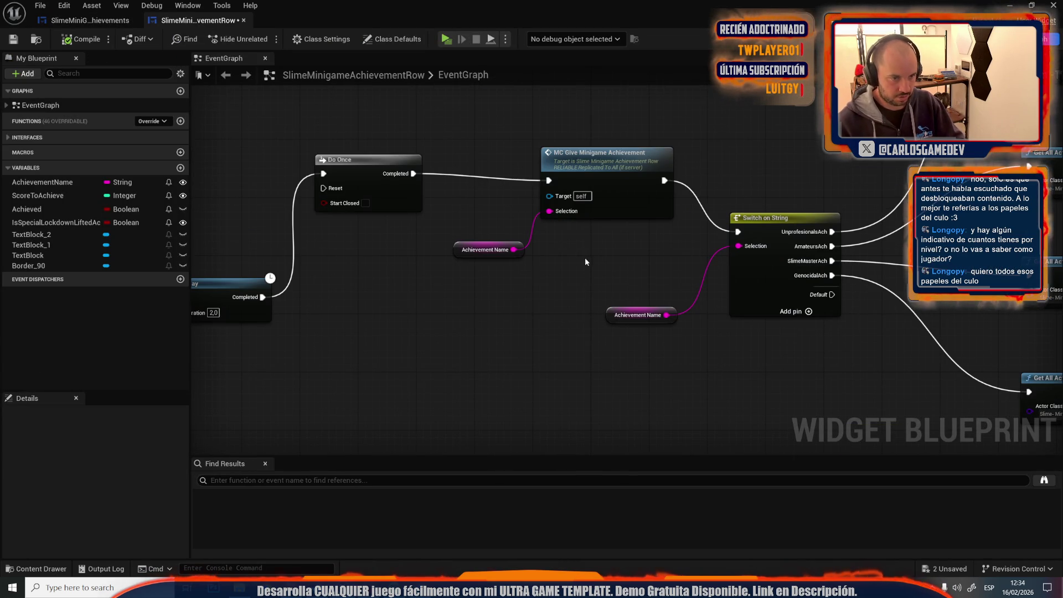
{"action": "scroll", "coordinate": [580, 260], "scroll_direction": "up", "scroll_amount": 6}
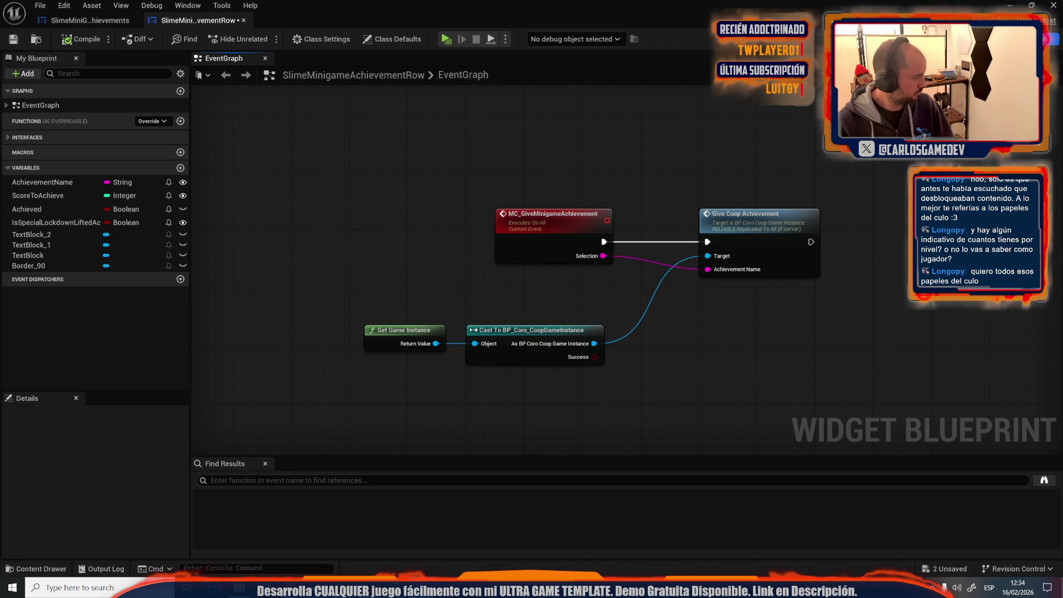
Step: Inspect the AmateursAch and LockdownLiftedAch rows, then pan the widget's EventGraph to view its achievement logic
{"action": "left_click", "coordinate": [87, 20]}
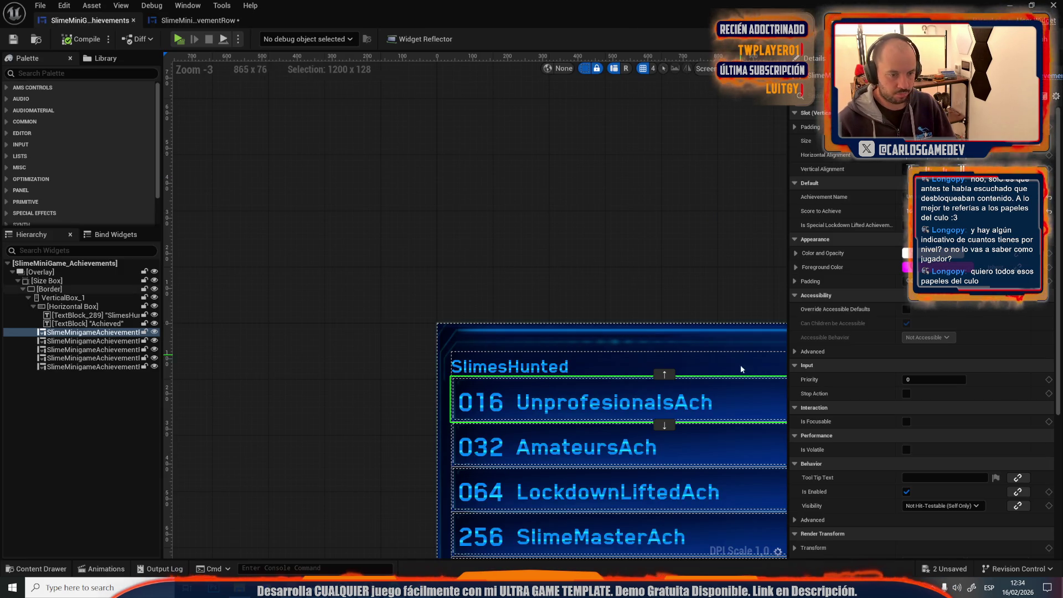
{"action": "left_click", "coordinate": [462, 452]}
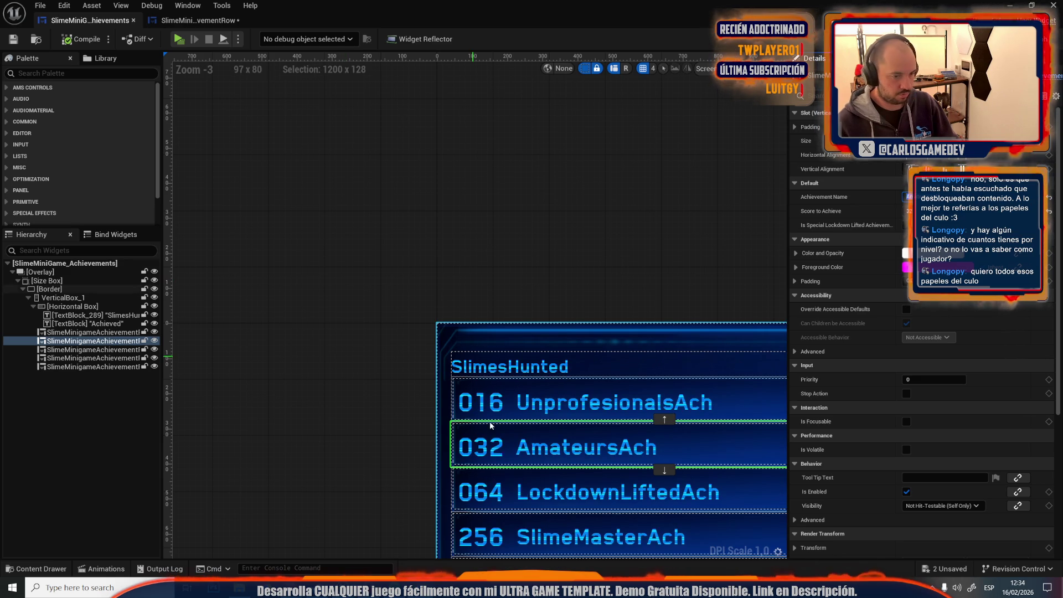
{"action": "left_click", "coordinate": [532, 497]}
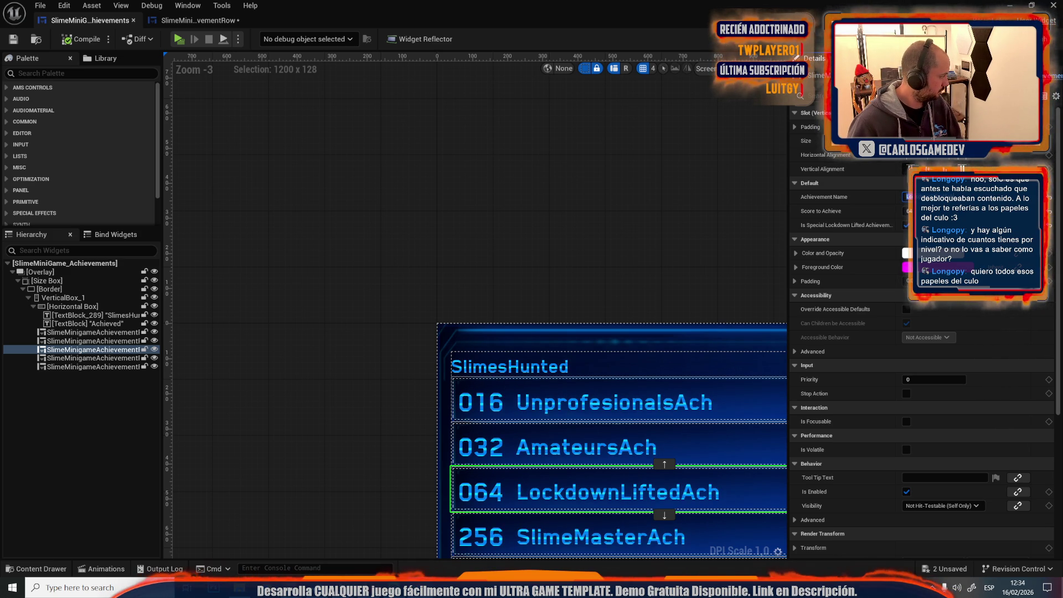
{"action": "left_click", "coordinate": [438, 151]}
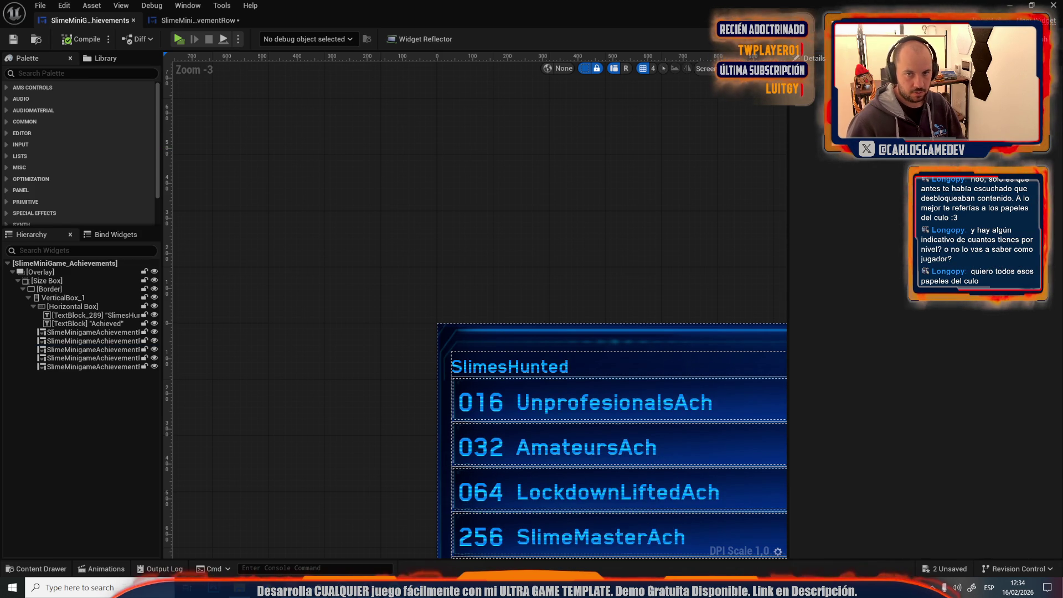
{"action": "left_click", "coordinate": [1044, 38]}
{"action": "left_click_drag", "start_coordinate": [313, 354], "coordinate": [472, 410]}
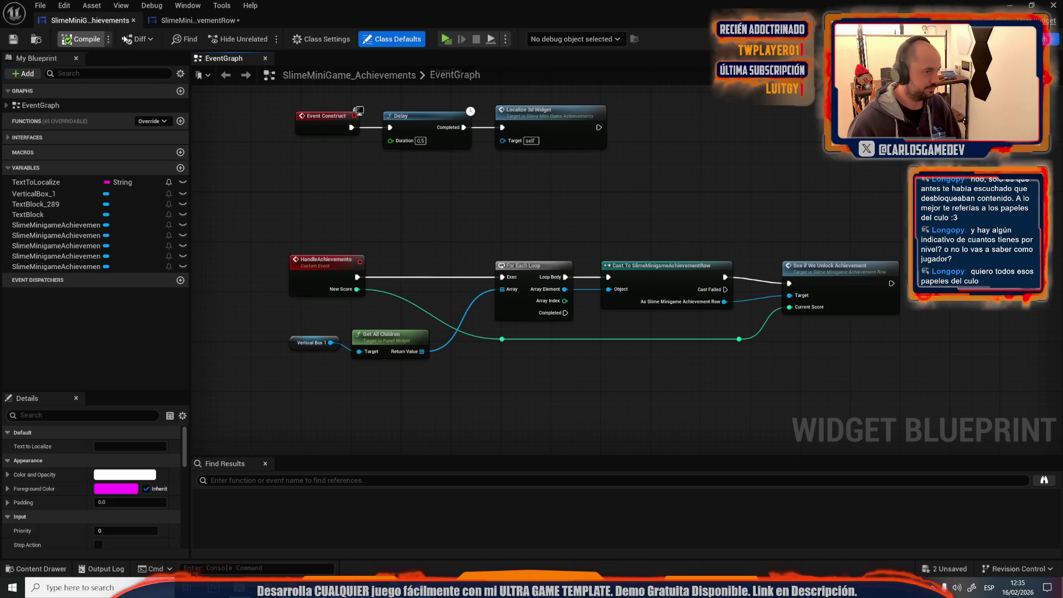
{"action": "left_click", "coordinate": [197, 20]}
Step: Feed Achievement Name from an Append that joins the prefix Ach_ with Selection
{"action": "left_click_drag", "start_coordinate": [633, 283], "coordinate": [583, 213]}
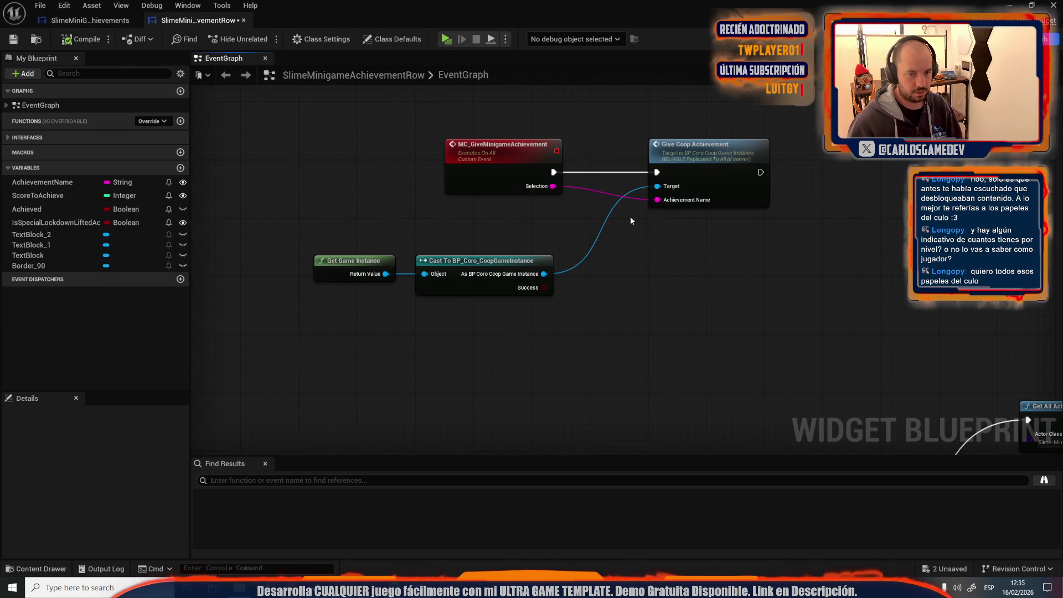
{"action": "left_click_drag", "start_coordinate": [656, 200], "coordinate": [650, 249]}
{"action": "type", "text": "append"}
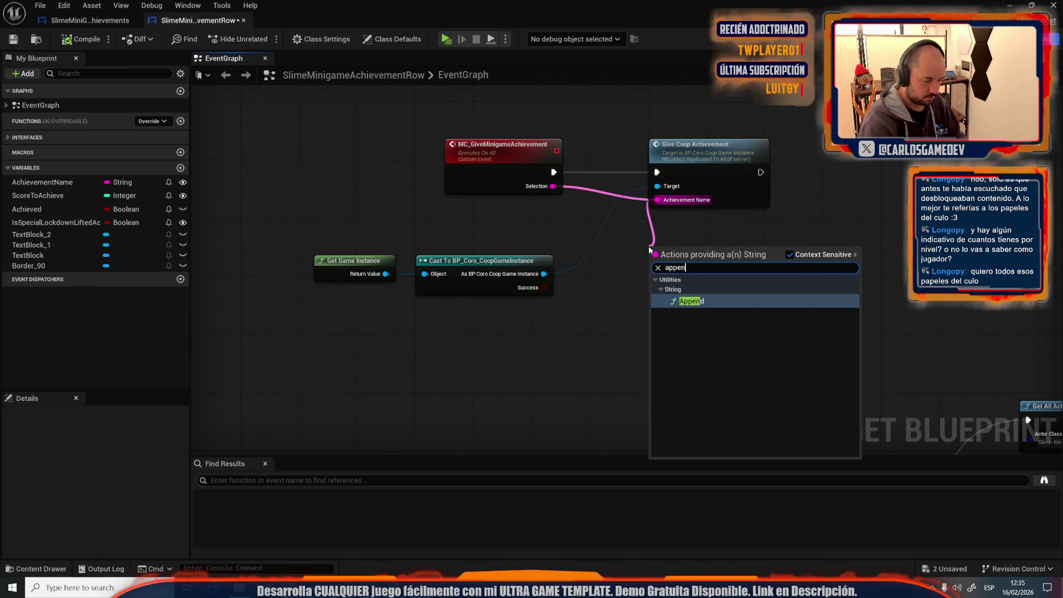
{"action": "key", "text": "Return"}
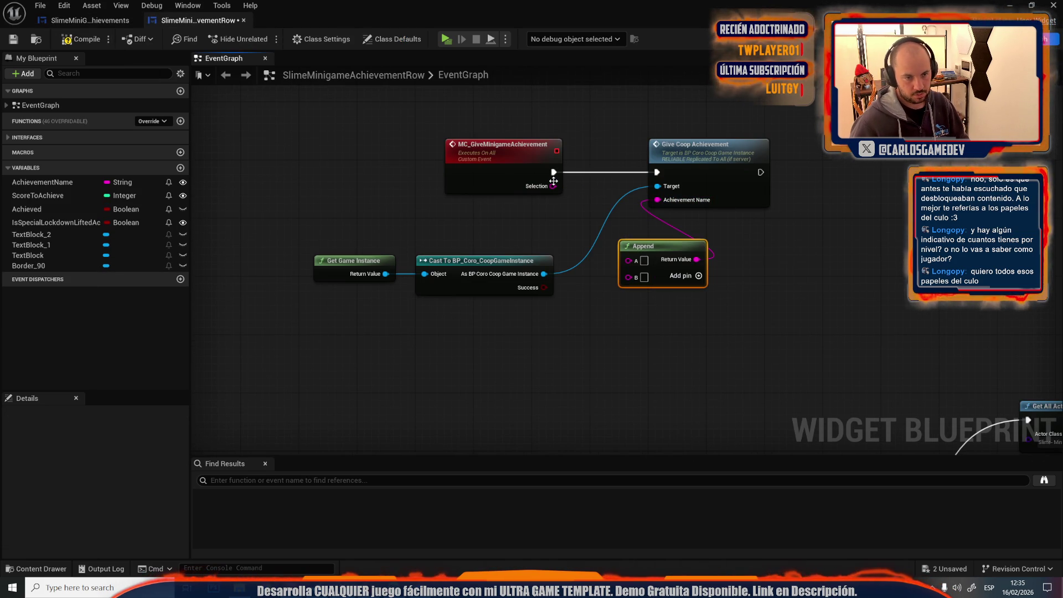
{"action": "mouse_move", "coordinate": [554, 185]}
{"action": "left_mouse_down"}
{"action": "mouse_move", "coordinate": [634, 269]}
{"action": "mouse_move", "coordinate": [628, 276]}
{"action": "left_mouse_up"}
{"action": "left_click", "coordinate": [644, 260]}
{"action": "type", "text": "Ac"}
{"action": "type", "text": "e"}
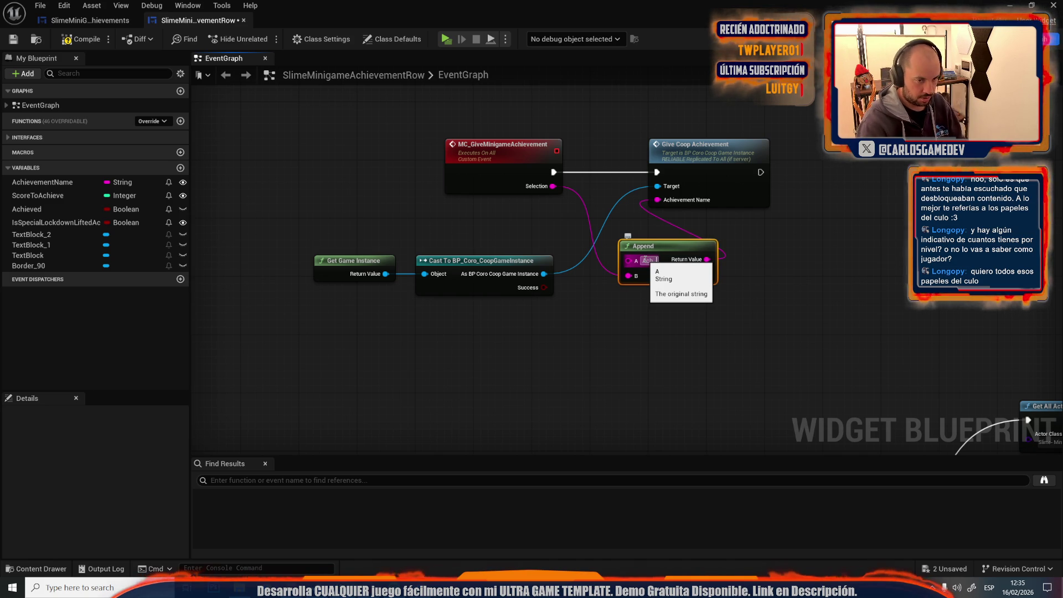
{"action": "type", "text": "_"}
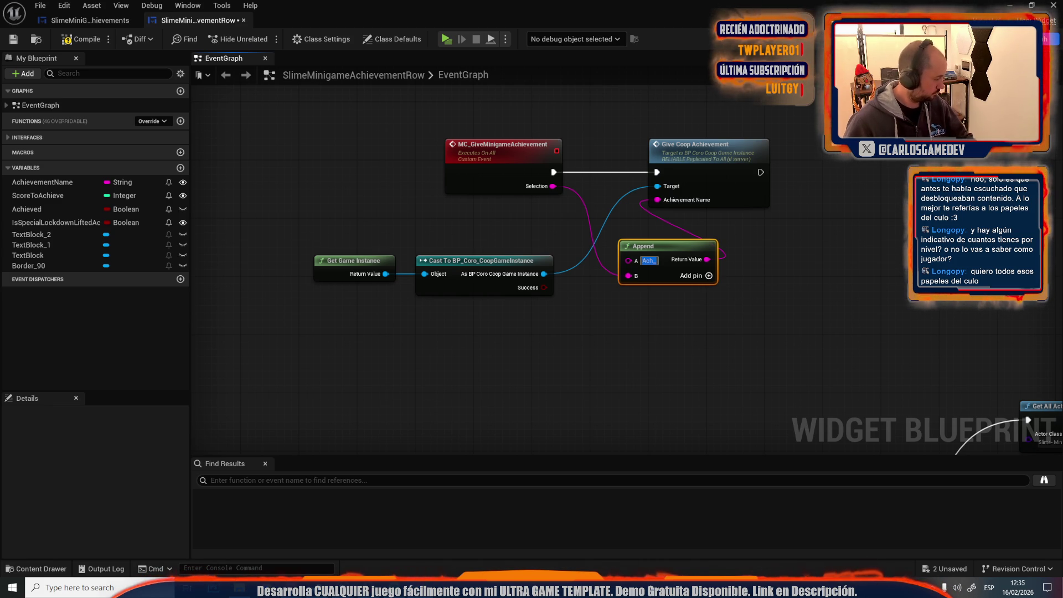
Step: Shift Give Coop Achievement right, then compile and save the achievement row blueprint
{"action": "left_click_drag", "start_coordinate": [703, 172], "coordinate": [820, 173]}
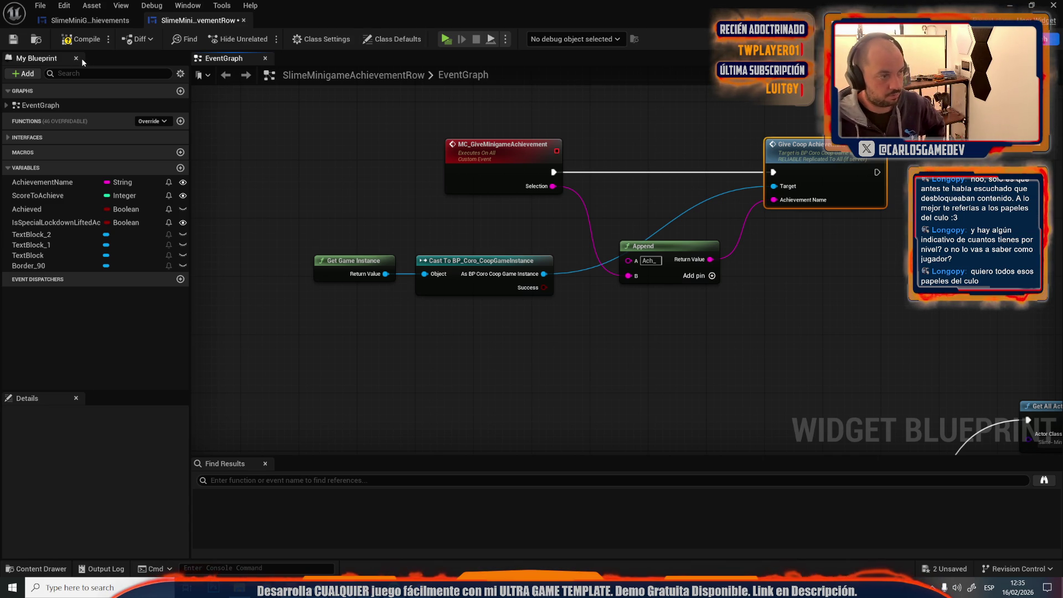
{"action": "left_click", "coordinate": [84, 41]}
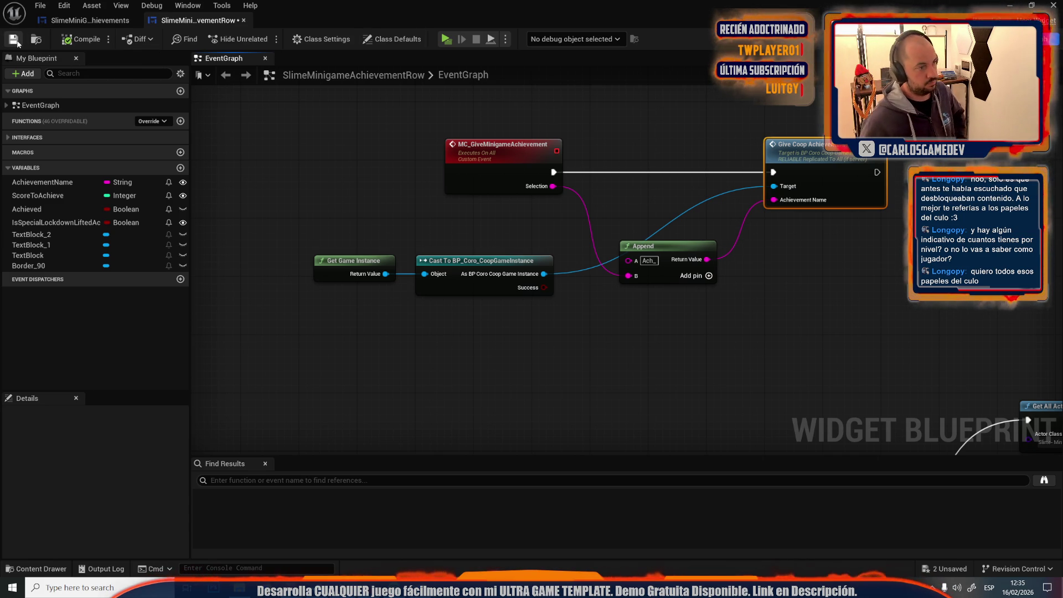
{"action": "left_click", "coordinate": [14, 39]}
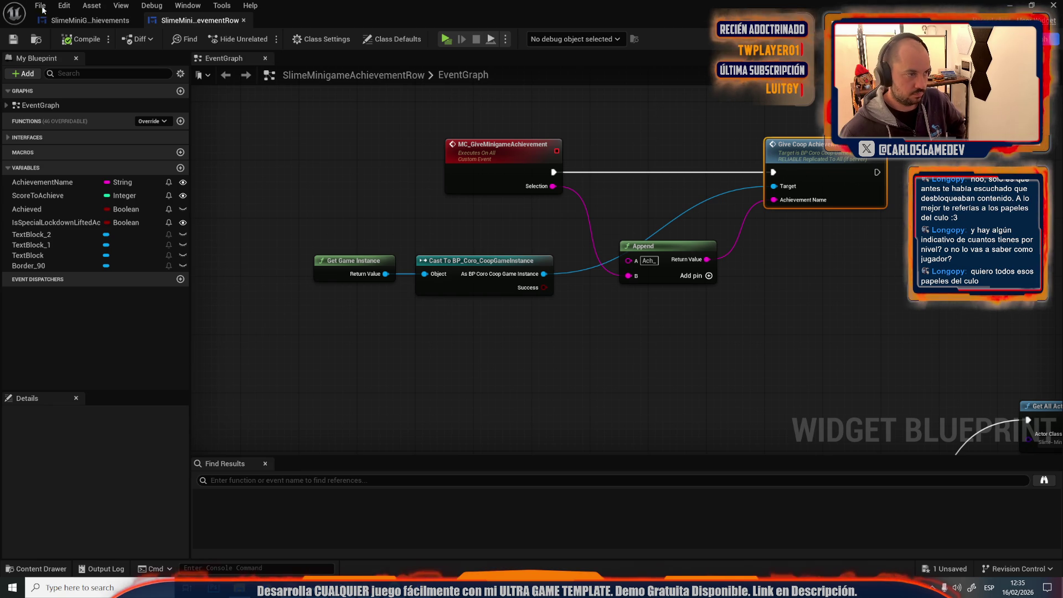
{"action": "left_click", "coordinate": [89, 20]}
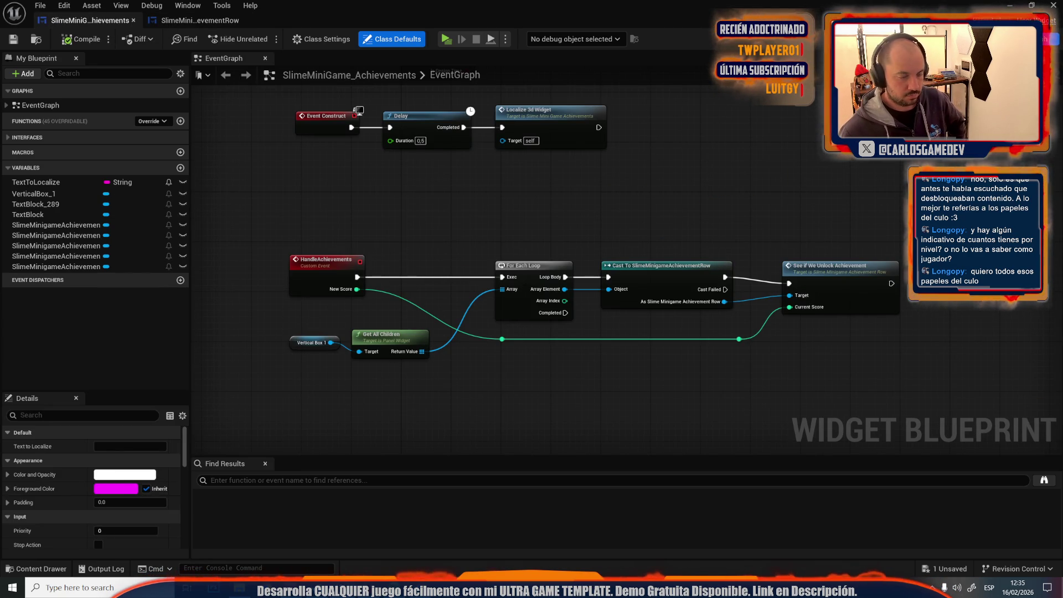
Step: Check the Achievement Name of rows 016, 032, 064, 256 and 512 in the designer
{"action": "left_click", "coordinate": [1025, 39]}
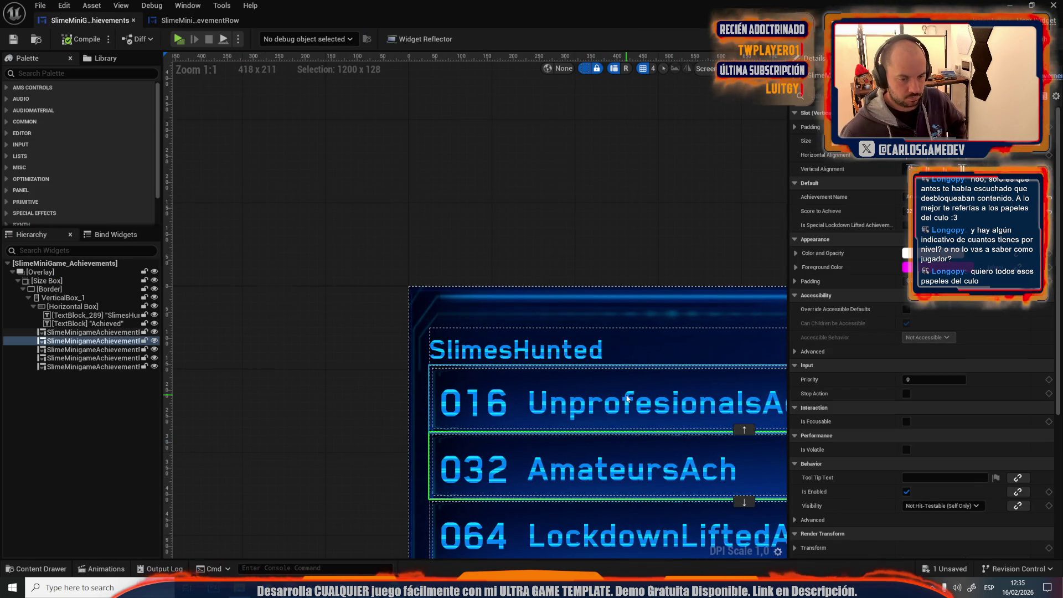
{"action": "left_click", "coordinate": [627, 399]}
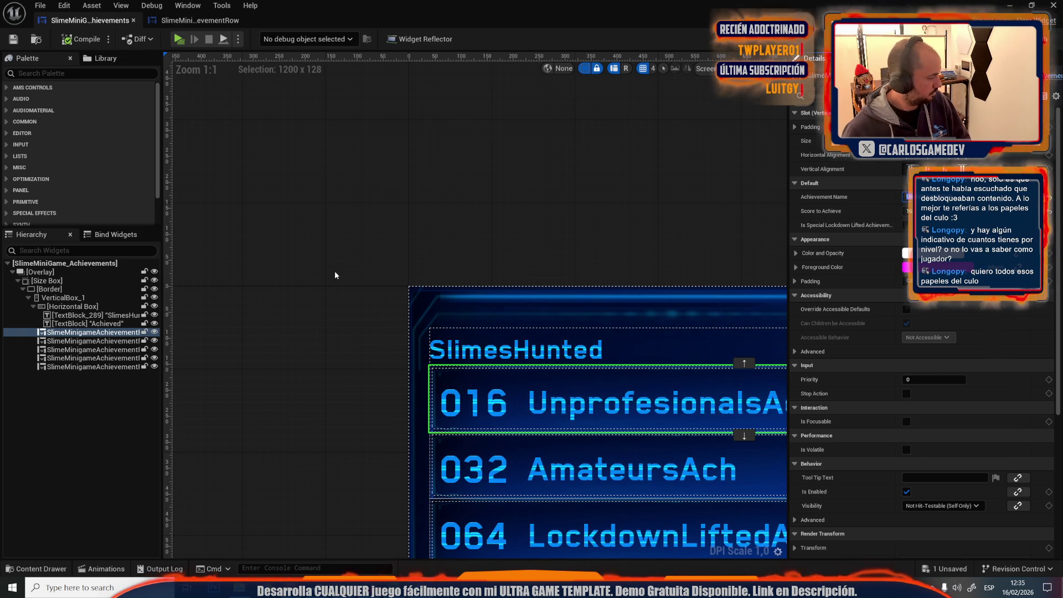
{"action": "left_click", "coordinate": [517, 447]}
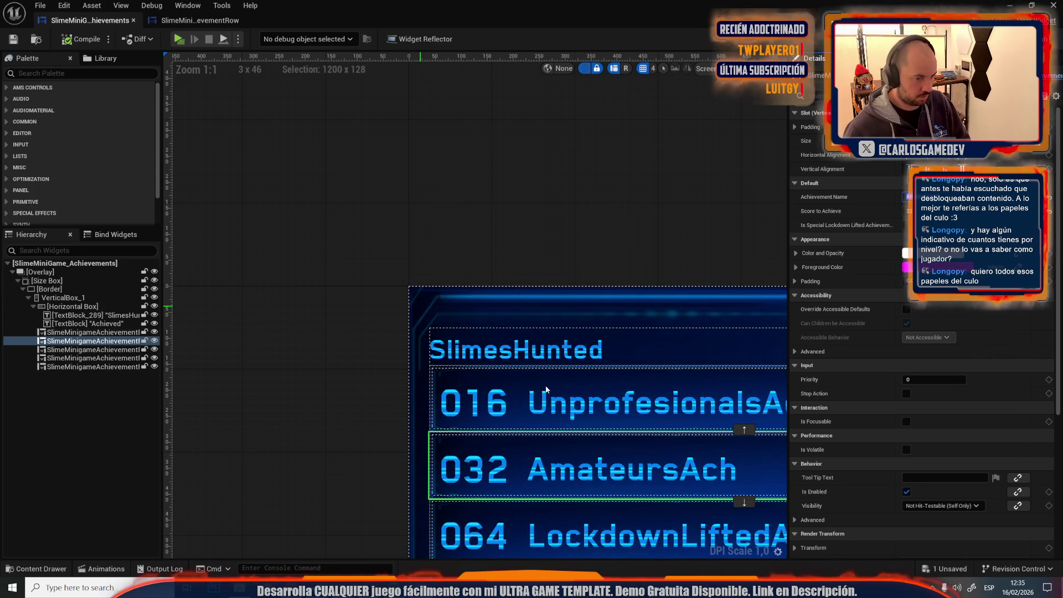
{"action": "key", "text": "Down"}
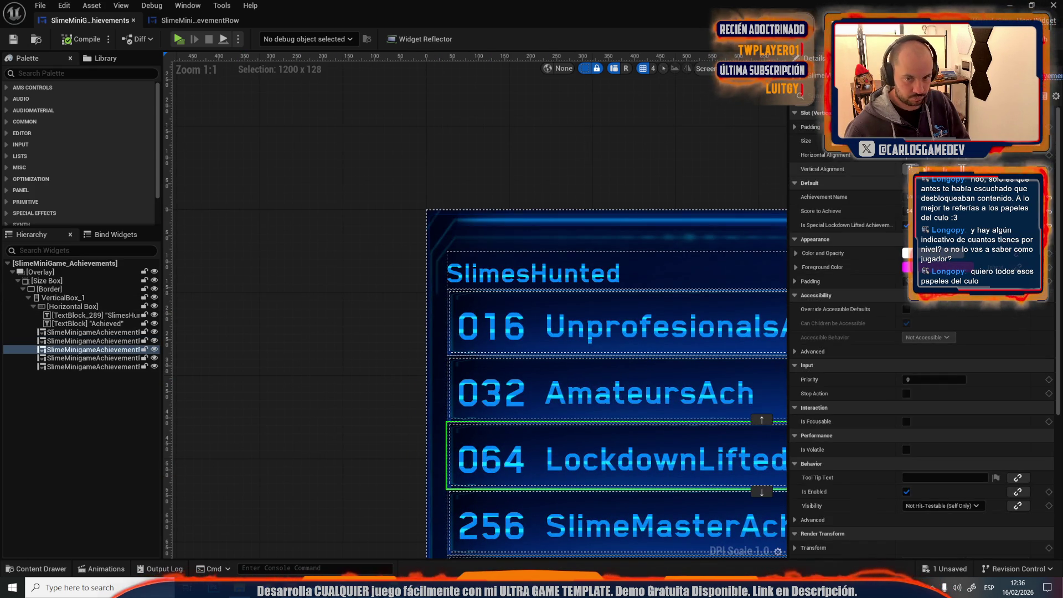
{"action": "left_click", "coordinate": [920, 196]}
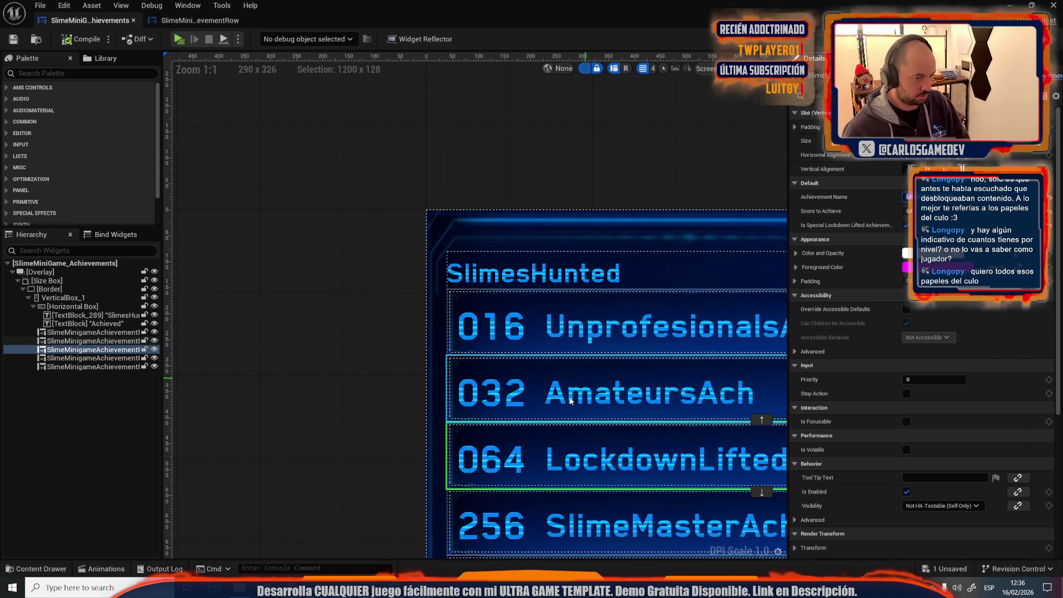
{"action": "key", "text": "Down"}
{"action": "left_click", "coordinate": [911, 196]}
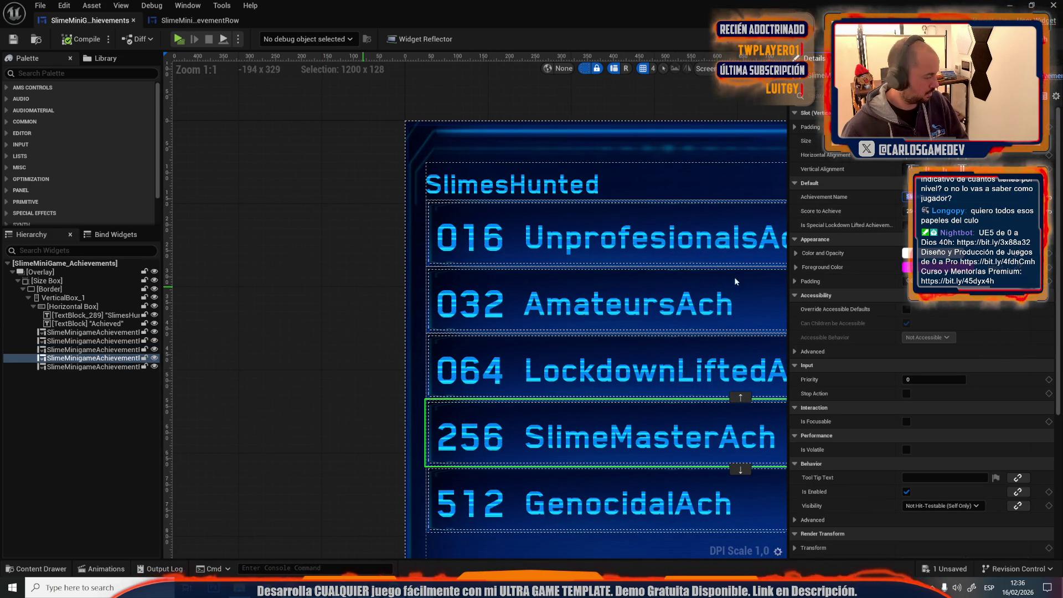
{"action": "key", "text": "Down"}
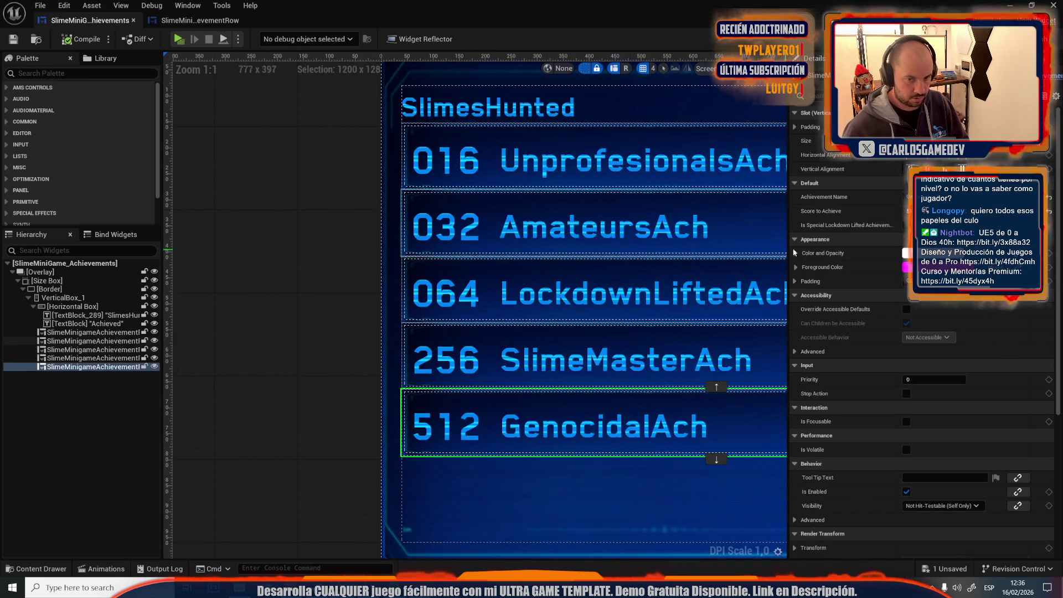
{"action": "left_click", "coordinate": [931, 196]}
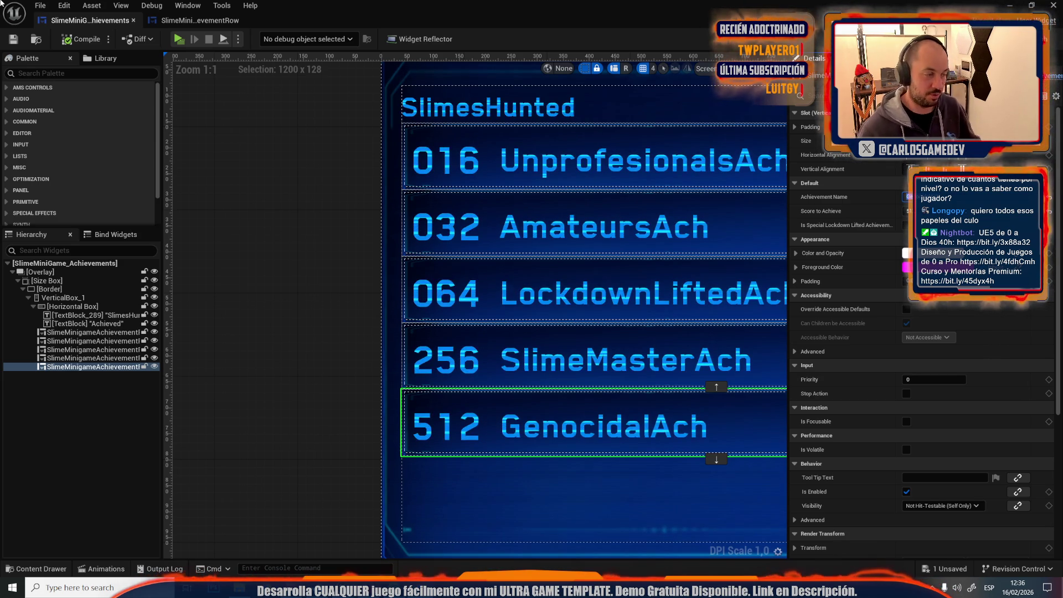
Step: Compile and save the achievements widget, then return to the row's EventGraph
{"action": "left_click", "coordinate": [64, 36]}
{"action": "left_click", "coordinate": [15, 41]}
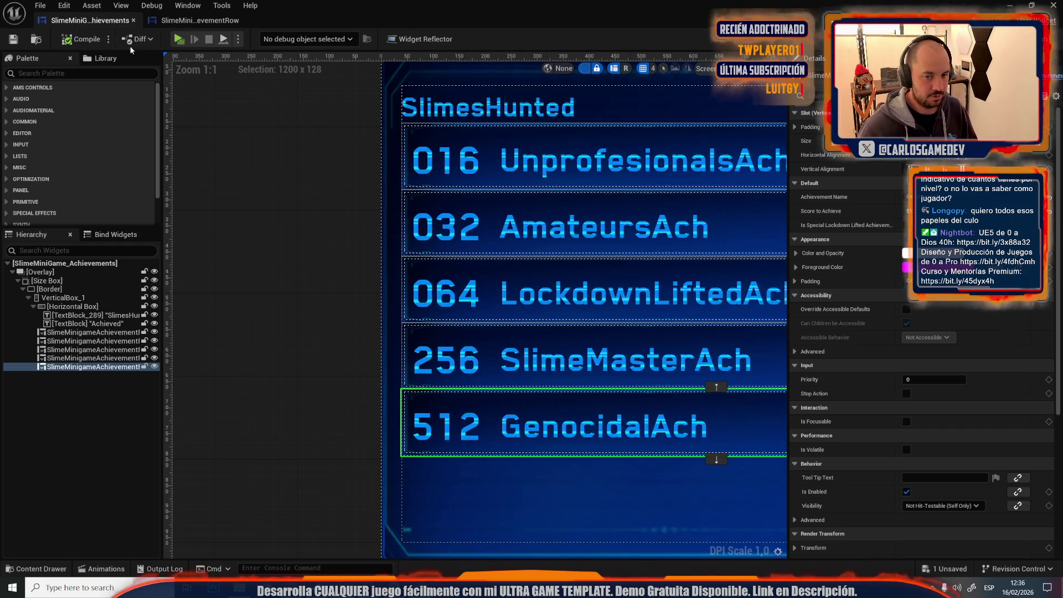
{"action": "left_click", "coordinate": [174, 21]}
{"action": "left_click", "coordinate": [259, 121]}
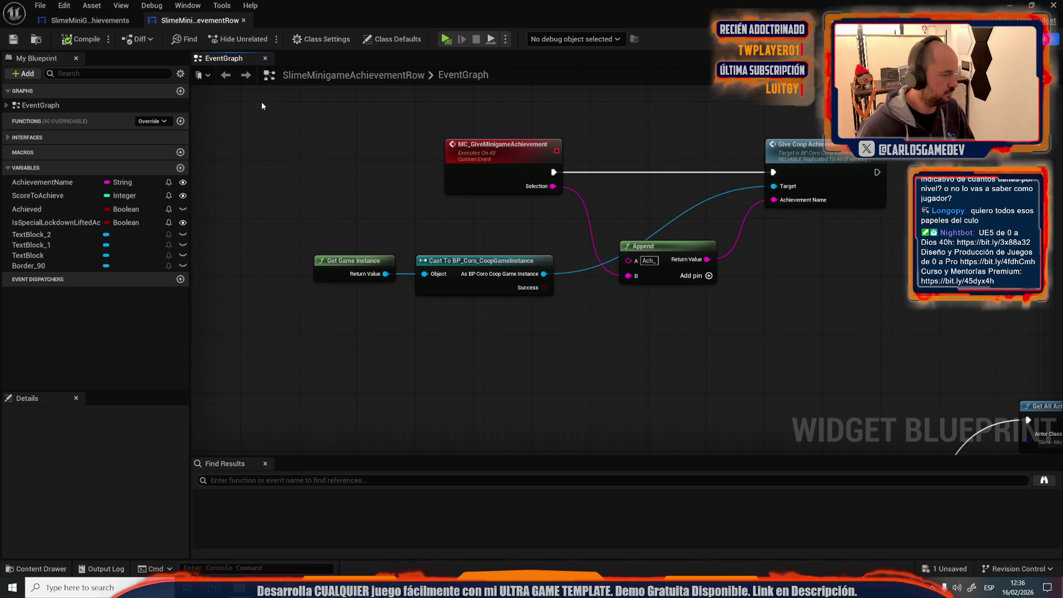
Step: Return to Moon-05-Lab and cancel opening the Moon-06-Slime-Hallways-2-Incident level
{"action": "left_click", "coordinate": [107, 24]}
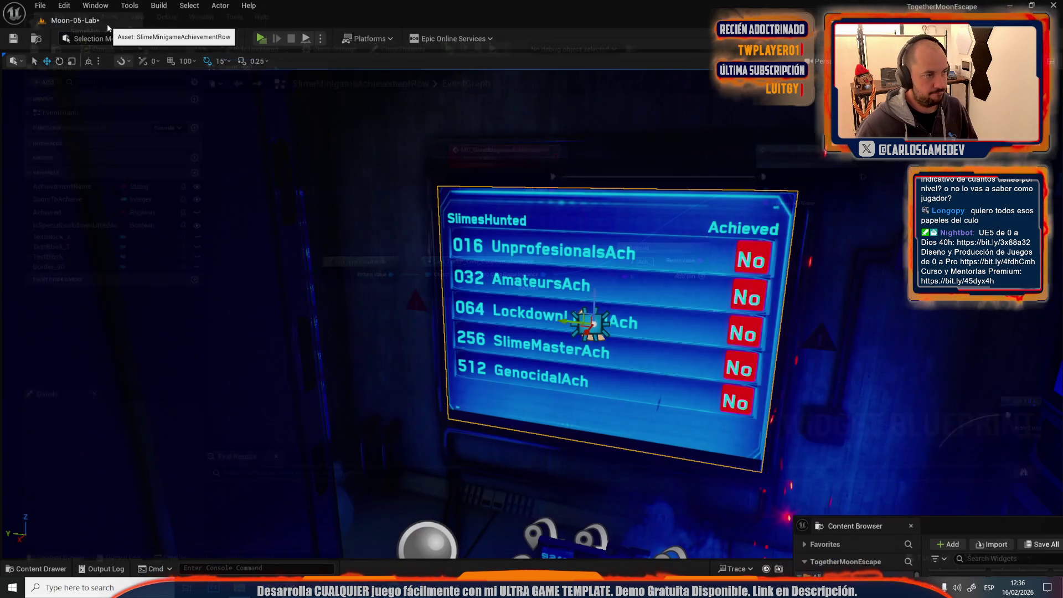
{"action": "mouse_move", "coordinate": [398, 244]}
{"action": "left_mouse_down"}
{"action": "mouse_move", "coordinate": [369, 220]}
{"action": "mouse_move", "coordinate": [514, 211]}
{"action": "left_mouse_up"}
{"action": "left_click", "coordinate": [514, 210]}
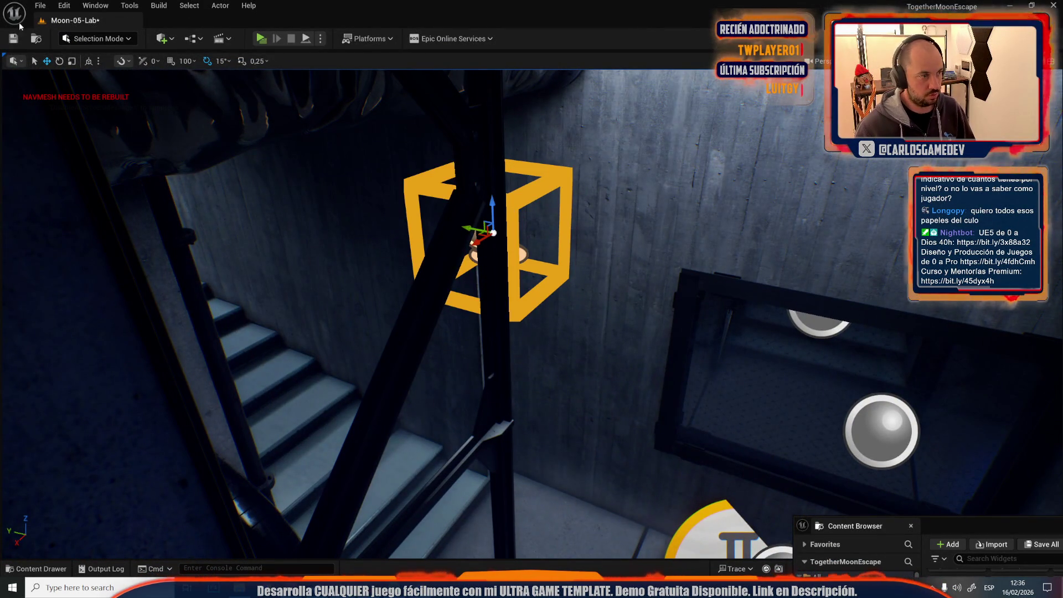
{"action": "left_click", "coordinate": [40, 5]}
{"action": "left_click", "coordinate": [92, 58]}
{"action": "scroll", "coordinate": [518, 247], "scroll_direction": "down", "scroll_amount": 3}
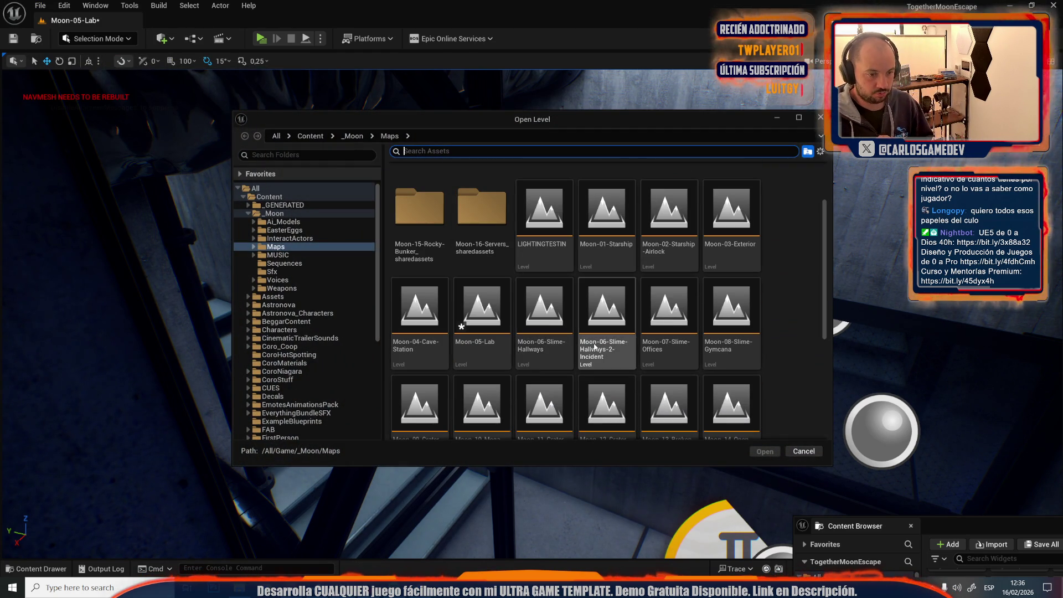
{"action": "left_click", "coordinate": [596, 347]}
{"action": "double_click", "coordinate": [594, 346]}
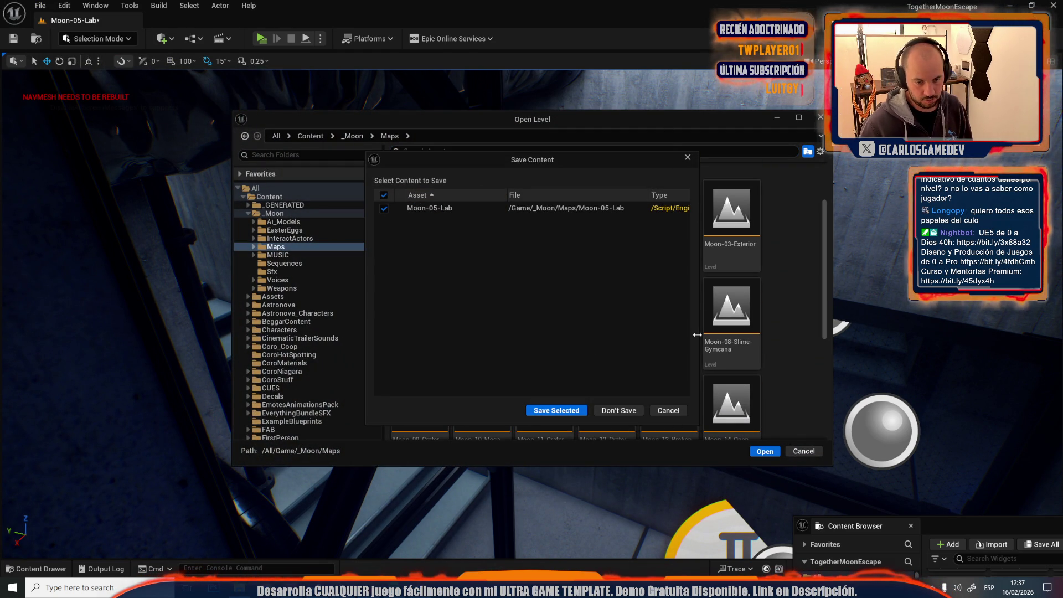
{"action": "left_click", "coordinate": [677, 411]}
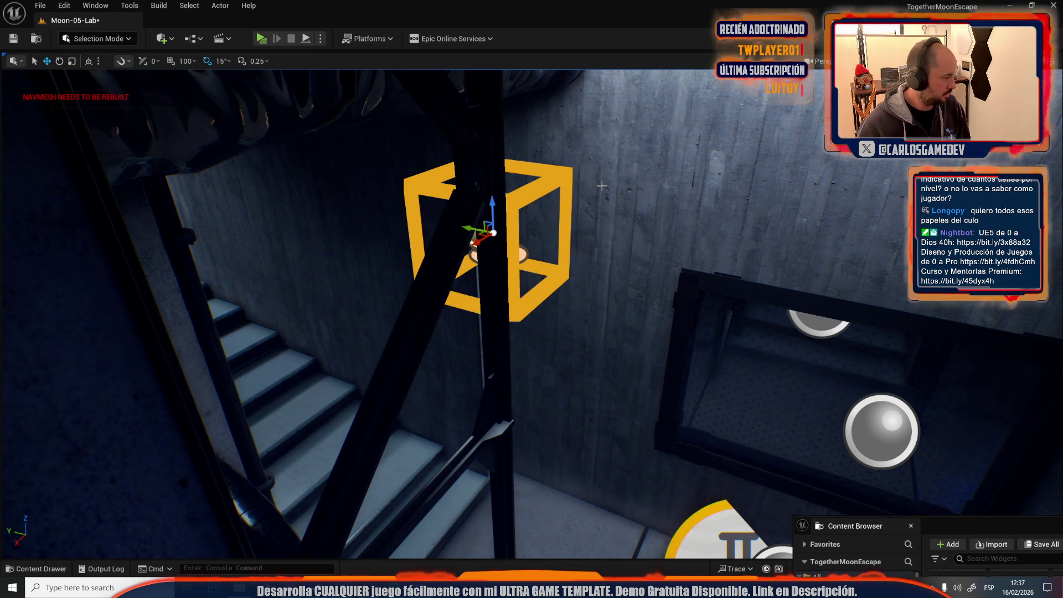
Step: Playtest Moon-05-Lab, then stop the session with Esc
{"action": "left_click_drag", "start_coordinate": [648, 251], "coordinate": [653, 256]}
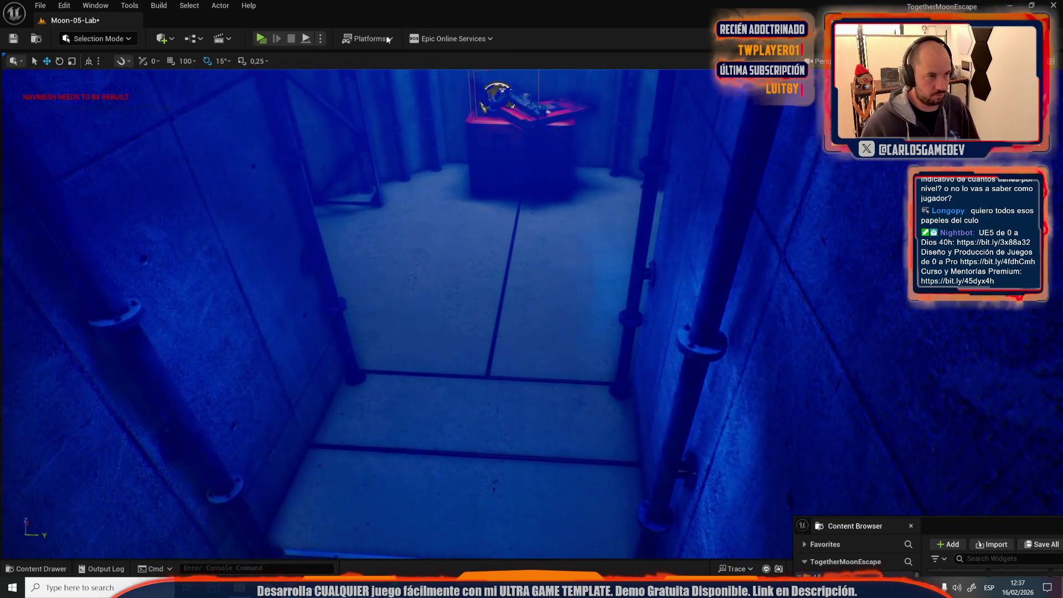
{"action": "left_click", "coordinate": [259, 39]}
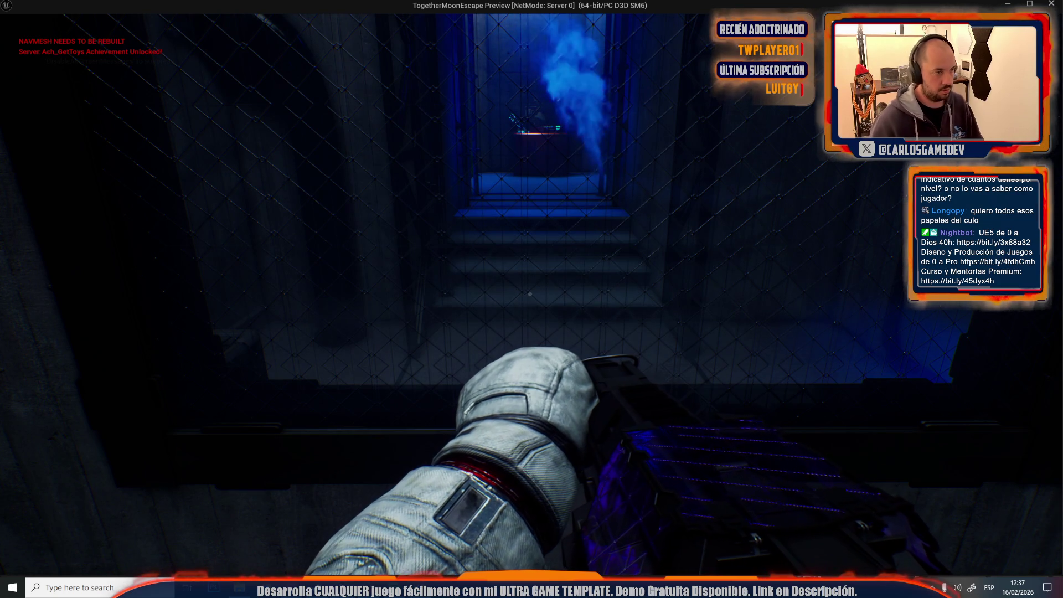
{"action": "key", "text": "Escape"}
Step: Open Moon-06-Slime-Hallways-2-Incident after saving Moon-05-Lab, and raise its achievement trigger
{"action": "left_click", "coordinate": [31, 3]}
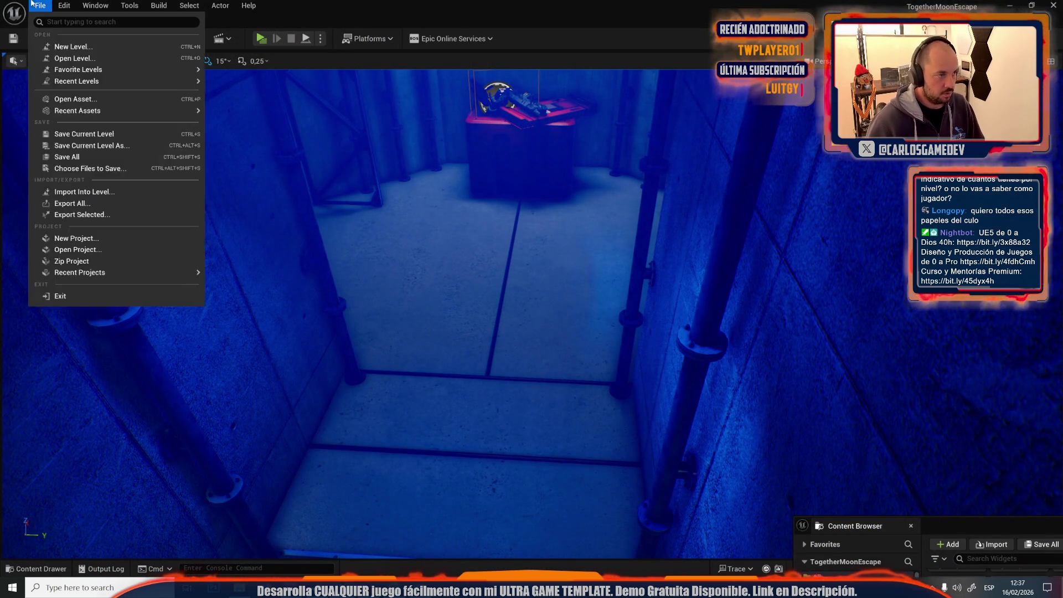
{"action": "left_click", "coordinate": [103, 57]}
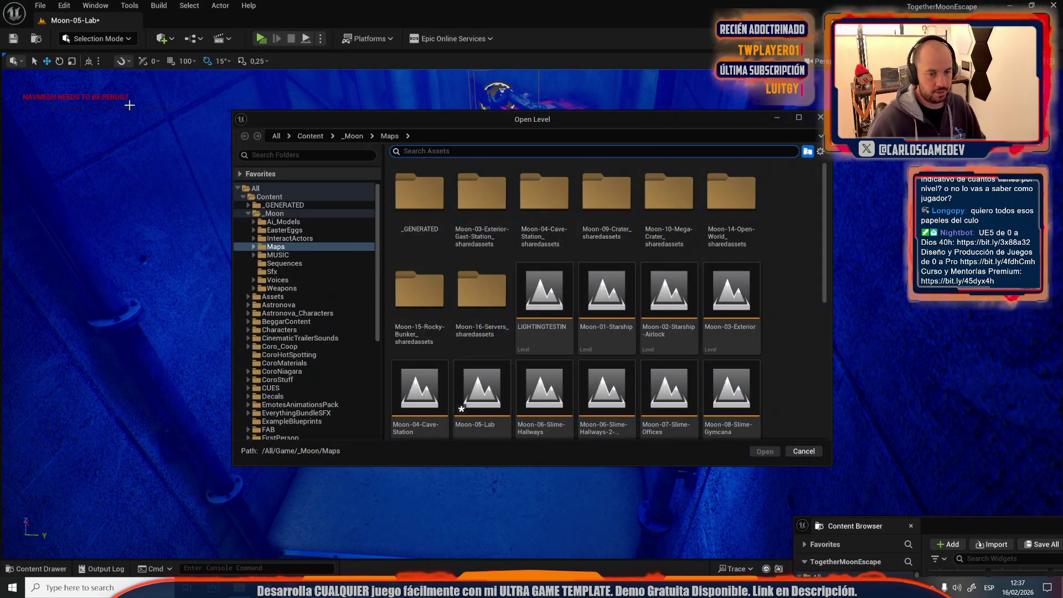
{"action": "left_click", "coordinate": [613, 408]}
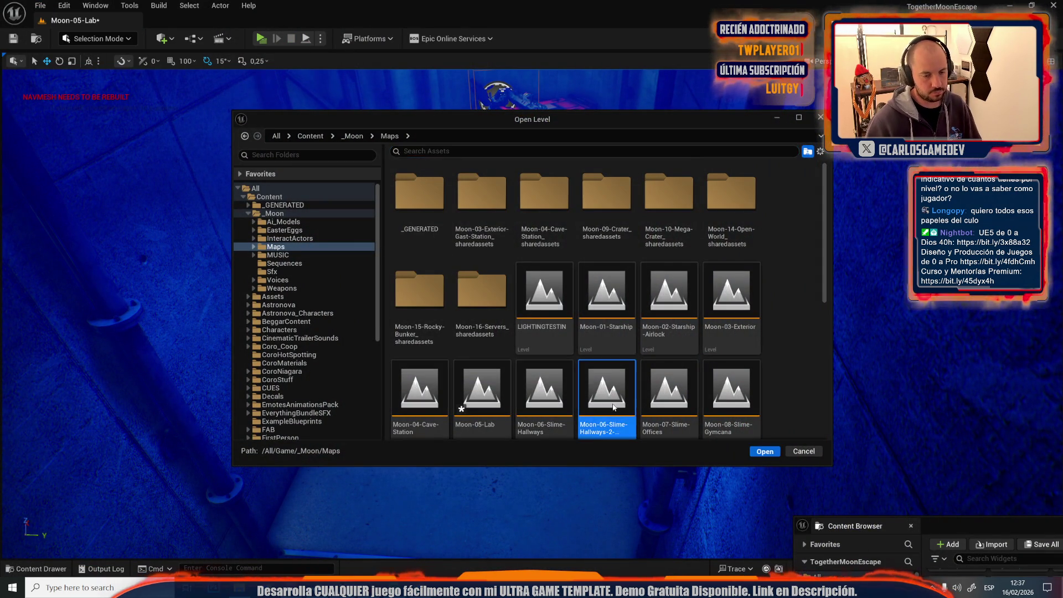
{"action": "double_click", "coordinate": [614, 409]}
{"action": "left_click", "coordinate": [569, 412]}
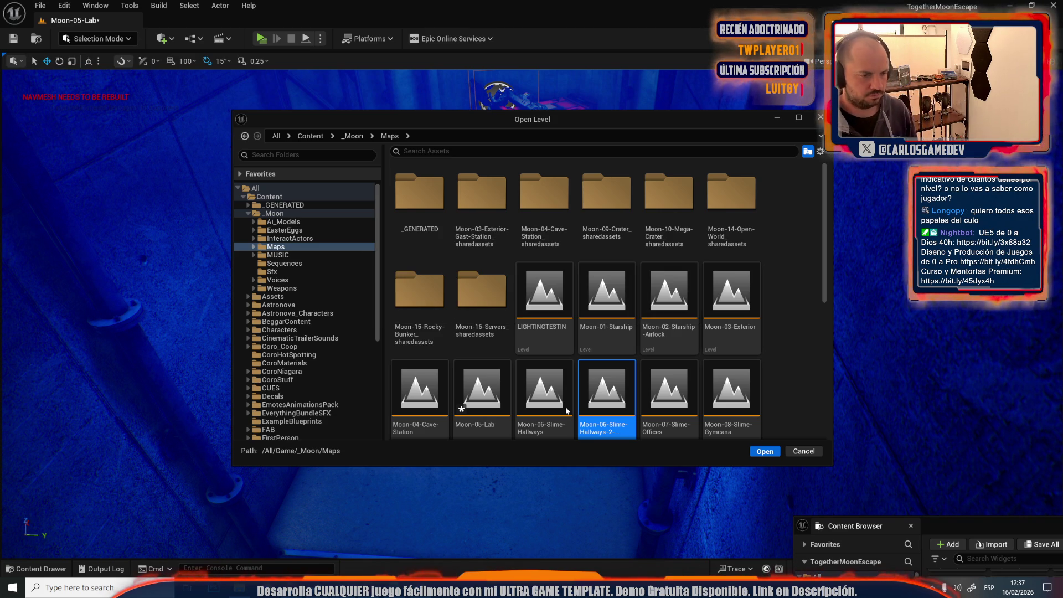
{"action": "key", "text": "Return"}
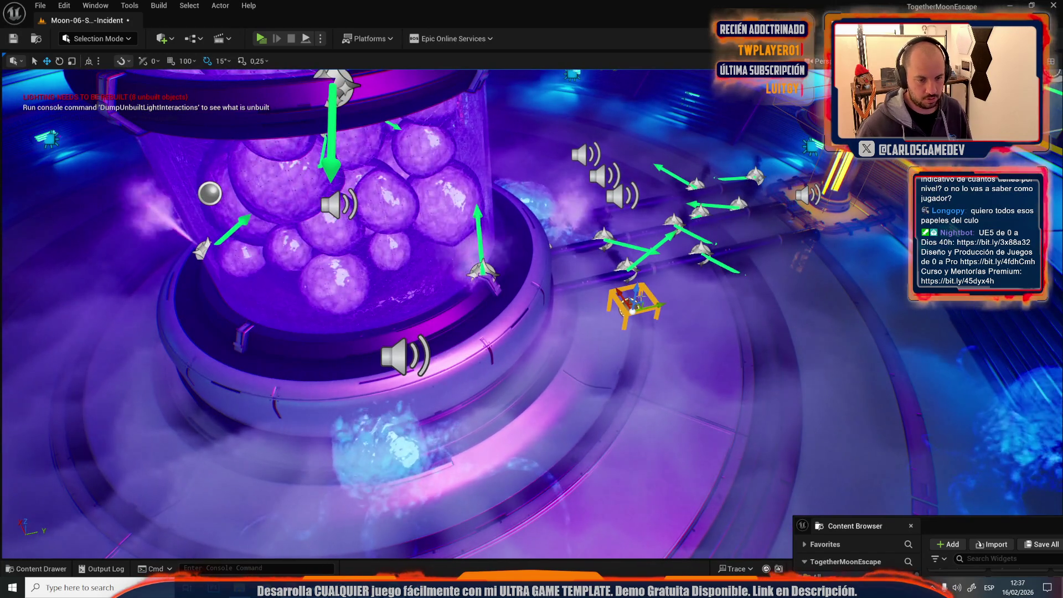
{"action": "left_click_drag", "start_coordinate": [638, 292], "coordinate": [663, 143]}
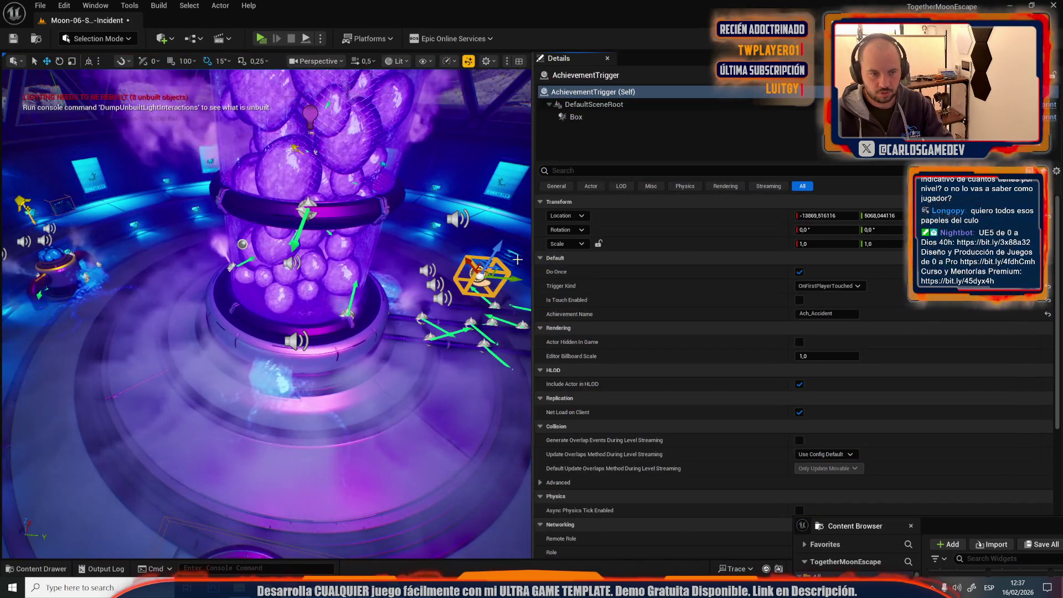
Step: Widen the viewport, orbit around the slime tank, and save the slime hallway level
{"action": "left_click_drag", "start_coordinate": [534, 258], "coordinate": [806, 287]}
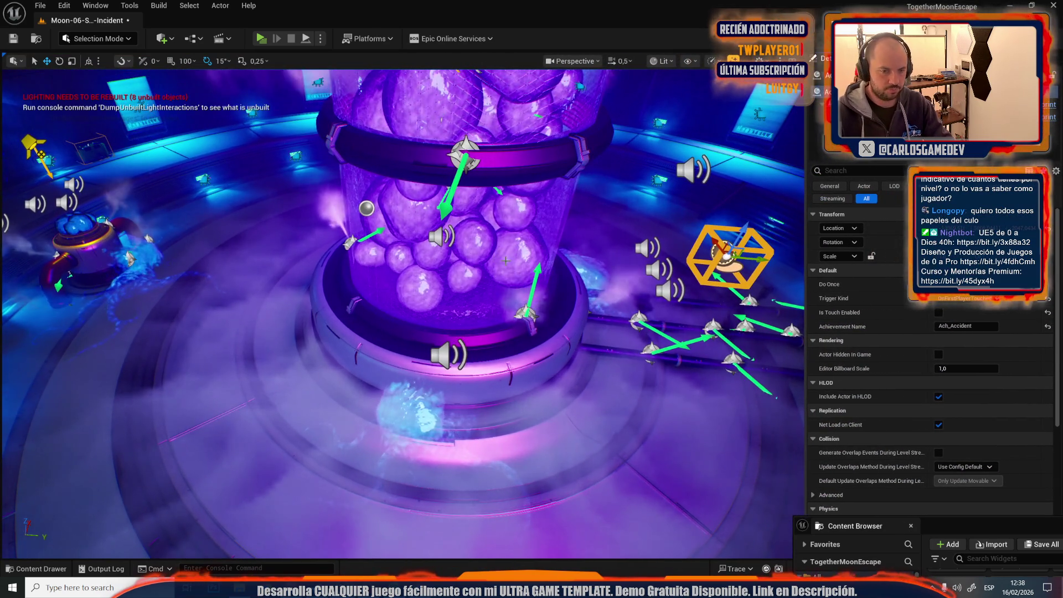
{"action": "left_click_drag", "start_coordinate": [493, 256], "coordinate": [559, 255]}
{"action": "key", "text": "ctrl+s"}
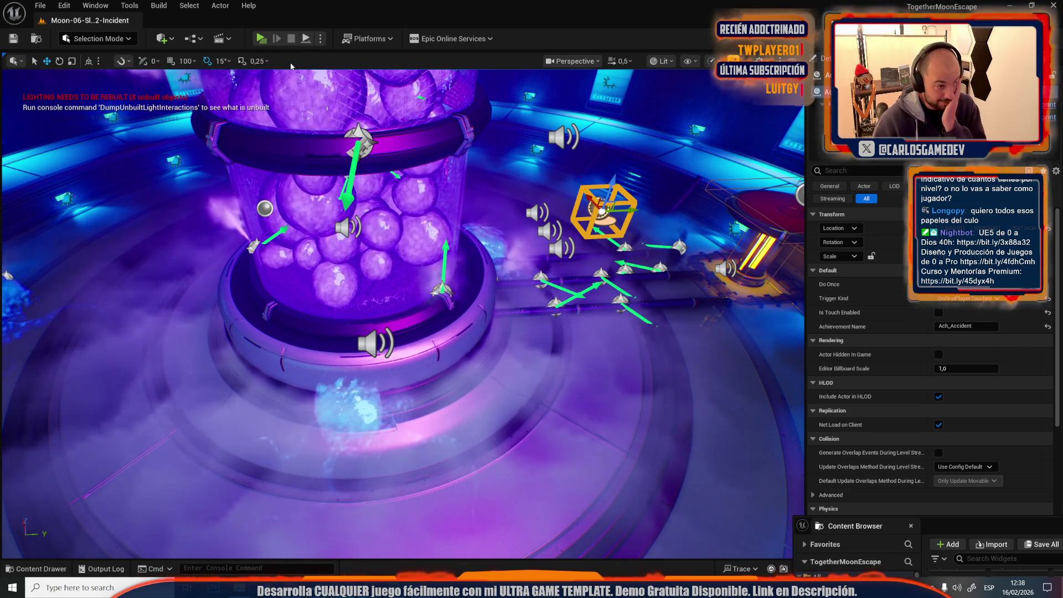
{"action": "left_click", "coordinate": [208, 39]}
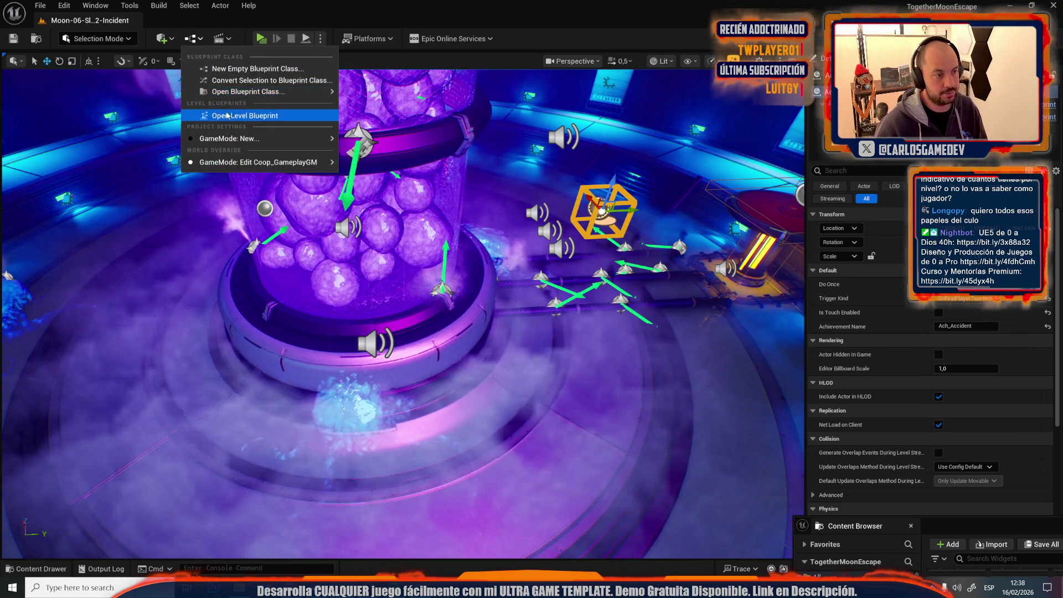
Step: Open the level blueprint and browse the Timeline, Sequence and Set Actor Hidden nodes
{"action": "left_click", "coordinate": [226, 111]}
{"action": "scroll", "coordinate": [391, 221], "scroll_direction": "down", "scroll_amount": 4}
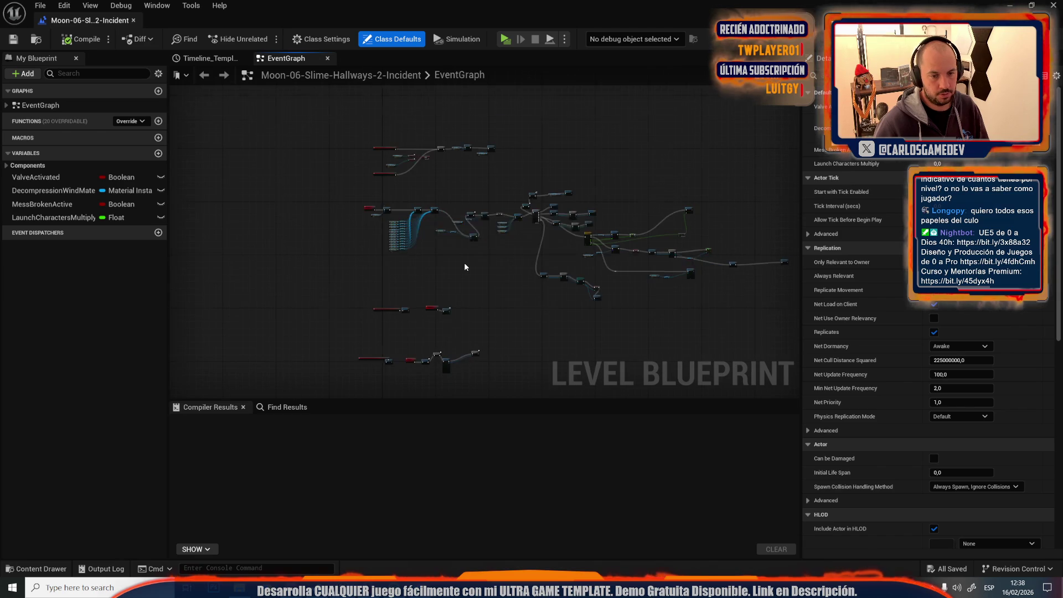
{"action": "left_click_drag", "start_coordinate": [609, 240], "coordinate": [610, 387]}
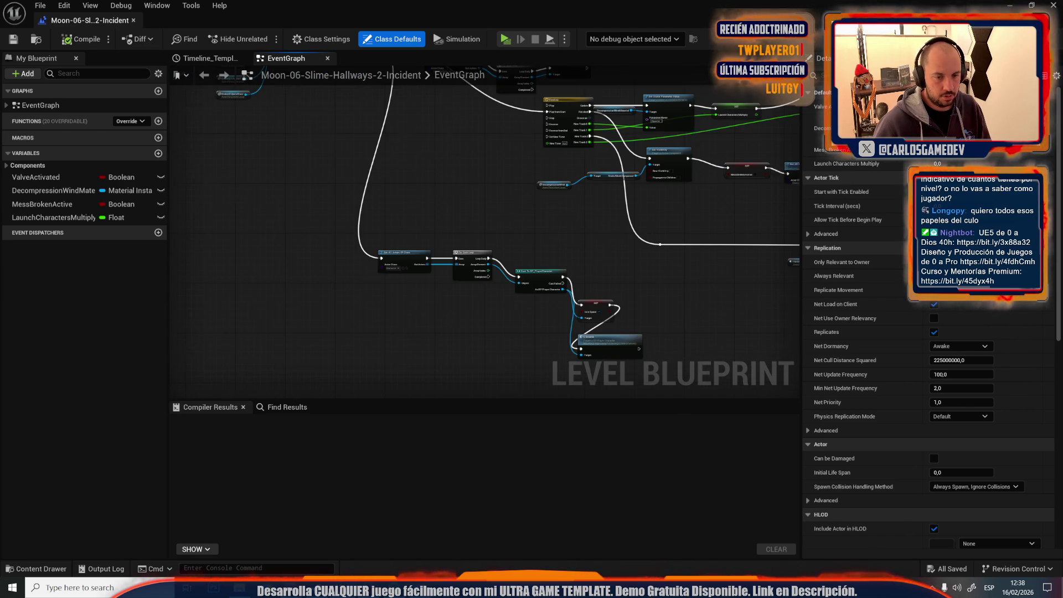
{"action": "scroll", "coordinate": [618, 354], "scroll_direction": "up", "scroll_amount": 2}
{"action": "left_click", "coordinate": [618, 354]}
{"action": "scroll", "coordinate": [618, 354], "scroll_direction": "down", "scroll_amount": 2}
{"action": "left_click_drag", "start_coordinate": [609, 250], "coordinate": [720, 360]}
{"action": "scroll", "coordinate": [641, 292], "scroll_direction": "down", "scroll_amount": 3}
{"action": "scroll", "coordinate": [520, 188], "scroll_direction": "up", "scroll_amount": 2}
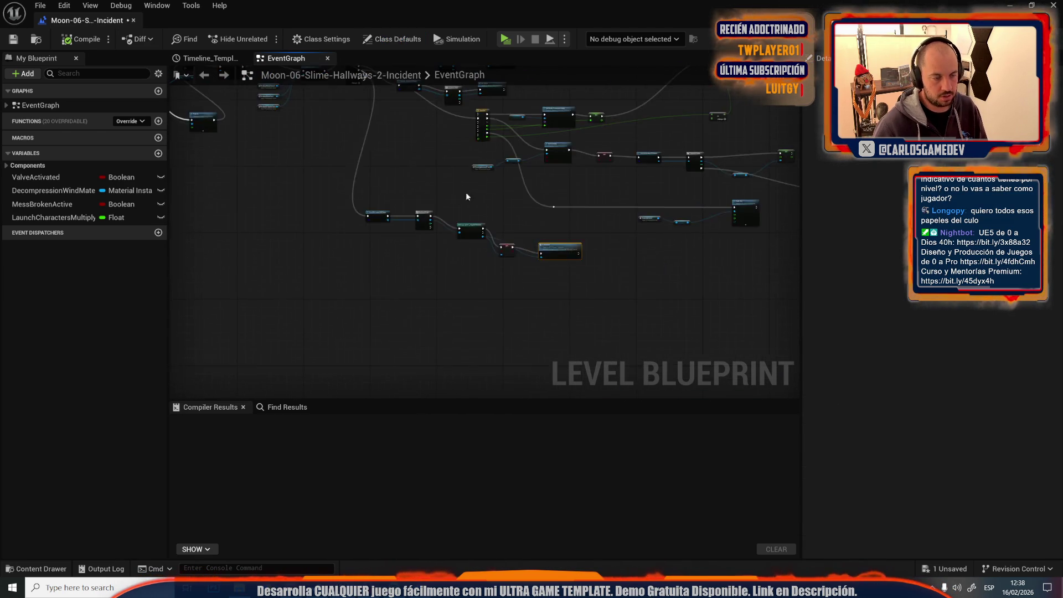
{"action": "scroll", "coordinate": [354, 252], "scroll_direction": "up", "scroll_amount": 5}
{"action": "scroll", "coordinate": [353, 252], "scroll_direction": "down", "scroll_amount": 5}
{"action": "scroll", "coordinate": [577, 227], "scroll_direction": "up", "scroll_amount": 4}
{"action": "left_click_drag", "start_coordinate": [577, 227], "coordinate": [553, 235]}
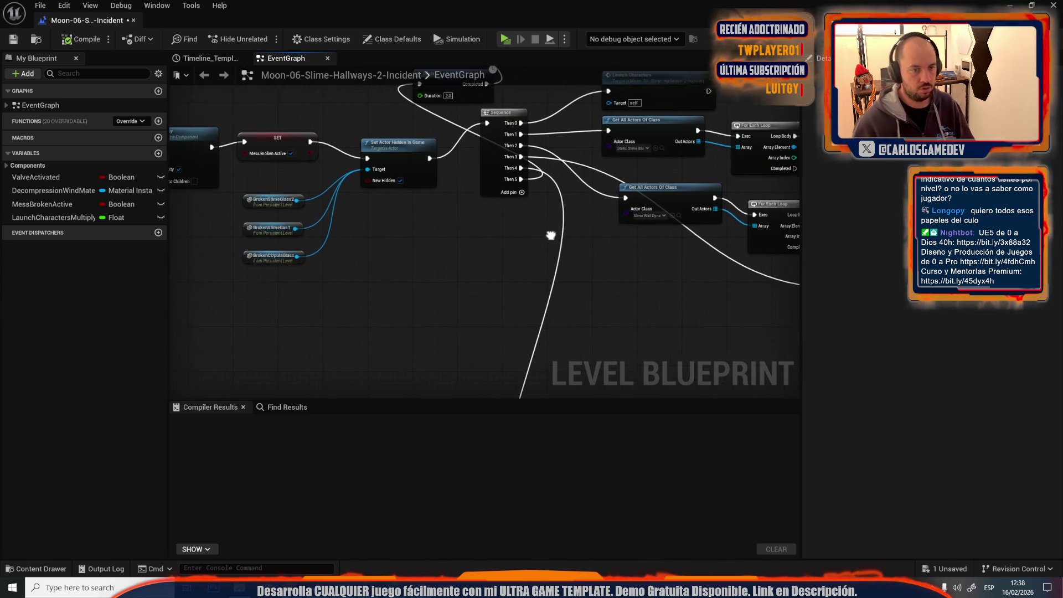
{"action": "scroll", "coordinate": [552, 236], "scroll_direction": "down", "scroll_amount": 2}
{"action": "scroll", "coordinate": [484, 197], "scroll_direction": "up", "scroll_amount": 3}
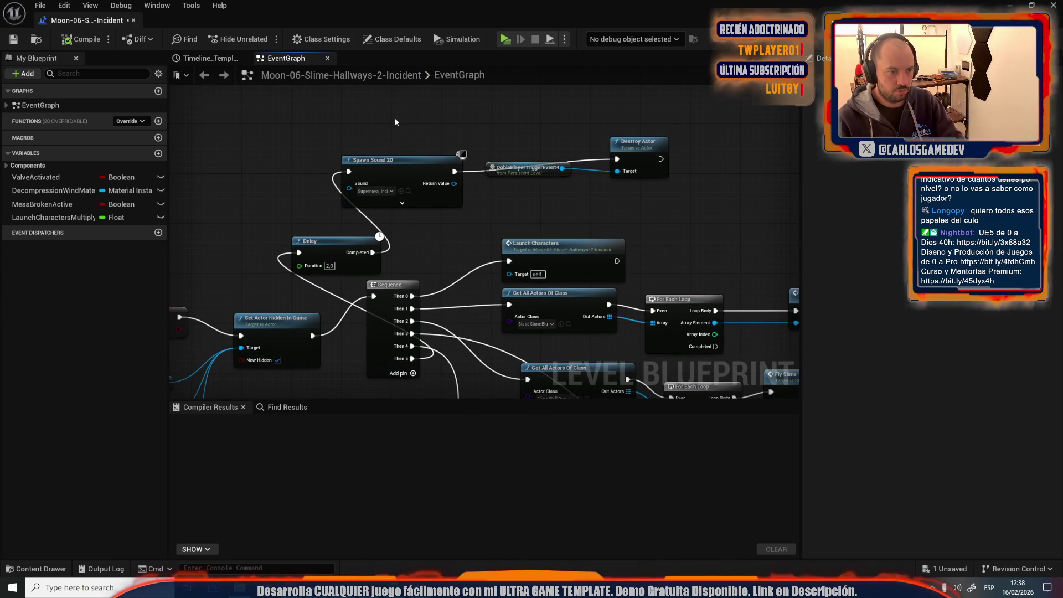
{"action": "scroll", "coordinate": [355, 253], "scroll_direction": "down", "scroll_amount": 2}
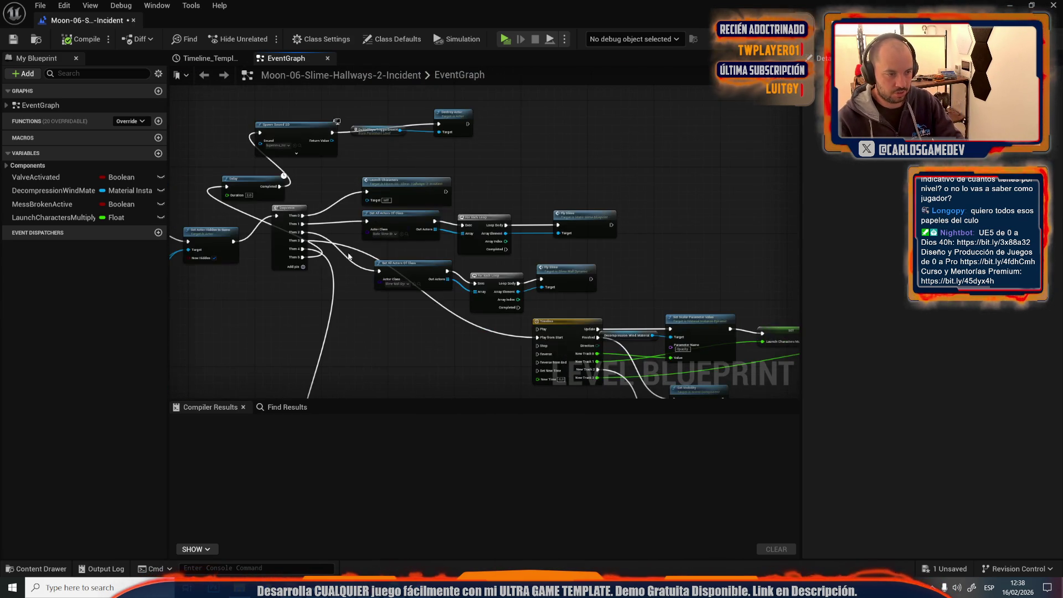
{"action": "scroll", "coordinate": [343, 271], "scroll_direction": "up", "scroll_amount": 2}
Step: Add another Then output to the Sequence node and locate the Fade Out and AchievementTrigger nodes
{"action": "left_click", "coordinate": [269, 278]}
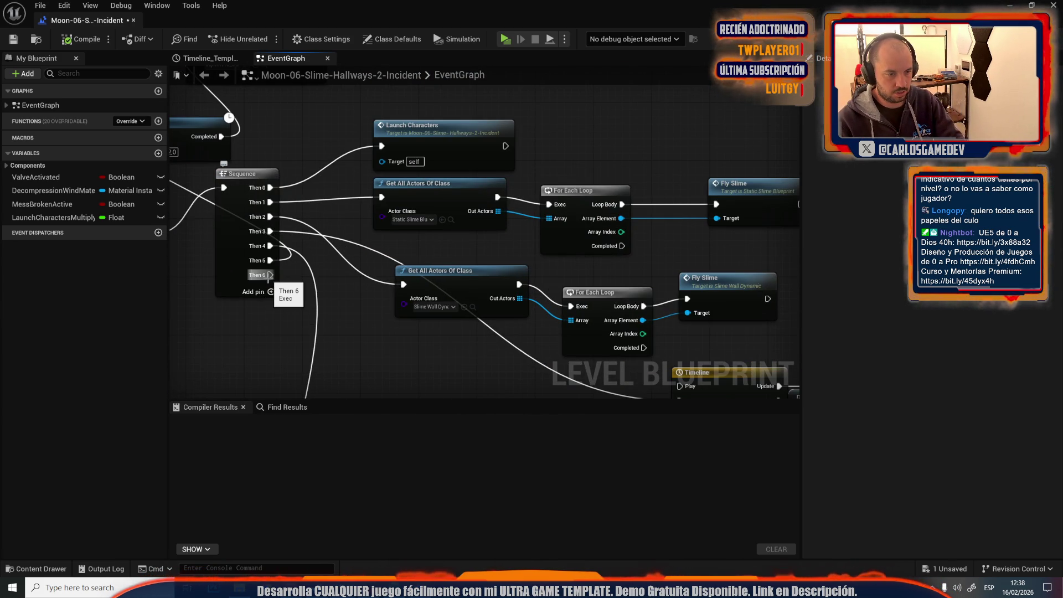
{"action": "scroll", "coordinate": [268, 278], "scroll_direction": "down", "scroll_amount": 3}
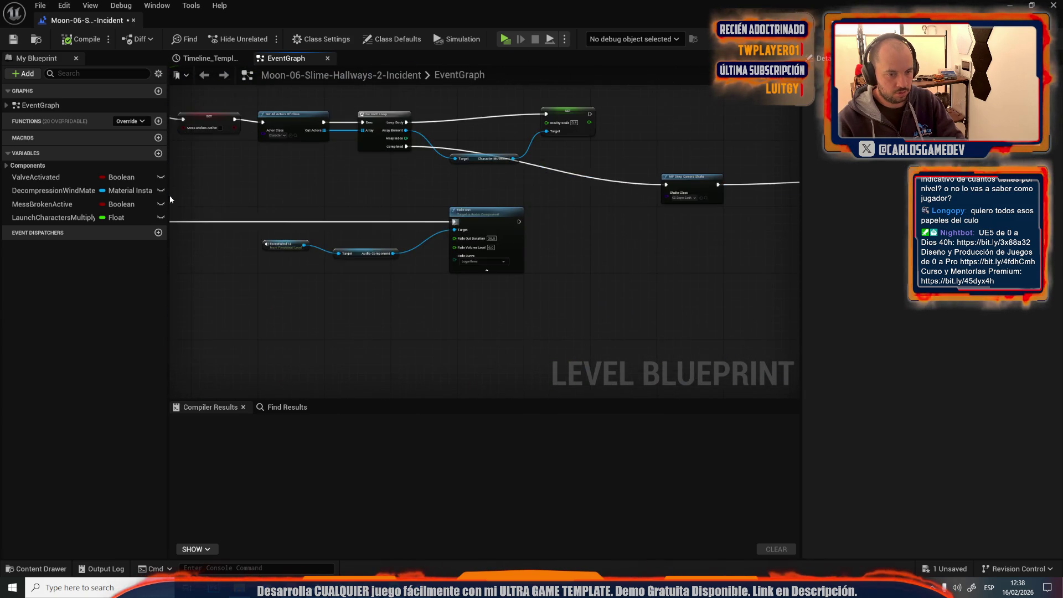
{"action": "scroll", "coordinate": [455, 238], "scroll_direction": "up", "scroll_amount": 1}
{"action": "mouse_move", "coordinate": [346, 163]}
{"action": "left_mouse_down"}
{"action": "mouse_move", "coordinate": [430, 185]}
{"action": "mouse_move", "coordinate": [324, 166]}
{"action": "left_mouse_up"}
{"action": "left_click_drag", "start_coordinate": [513, 220], "coordinate": [538, 238]}
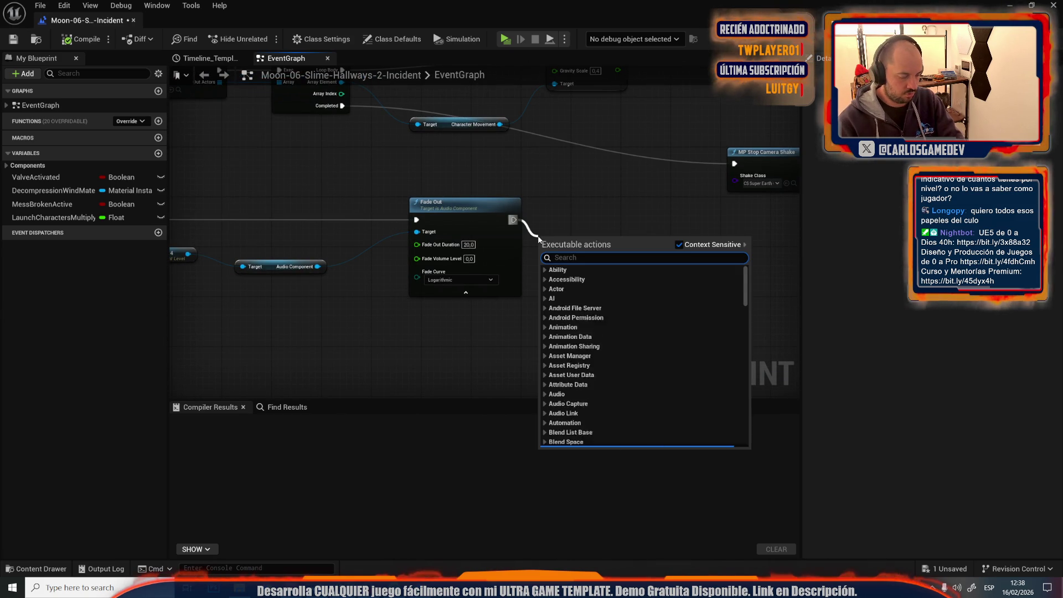
{"action": "left_click", "coordinate": [534, 162]}
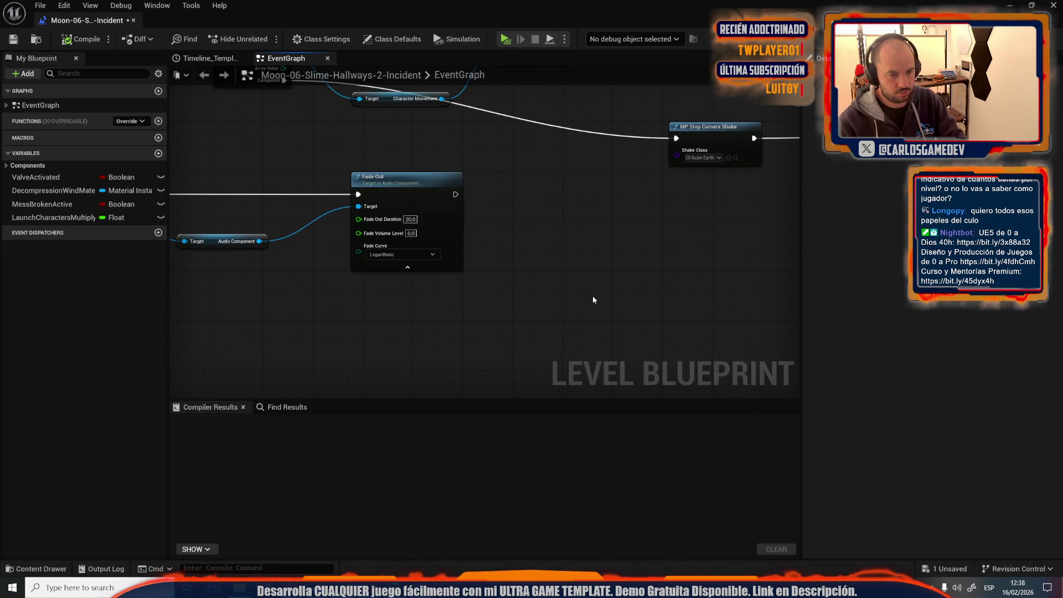
{"action": "right_click", "coordinate": [583, 279]}
{"action": "key", "text": "Escape"}
{"action": "left_click_drag", "start_coordinate": [457, 279], "coordinate": [651, 327]}
{"action": "scroll", "coordinate": [647, 207], "scroll_direction": "down", "scroll_amount": 3}
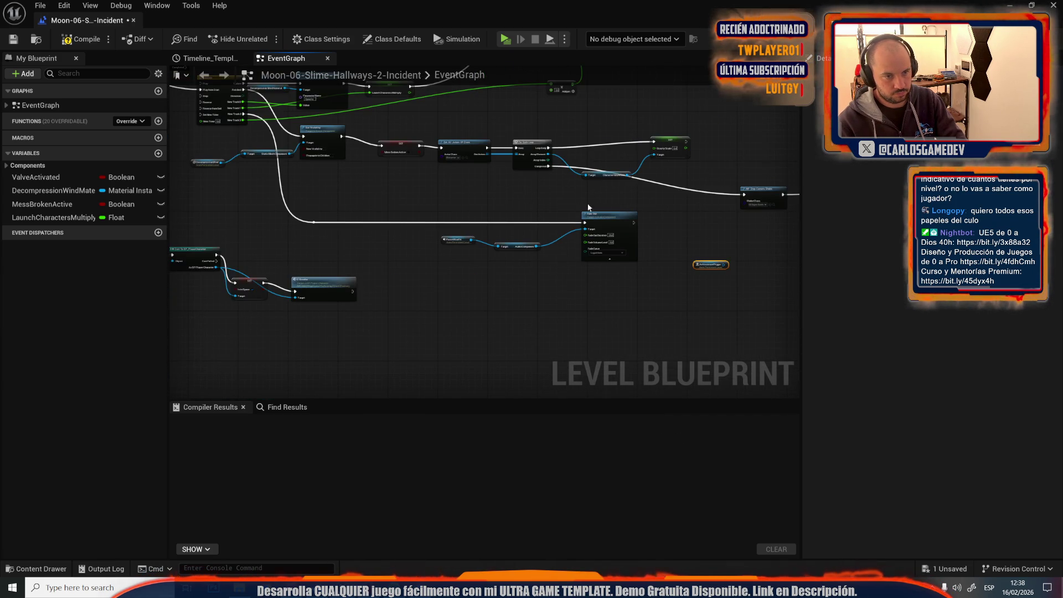
{"action": "mouse_move", "coordinate": [600, 203]}
{"action": "left_mouse_down"}
{"action": "mouse_move", "coordinate": [508, 340]}
{"action": "mouse_move", "coordinate": [229, 301]}
{"action": "mouse_move", "coordinate": [711, 353]}
{"action": "mouse_move", "coordinate": [637, 202]}
{"action": "mouse_move", "coordinate": [429, 144]}
{"action": "left_mouse_up"}
{"action": "scroll", "coordinate": [636, 200], "scroll_direction": "up", "scroll_amount": 4}
{"action": "scroll", "coordinate": [636, 201], "scroll_direction": "down", "scroll_amount": 3}
{"action": "scroll", "coordinate": [434, 214], "scroll_direction": "up", "scroll_amount": 3}
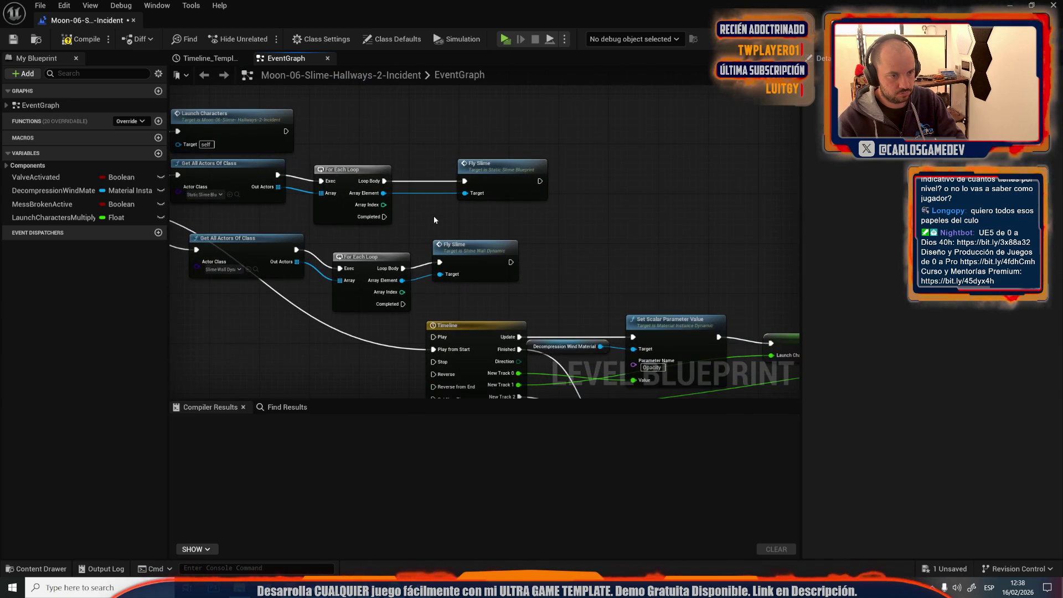
{"action": "left_click_drag", "start_coordinate": [586, 231], "coordinate": [357, 117]}
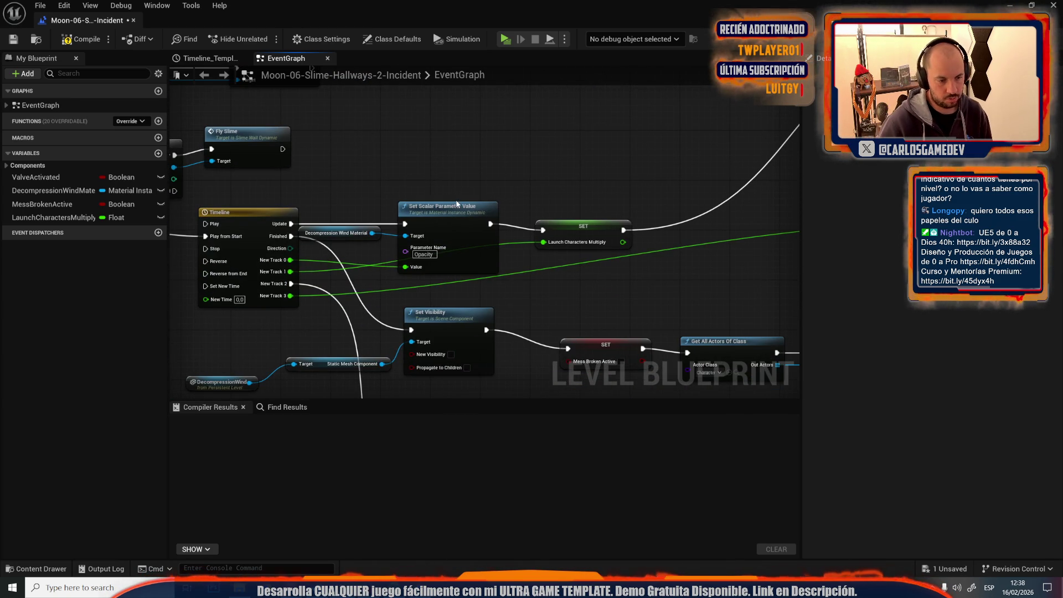
{"action": "left_click_drag", "start_coordinate": [410, 158], "coordinate": [281, 65]}
{"action": "scroll", "coordinate": [374, 210], "scroll_direction": "down", "scroll_amount": 4}
{"action": "scroll", "coordinate": [683, 369], "scroll_direction": "up", "scroll_amount": 3}
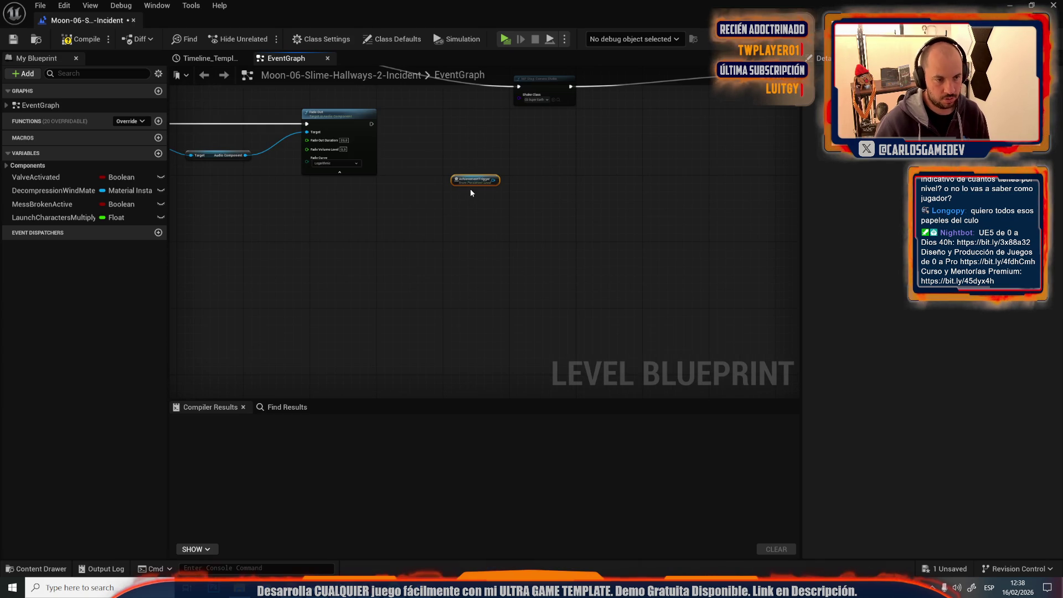
Step: Add a Delay node after Fade Out with a duration of 10 seconds
{"action": "left_click_drag", "start_coordinate": [371, 124], "coordinate": [414, 122]}
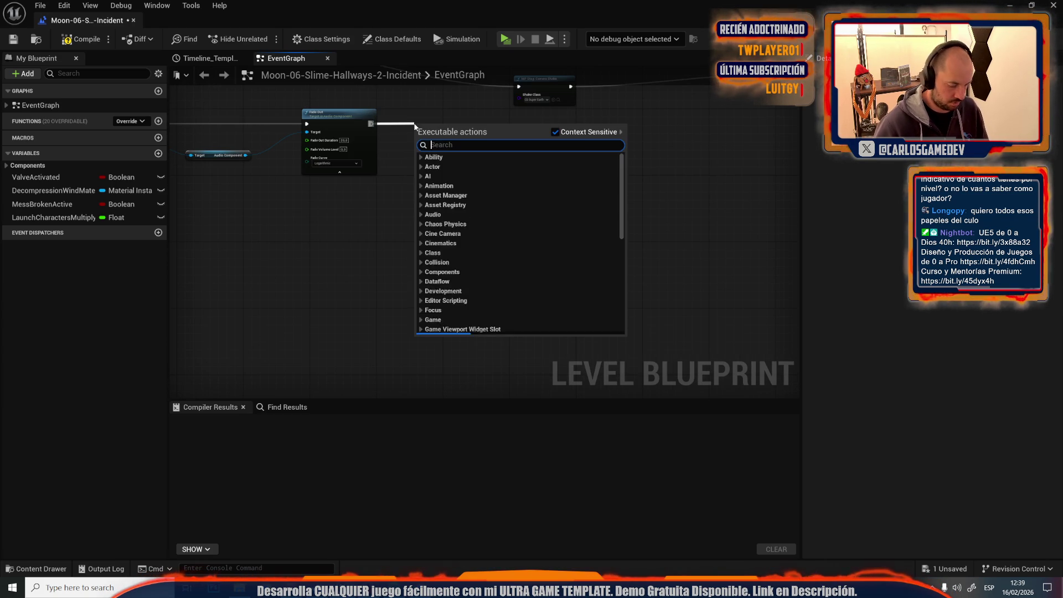
{"action": "type", "text": "delay"}
{"action": "key", "text": "Return"}
{"action": "scroll", "coordinate": [414, 123], "scroll_direction": "up", "scroll_amount": 3}
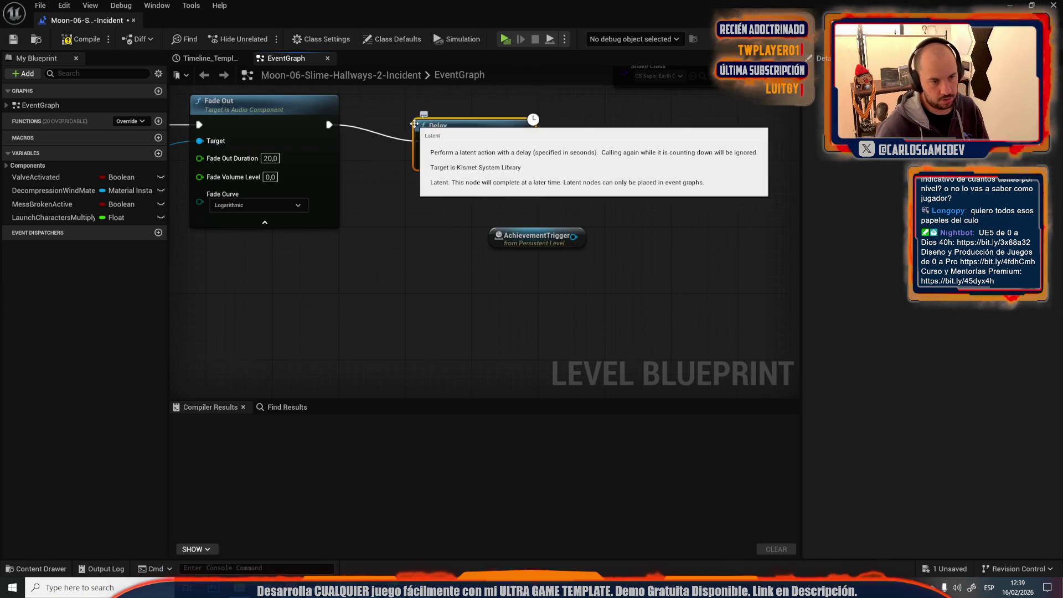
{"action": "type", "text": "10"}
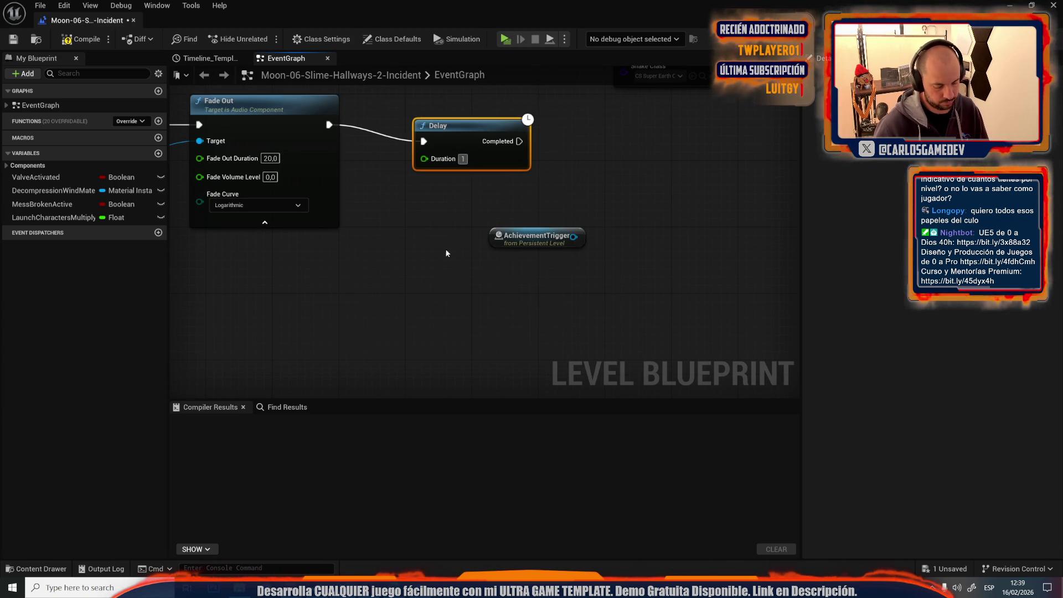
{"action": "left_click", "coordinate": [426, 271]}
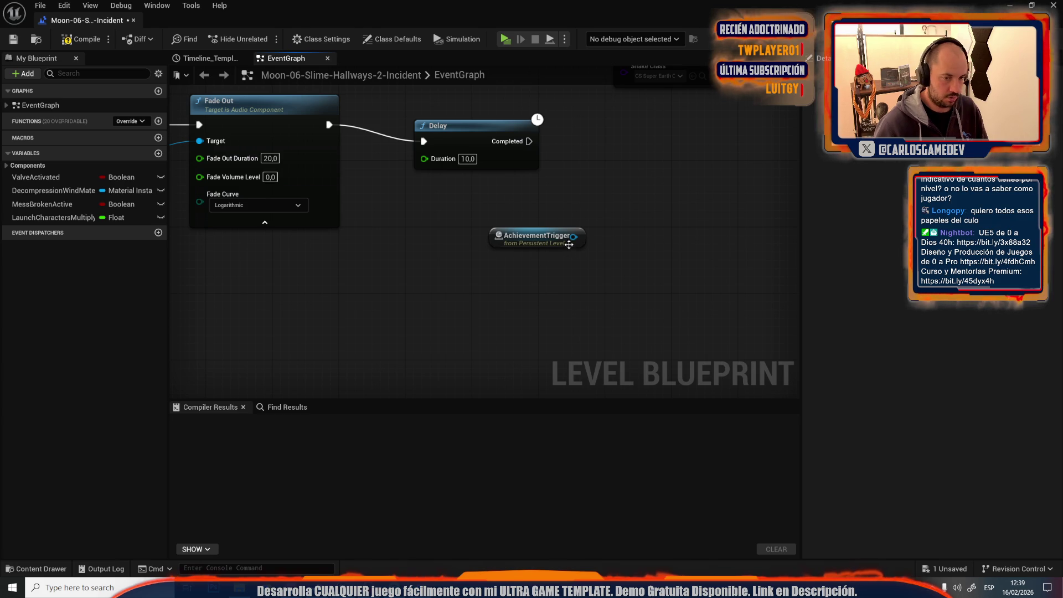
Step: Call MC Force Give Achievement on the AchievementTrigger reference
{"action": "left_click_drag", "start_coordinate": [606, 205], "coordinate": [606, 204]}
{"action": "type", "text": "force"}
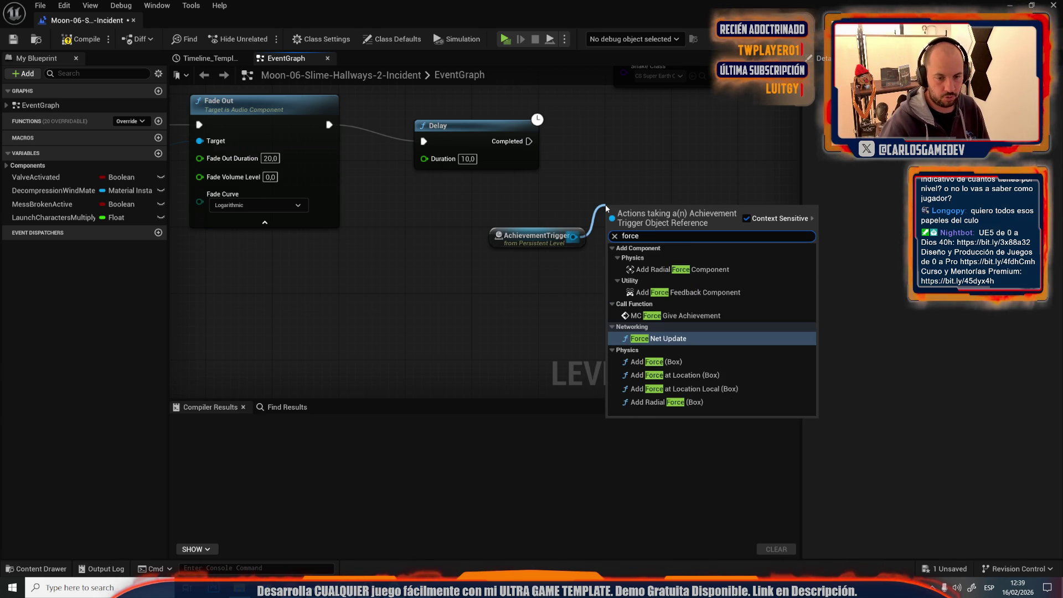
{"action": "type", "text": " gi"}
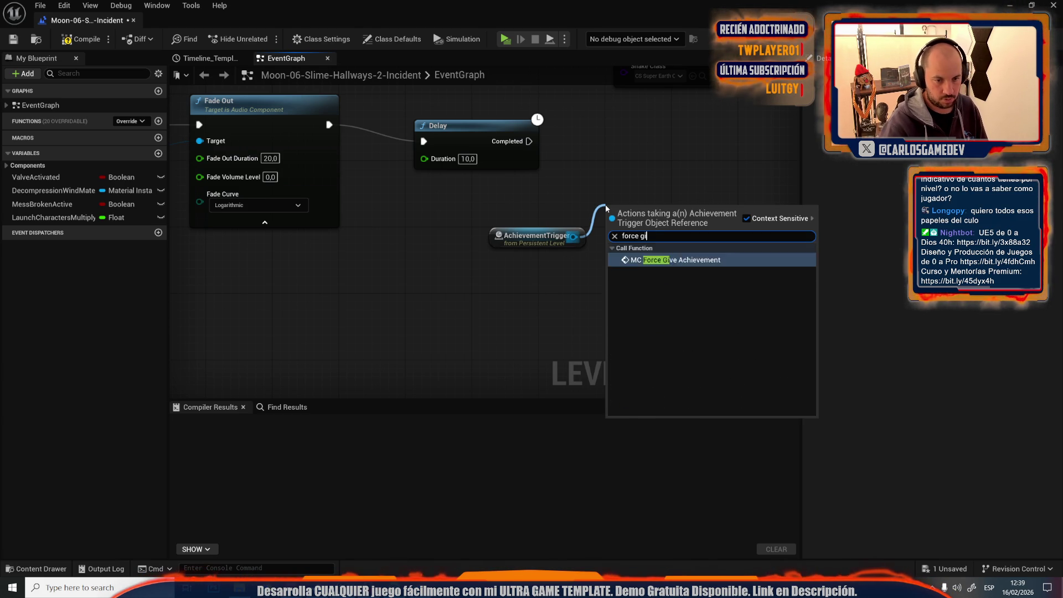
{"action": "key", "text": "Return"}
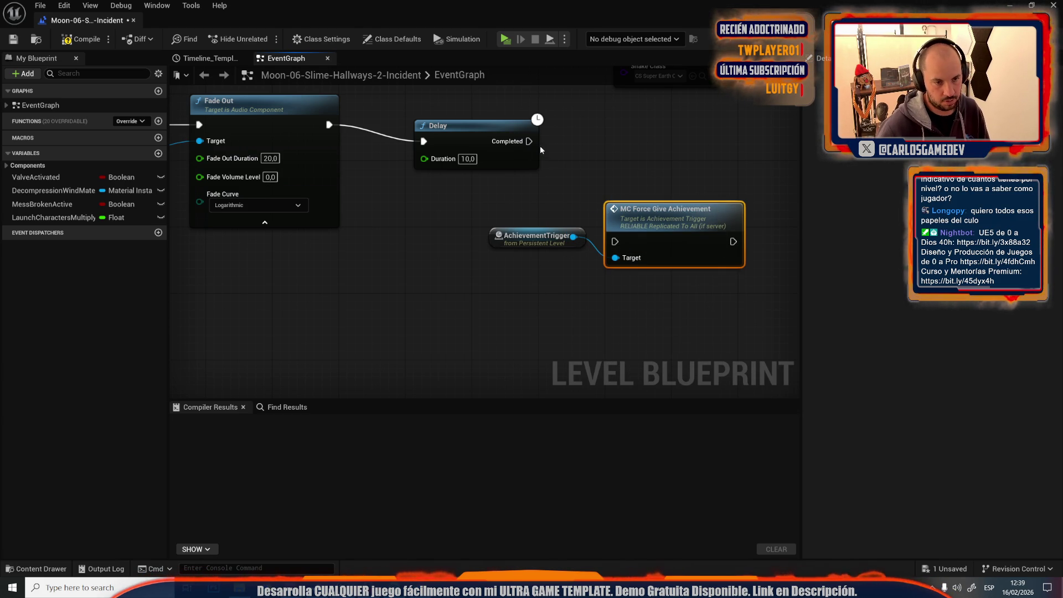
{"action": "left_click_drag", "start_coordinate": [621, 5], "coordinate": [620, 401]}
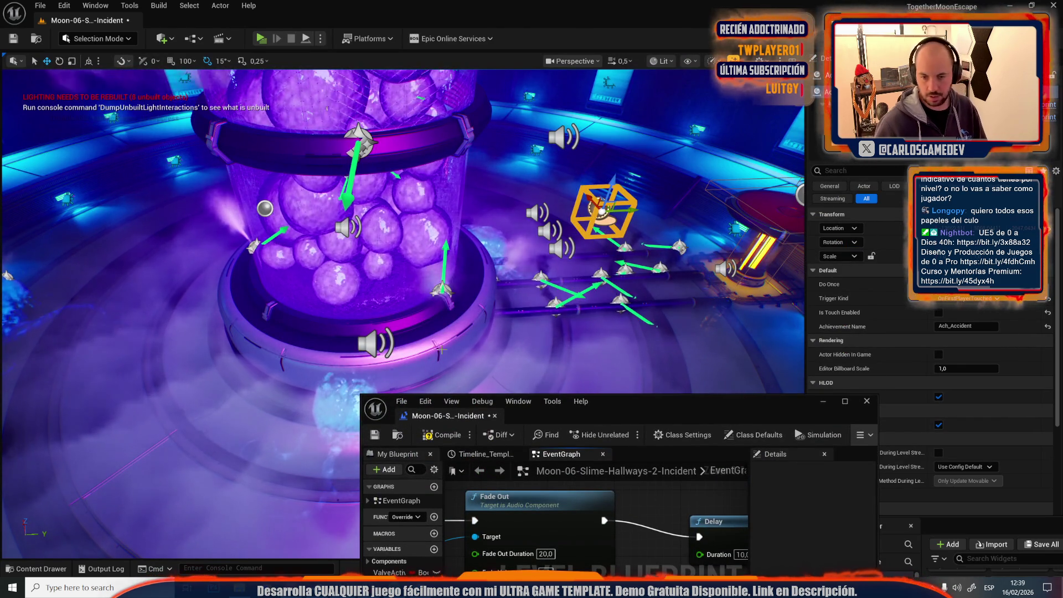
Step: Save the changed slime hallway level and its blueprint
{"action": "left_click_drag", "start_coordinate": [632, 277], "coordinate": [401, 421]}
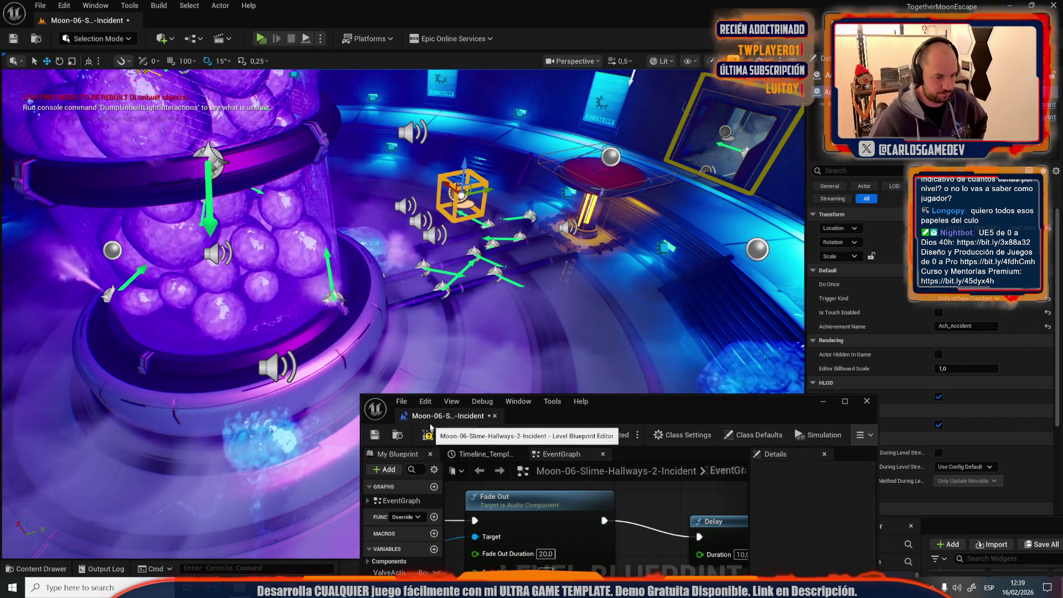
{"action": "left_click", "coordinate": [19, 39]}
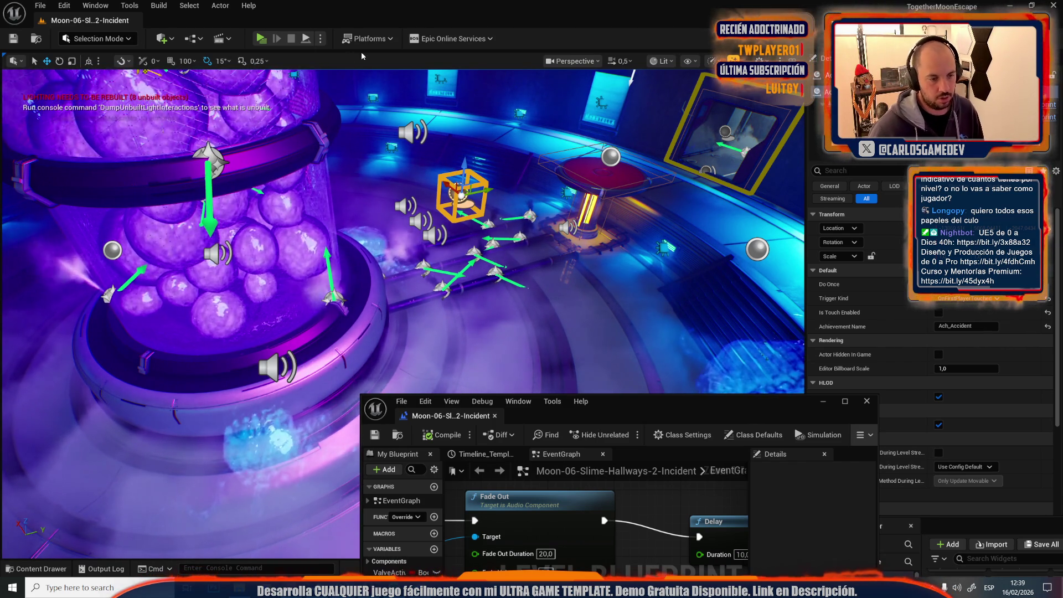
{"action": "left_click_drag", "start_coordinate": [371, 155], "coordinate": [20, 3]}
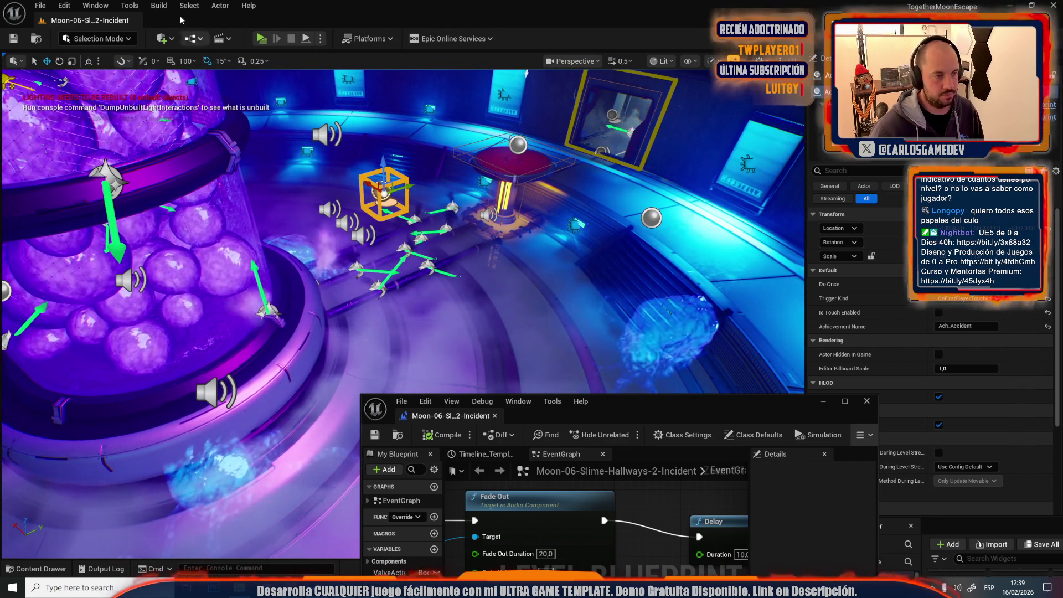
Step: Bring up the Open Level dialog and select the Moon-09-Crater level
{"action": "left_click", "coordinate": [40, 5]}
{"action": "mouse_move", "coordinate": [119, 85]}
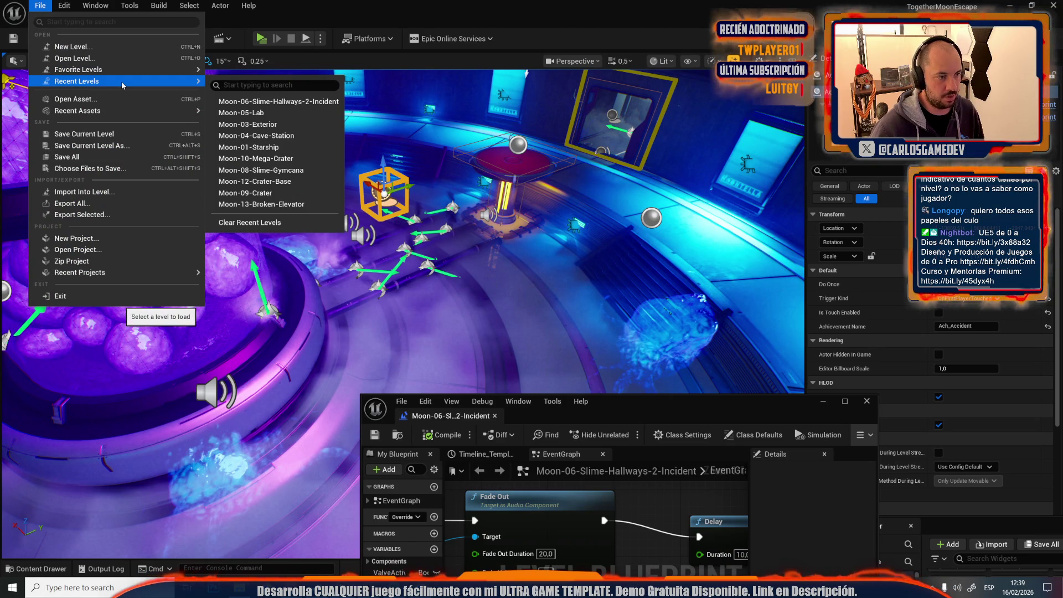
{"action": "left_click", "coordinate": [72, 58]}
{"action": "scroll", "coordinate": [546, 310], "scroll_direction": "down", "scroll_amount": 2}
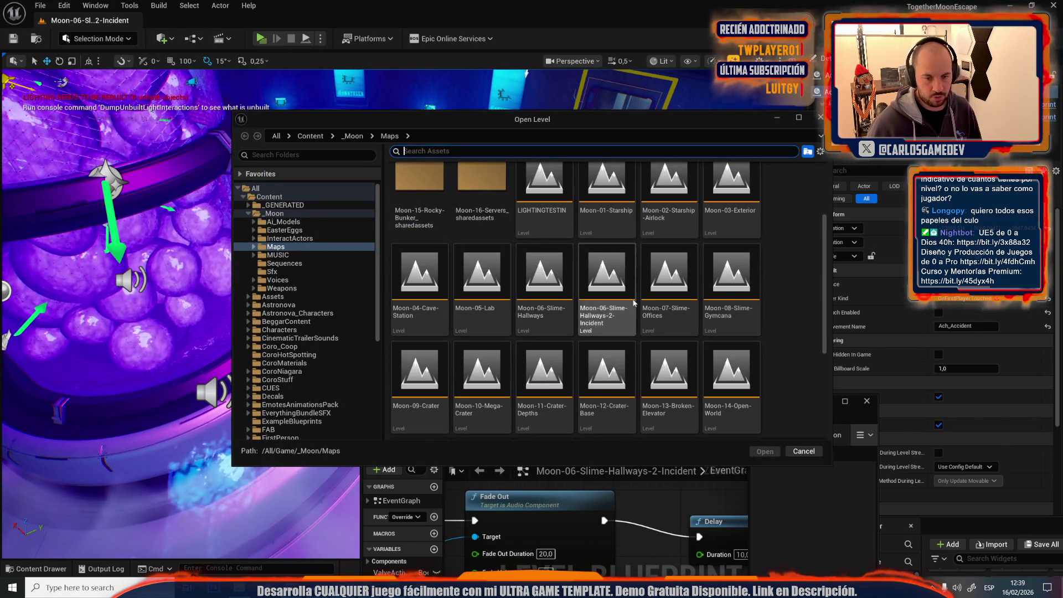
{"action": "left_click", "coordinate": [420, 382]}
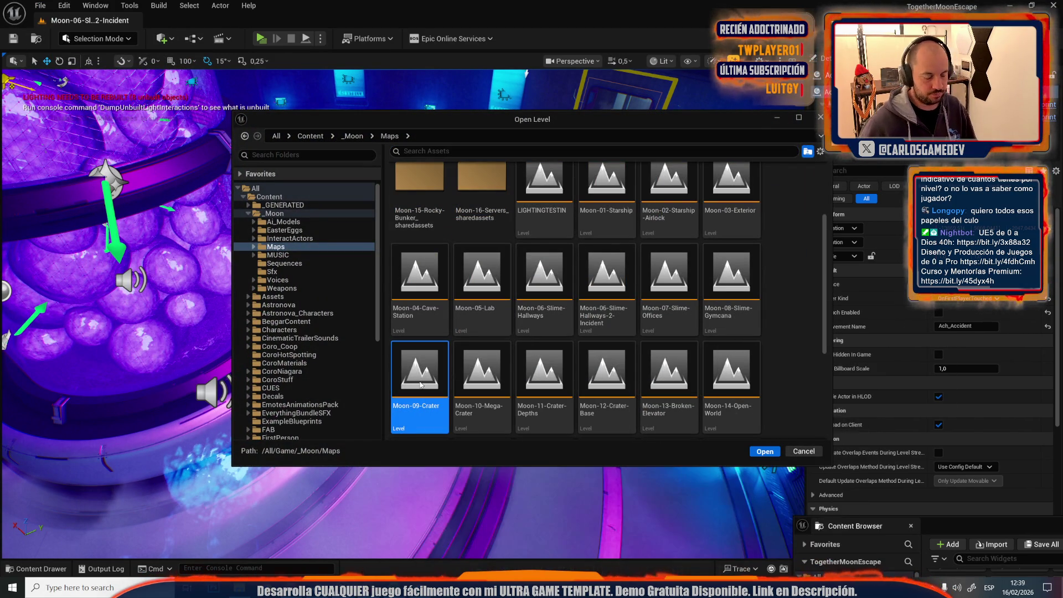
Step: Open Moon-09-Crater, move the stair trigger higher, and set it to OnBothPlayersHaveTouched
{"action": "double_click", "coordinate": [420, 384]}
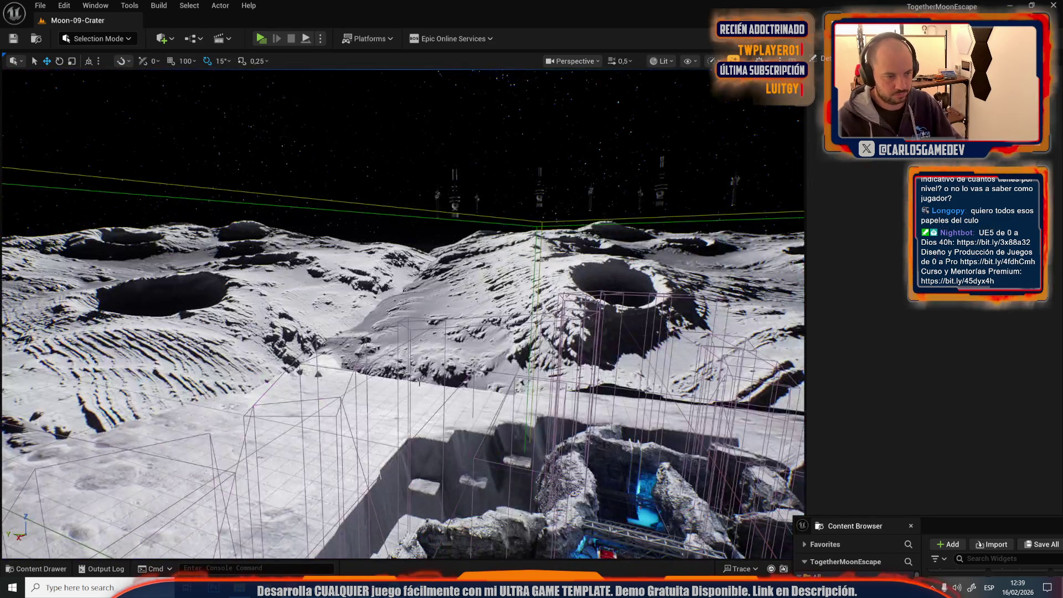
{"action": "scroll", "coordinate": [403, 314], "scroll_direction": "up", "scroll_amount": 3}
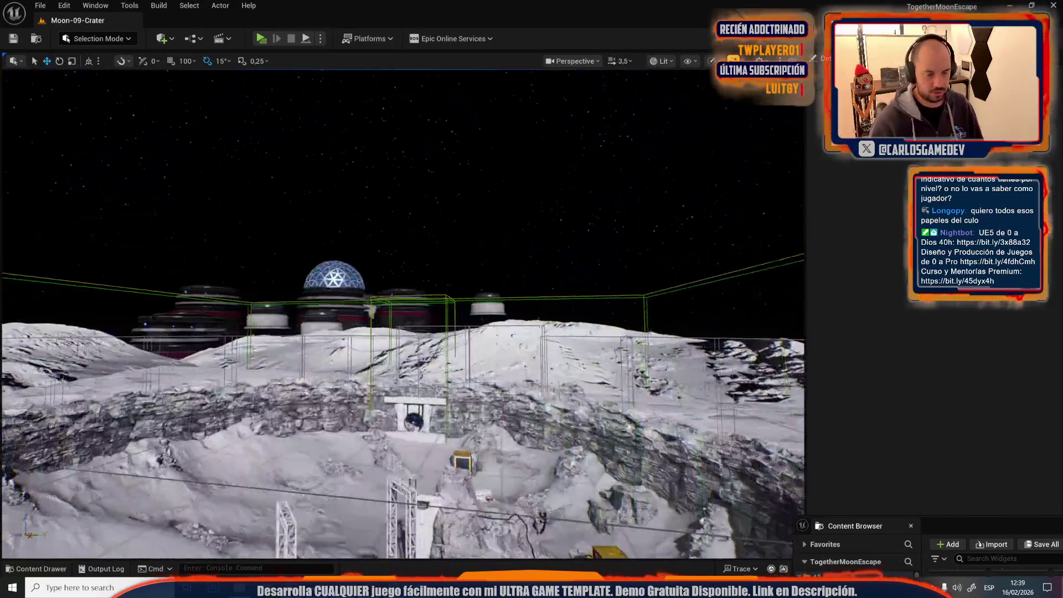
{"action": "key", "text": "w"}
{"action": "scroll", "coordinate": [403, 314], "scroll_direction": "down", "scroll_amount": 2}
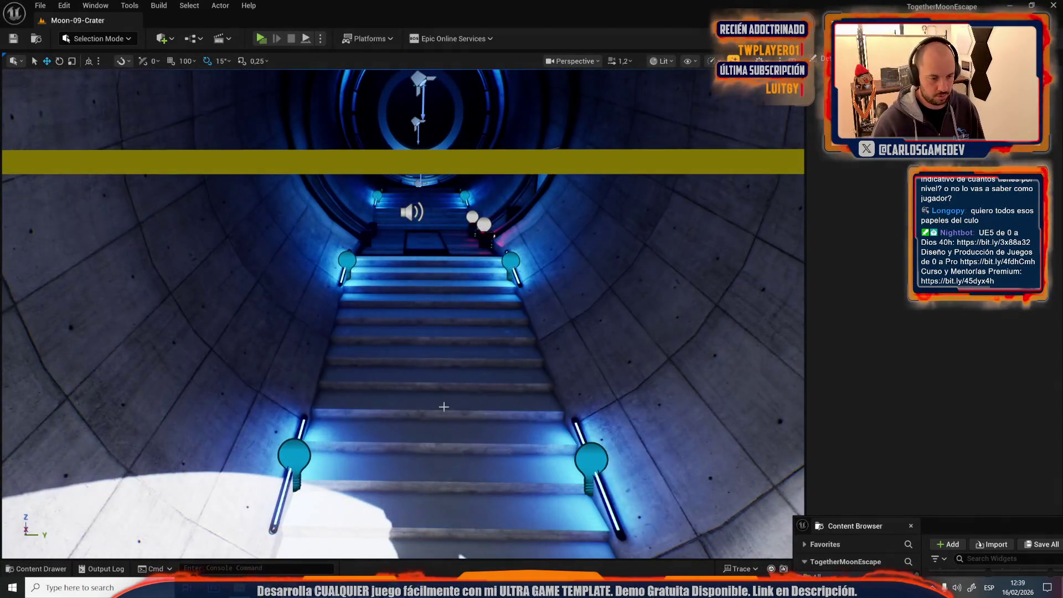
{"action": "left_click", "coordinate": [435, 406]}
{"action": "left_click_drag", "start_coordinate": [435, 381], "coordinate": [446, 259]}
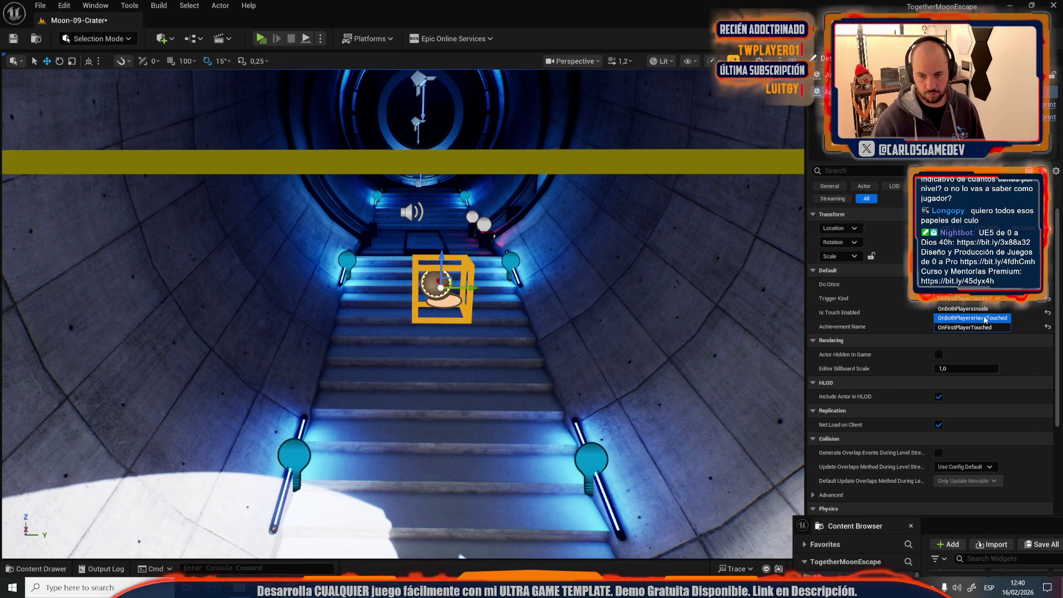
{"action": "left_click", "coordinate": [979, 318]}
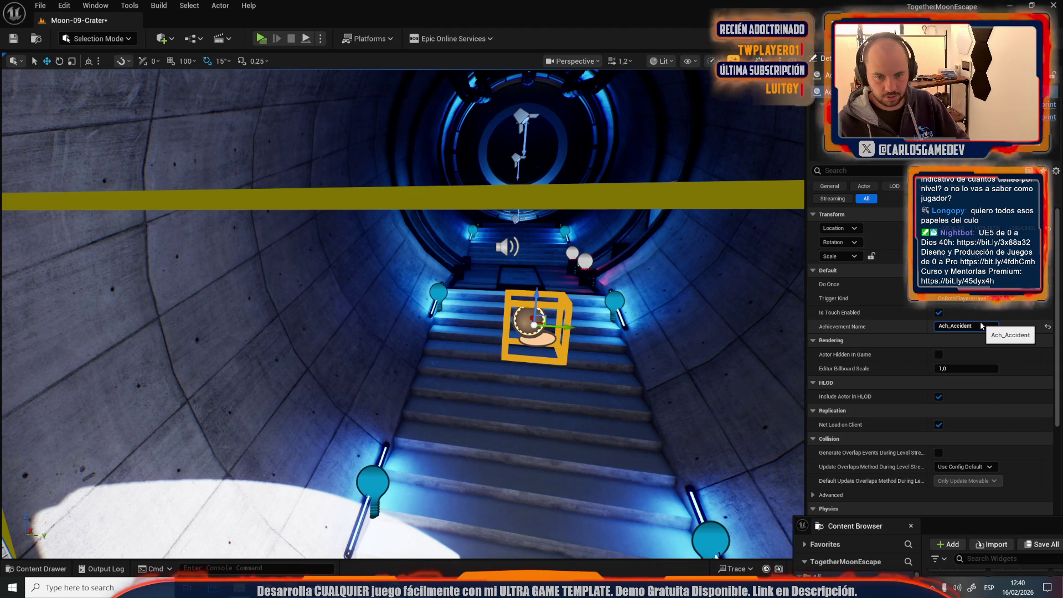
Step: Stretch the Ach_LeaveSlimeLab trigger across the tunnel width and move it up the stairs
{"action": "left_click", "coordinate": [521, 333]}
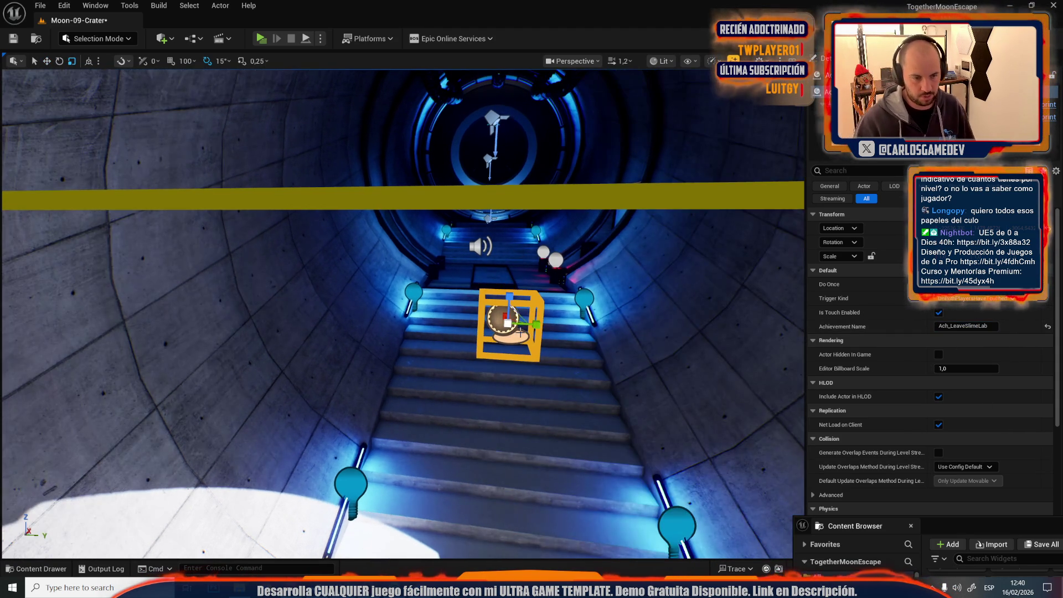
{"action": "left_click_drag", "start_coordinate": [537, 327], "coordinate": [692, 332]}
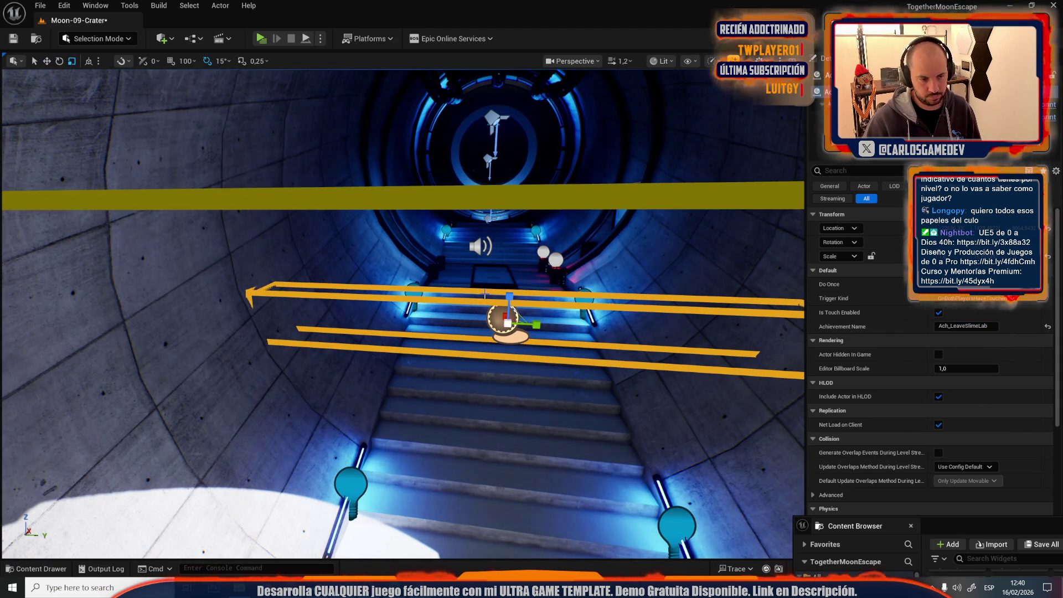
{"action": "key", "text": "w"}
{"action": "key", "text": "f"}
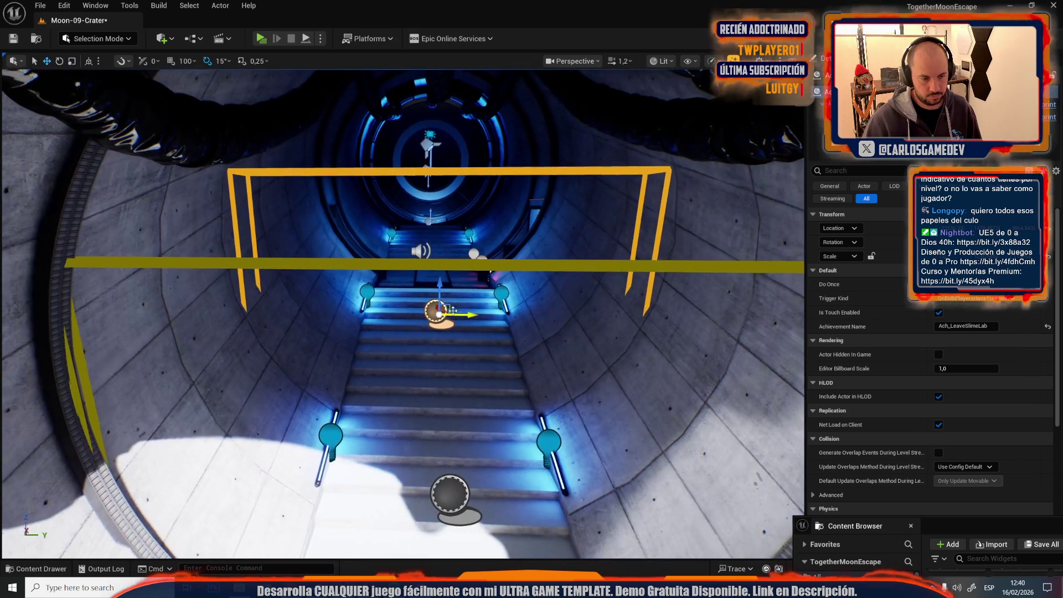
{"action": "left_click_drag", "start_coordinate": [438, 295], "coordinate": [458, 251]}
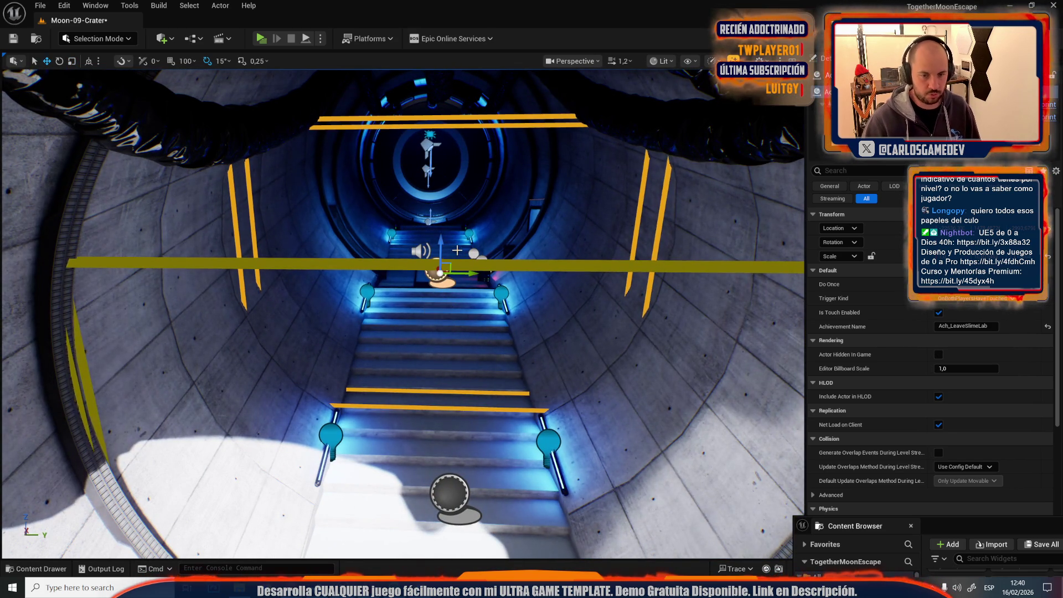
{"action": "scroll", "coordinate": [566, 300], "scroll_direction": "down", "scroll_amount": 4}
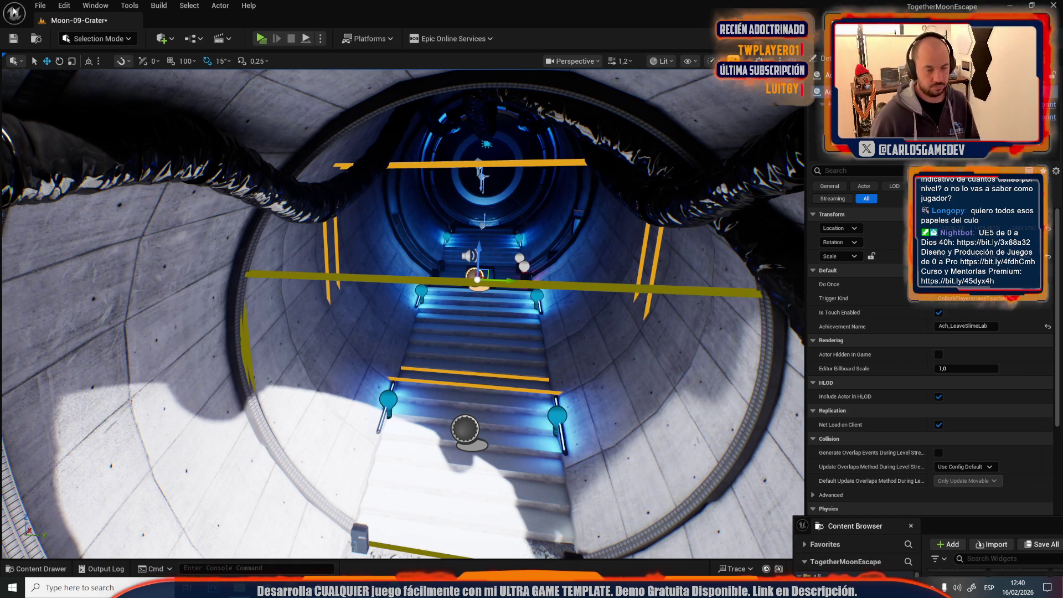
{"action": "left_click", "coordinate": [41, 5]}
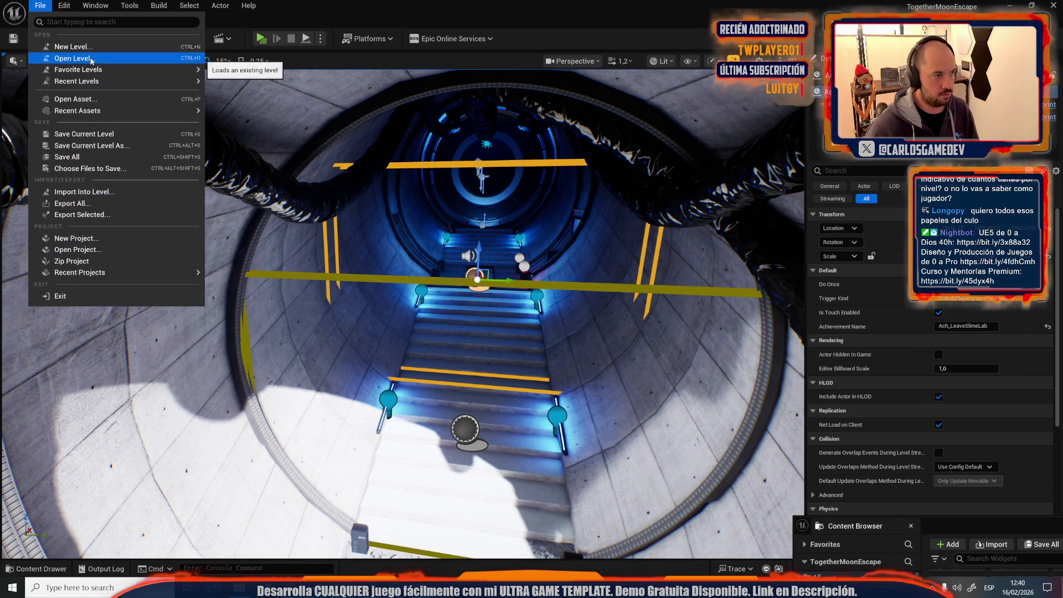
Step: Open Moon-10-Mega-Crater, saving the Moon-09-Crater changes first
{"action": "left_click", "coordinate": [61, 56]}
{"action": "scroll", "coordinate": [729, 356], "scroll_direction": "down", "scroll_amount": 2}
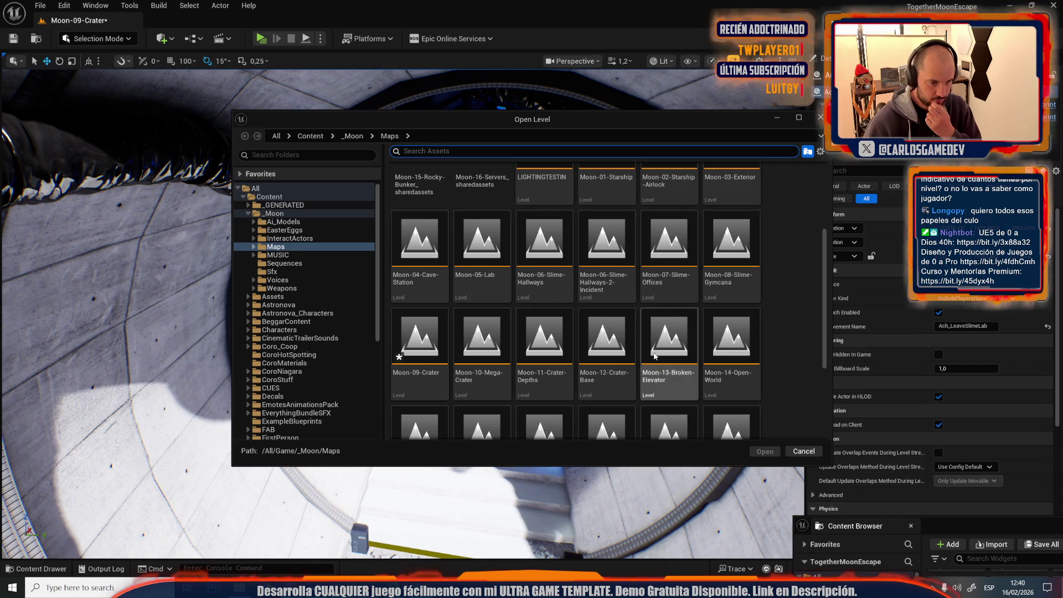
{"action": "double_click", "coordinate": [502, 393]}
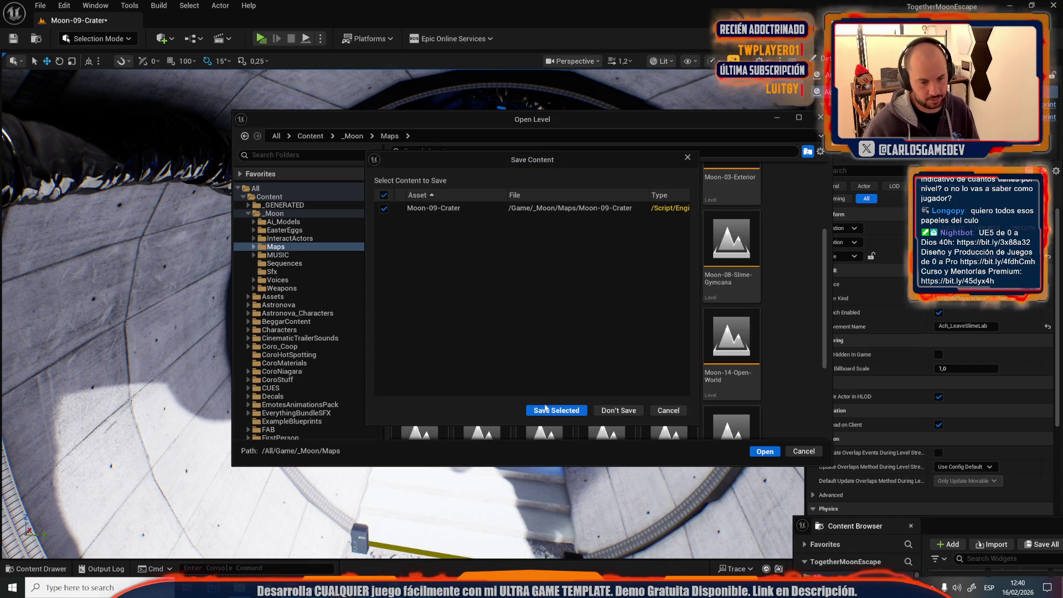
{"action": "left_click", "coordinate": [557, 407]}
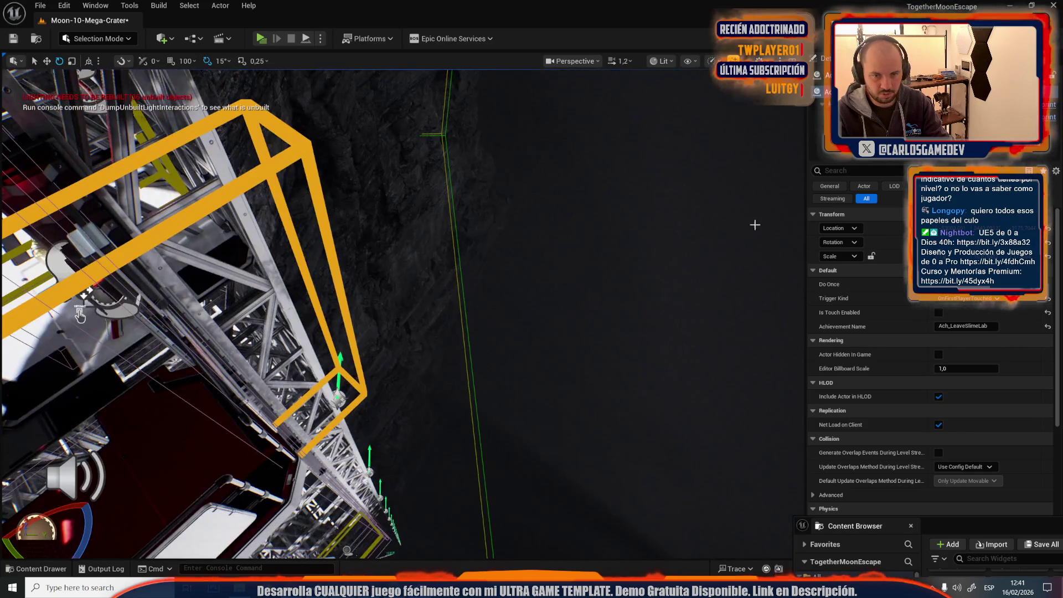
Step: Move the achievement trigger out of the elevator cage and select the lever
{"action": "key", "text": "f"}
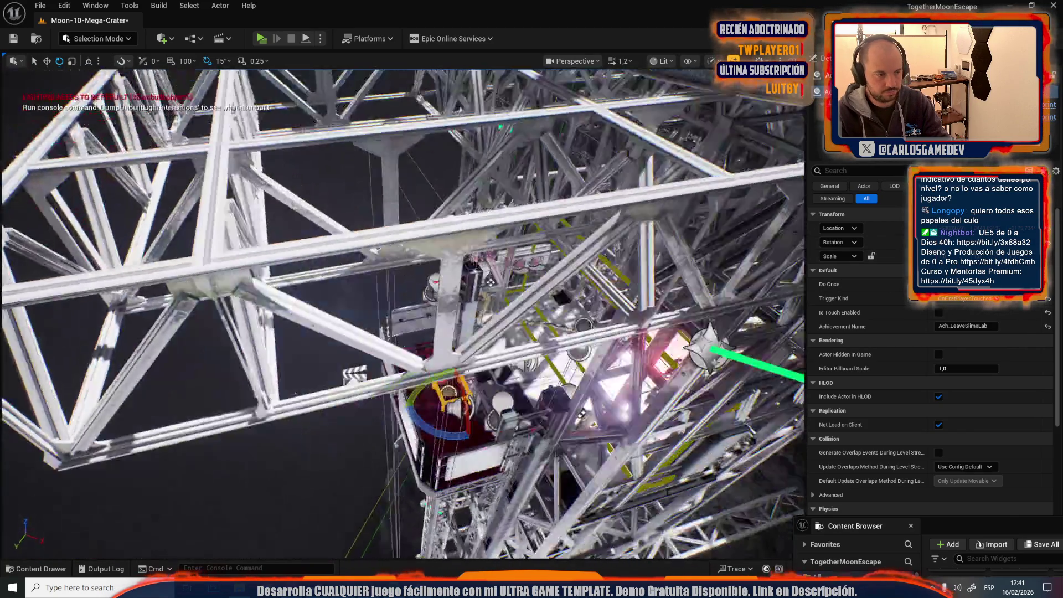
{"action": "left_click_drag", "start_coordinate": [455, 348], "coordinate": [265, 218]}
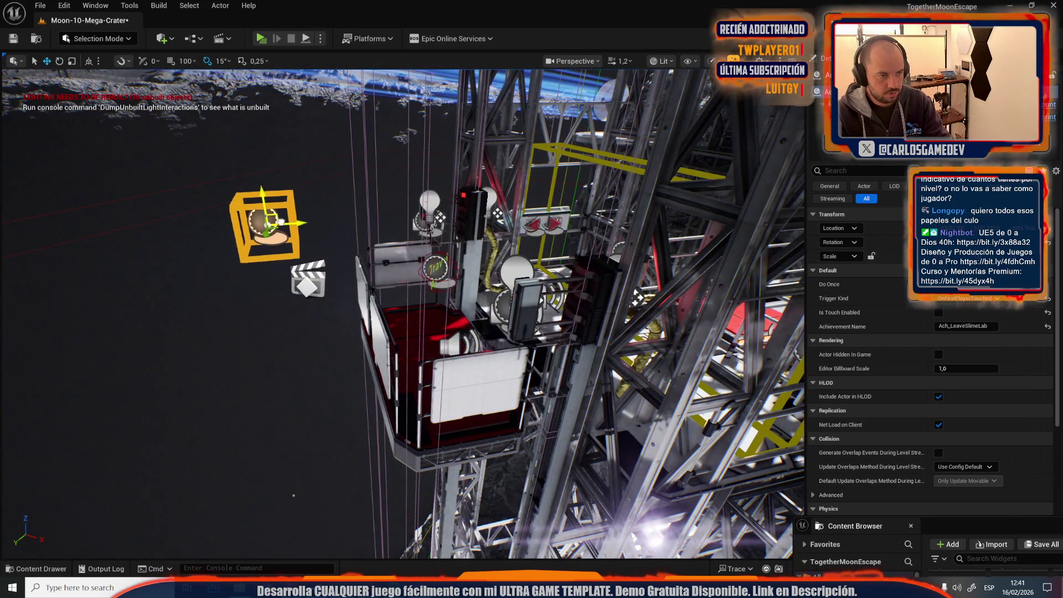
{"action": "left_click", "coordinate": [471, 216]}
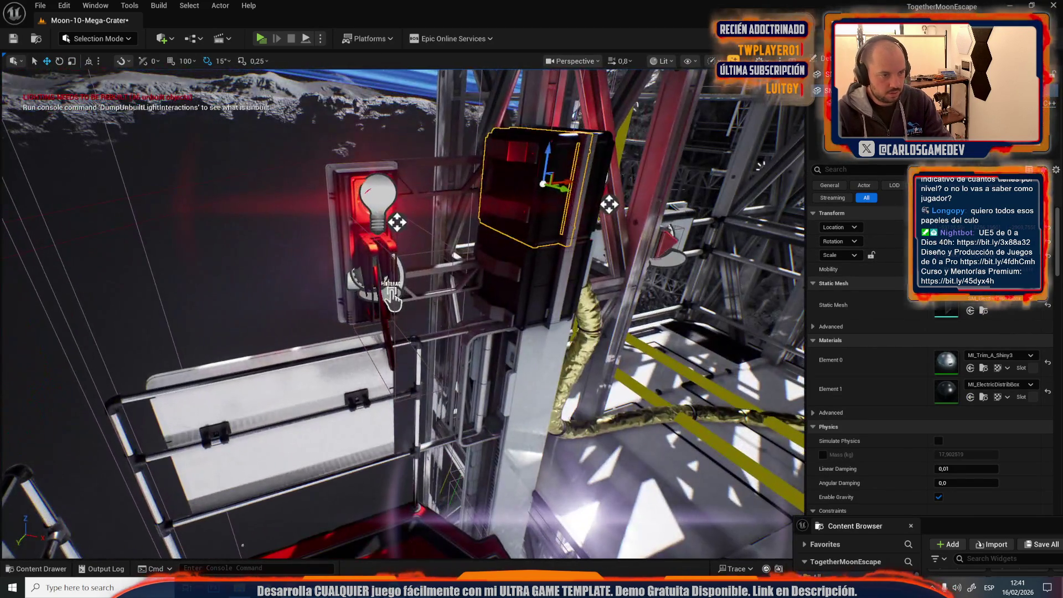
{"action": "left_click", "coordinate": [391, 293]}
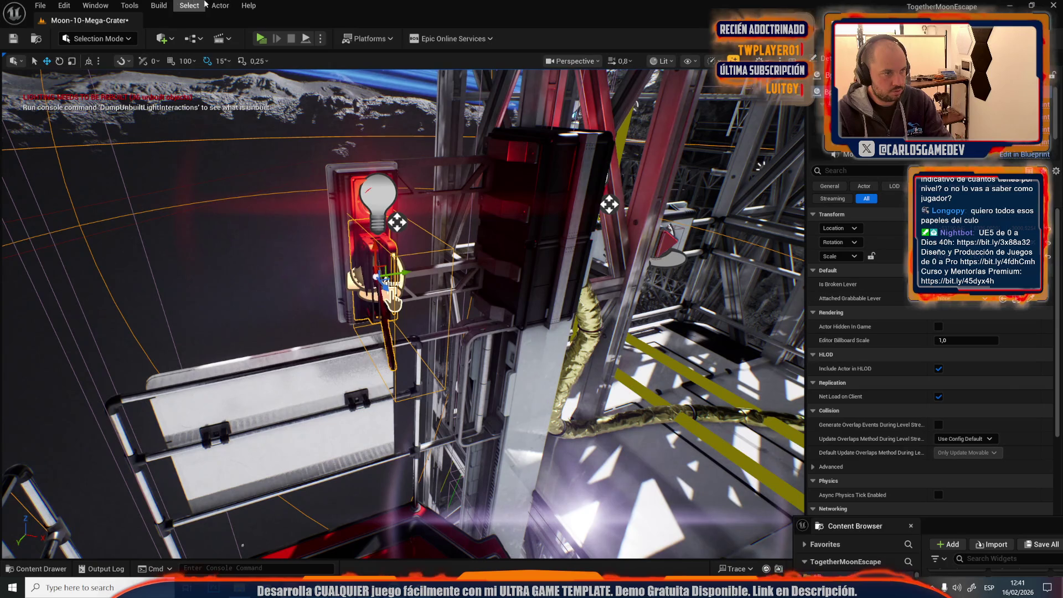
Step: Jump to the lever's LeverCompletedDispatcher event and maximize the level blueprint
{"action": "left_click", "coordinate": [220, 6]}
{"action": "mouse_move", "coordinate": [255, 322]}
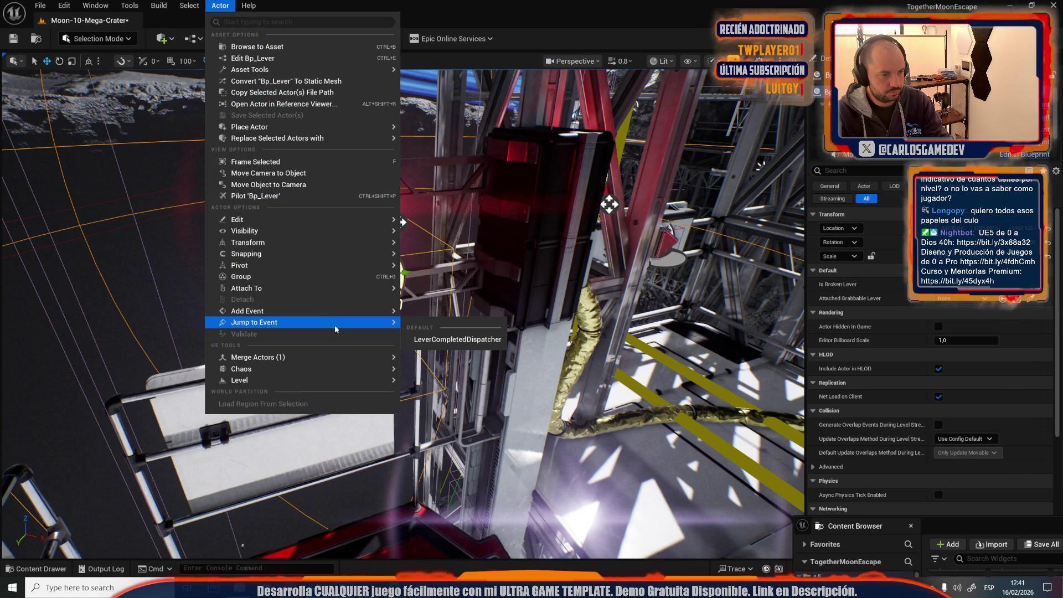
{"action": "left_click", "coordinate": [448, 339]}
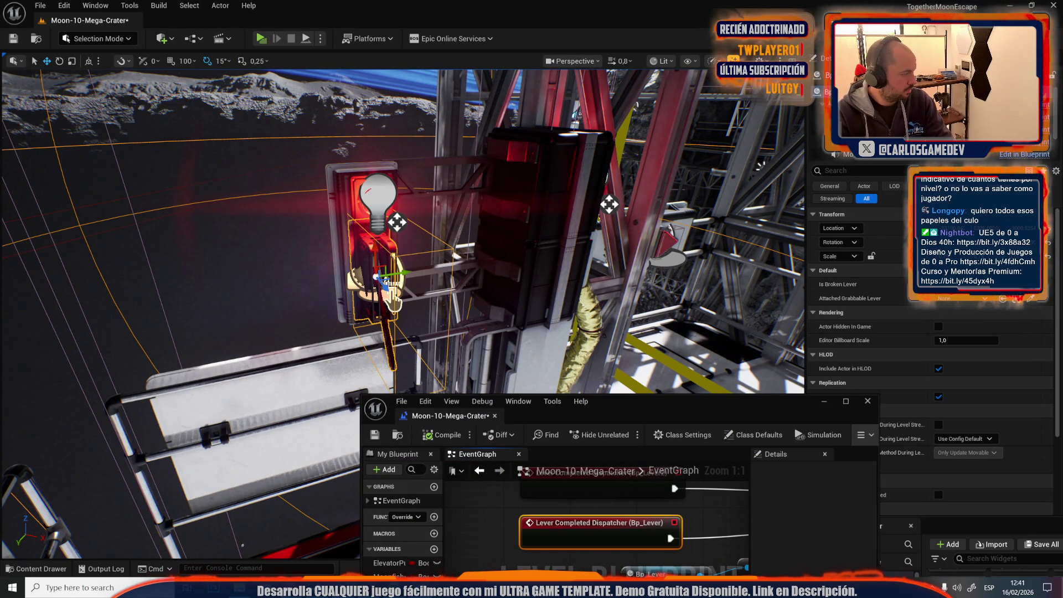
{"action": "left_click_drag", "start_coordinate": [393, 299], "coordinate": [169, 223]}
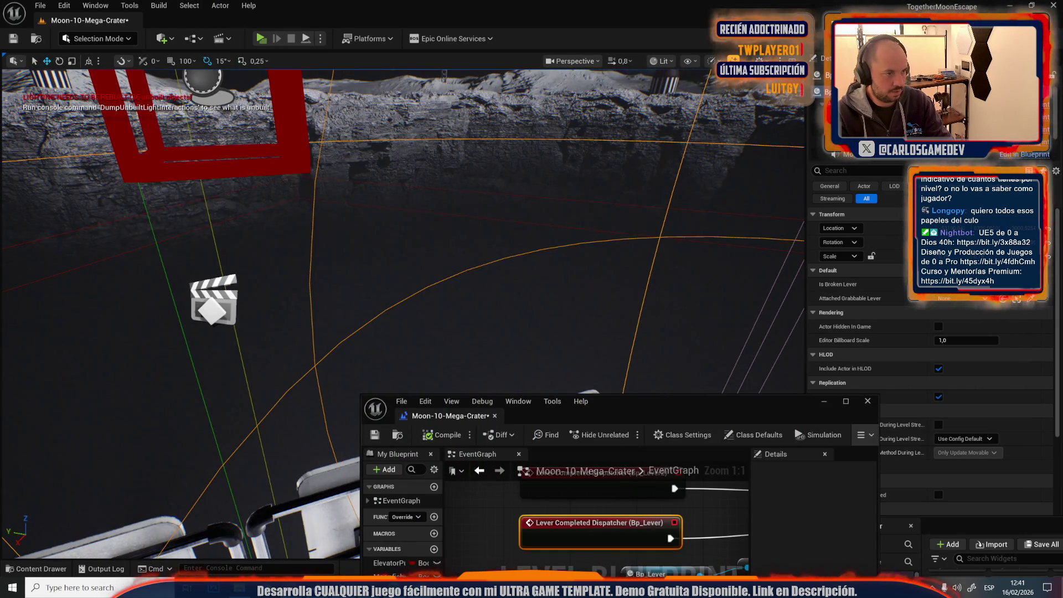
{"action": "left_click", "coordinate": [542, 272]}
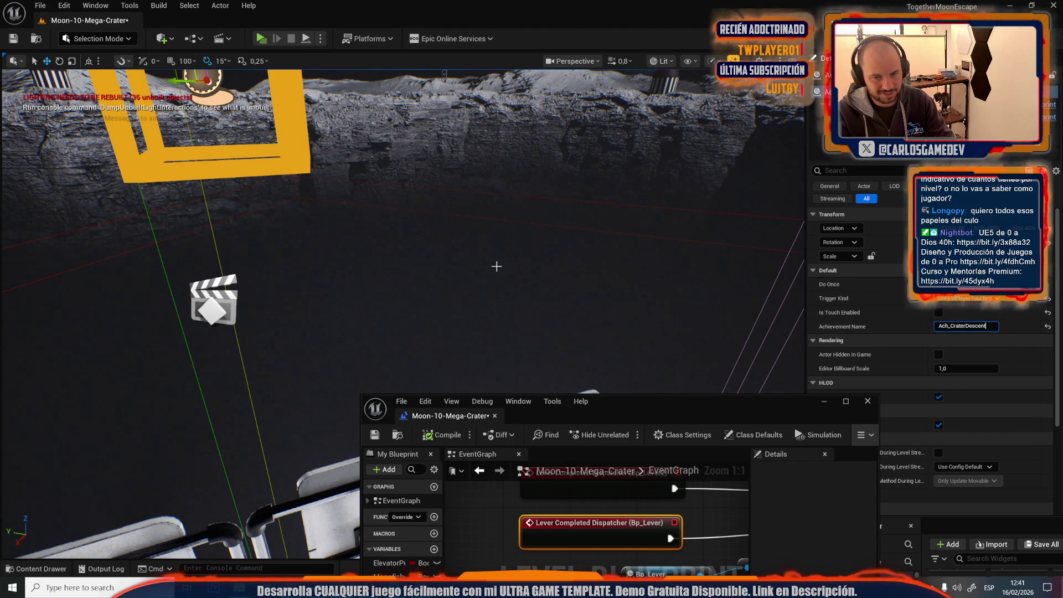
{"action": "double_click", "coordinate": [683, 412]}
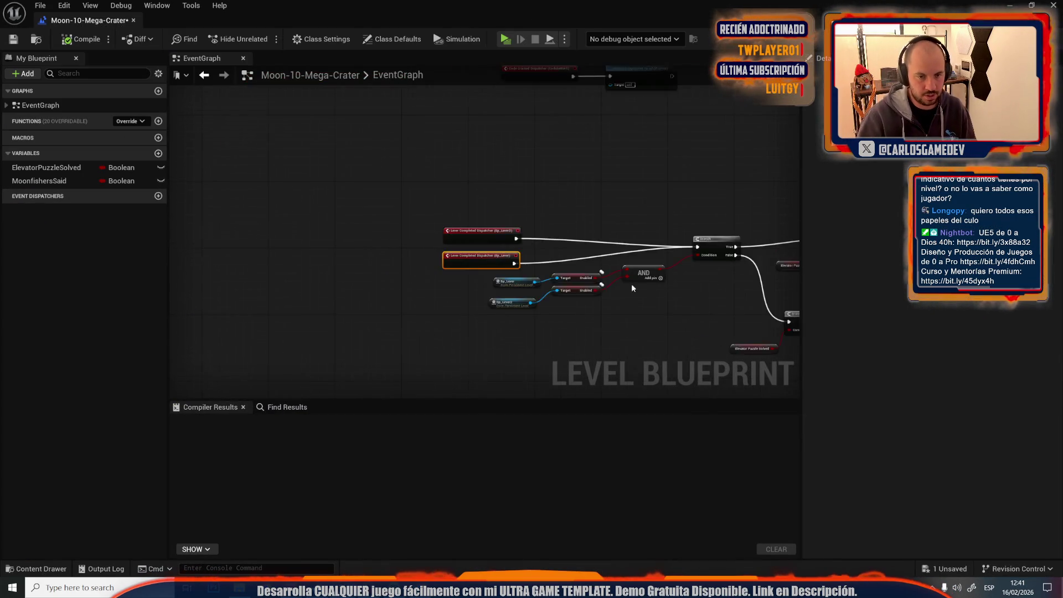
Step: Add an AchievementTrigger reference with an MC Force Give Achievement node
{"action": "left_click_drag", "start_coordinate": [649, 286], "coordinate": [326, 207]}
{"action": "scroll", "coordinate": [643, 166], "scroll_direction": "up", "scroll_amount": 2}
{"action": "mouse_move", "coordinate": [654, 197]}
{"action": "left_mouse_down"}
{"action": "mouse_move", "coordinate": [230, 102]}
{"action": "mouse_move", "coordinate": [509, 149]}
{"action": "mouse_move", "coordinate": [359, 167]}
{"action": "mouse_move", "coordinate": [391, 235]}
{"action": "mouse_move", "coordinate": [626, 245]}
{"action": "mouse_move", "coordinate": [692, 233]}
{"action": "mouse_move", "coordinate": [510, 217]}
{"action": "left_mouse_up"}
{"action": "right_click", "coordinate": [648, 255]}
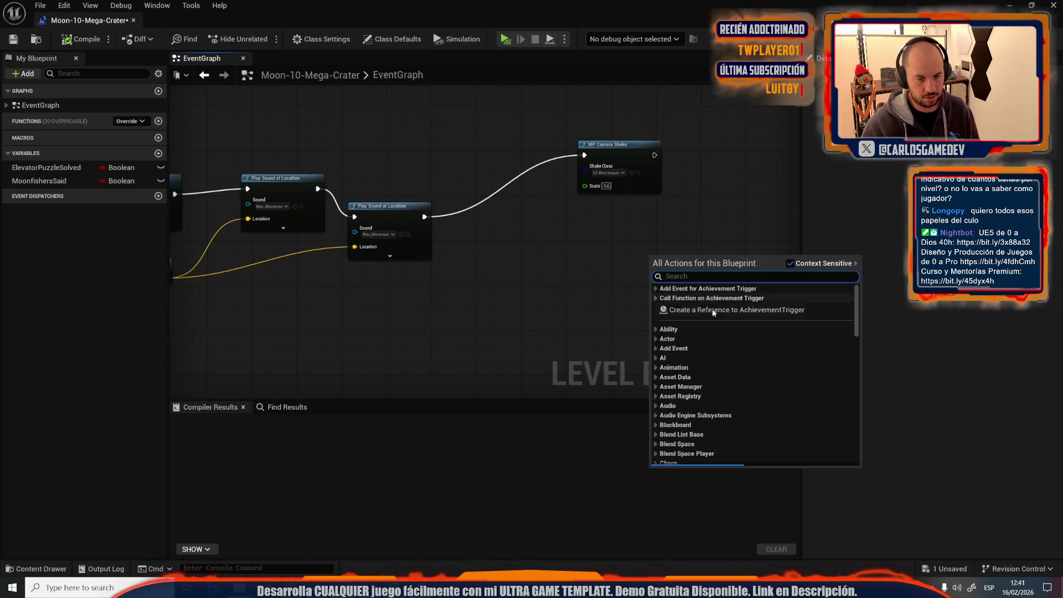
{"action": "left_click", "coordinate": [698, 373]}
{"action": "left_click_drag", "start_coordinate": [702, 264], "coordinate": [743, 222]}
{"action": "type", "text": "force give"}
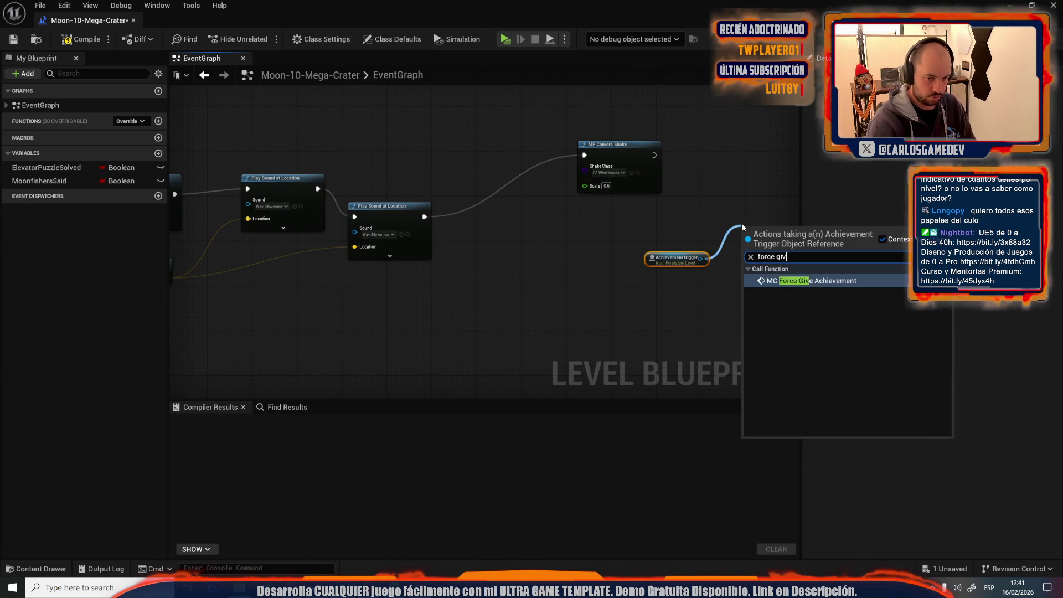
{"action": "key", "text": "Return"}
Step: Wire the achievement call after MP Camera Shake, then compile and save
{"action": "left_click_drag", "start_coordinate": [747, 250], "coordinate": [655, 155]}
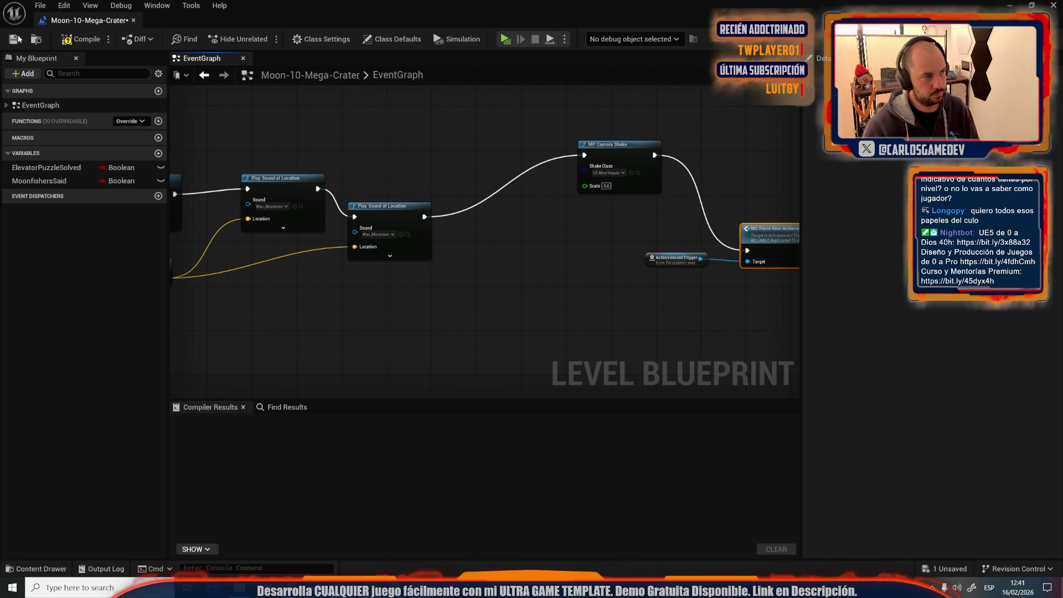
{"action": "left_click", "coordinate": [61, 40]}
{"action": "left_click", "coordinate": [20, 42]}
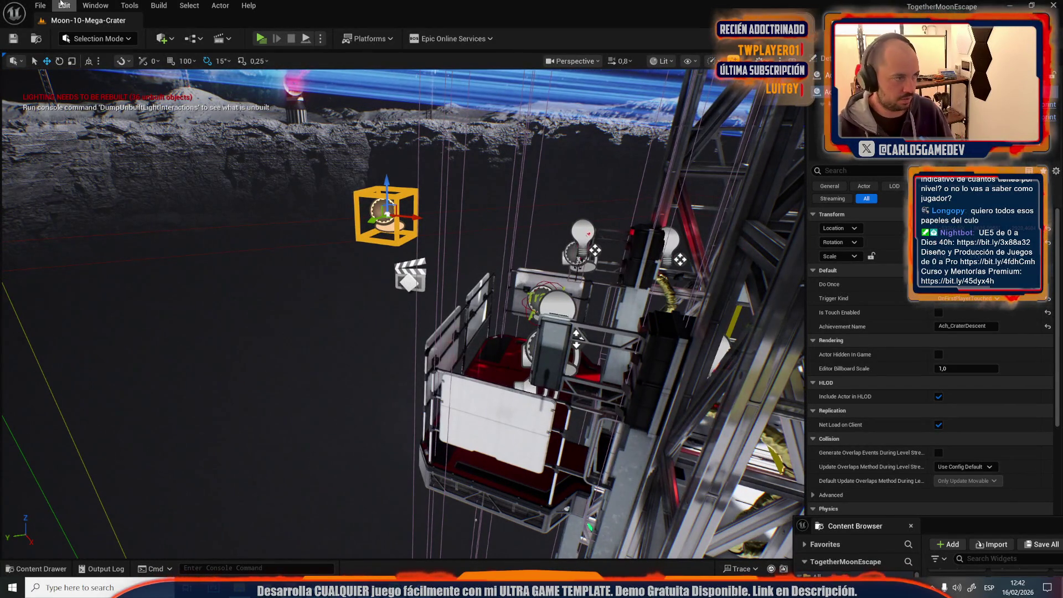
{"action": "left_click", "coordinate": [40, 5]}
{"action": "mouse_move", "coordinate": [121, 68]}
{"action": "mouse_move", "coordinate": [187, 82]}
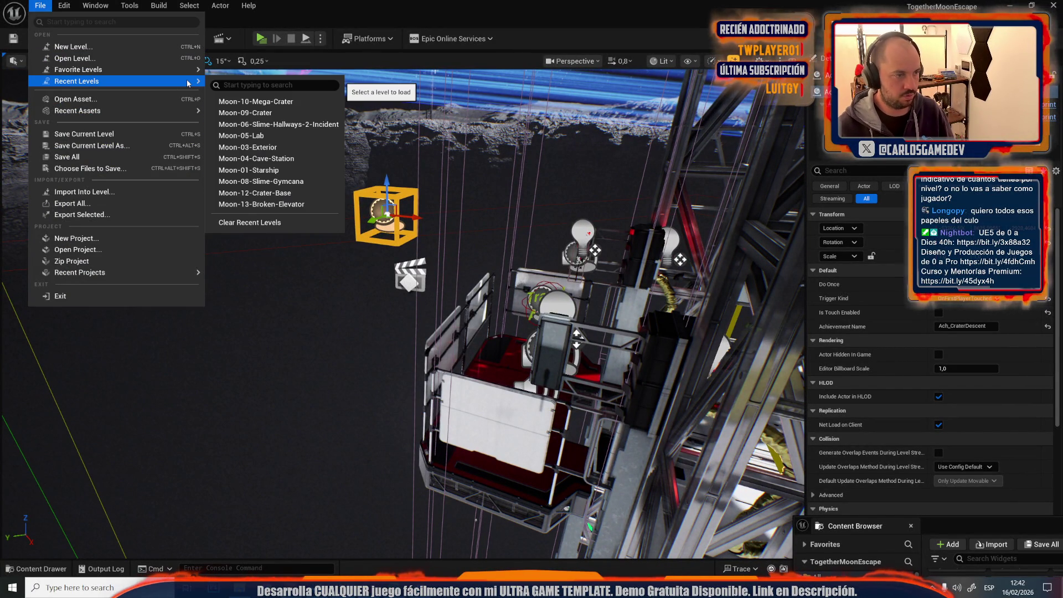
{"action": "left_click", "coordinate": [243, 113]}
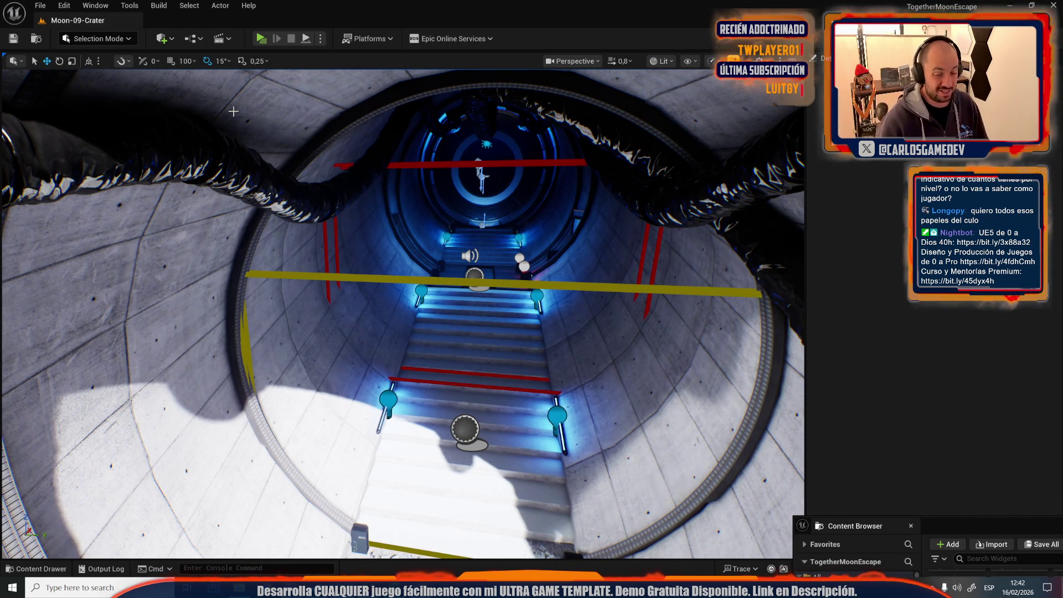
{"action": "left_click", "coordinate": [471, 270]}
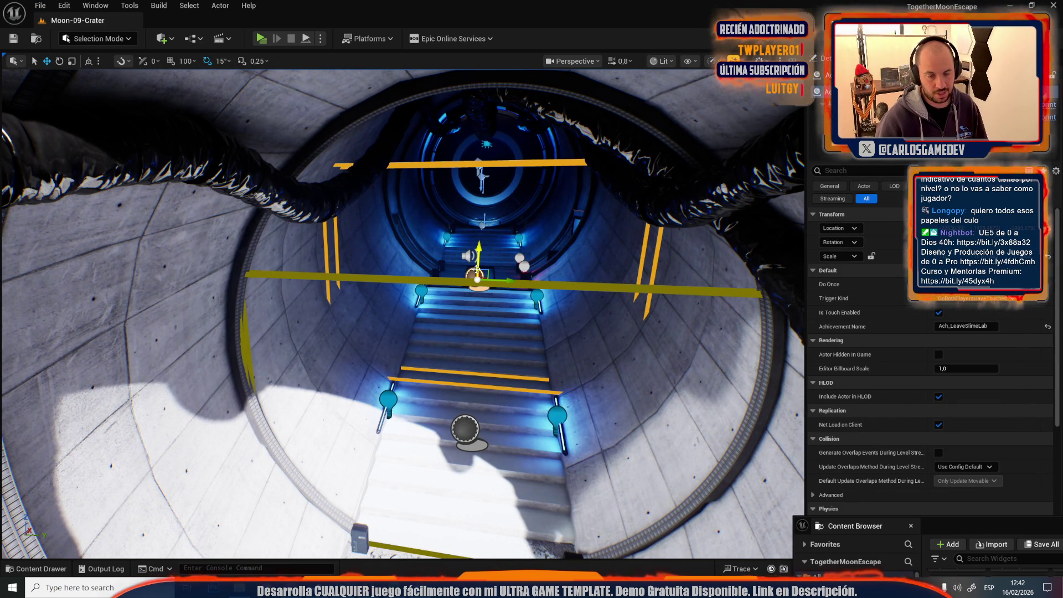
{"action": "key", "text": "w"}
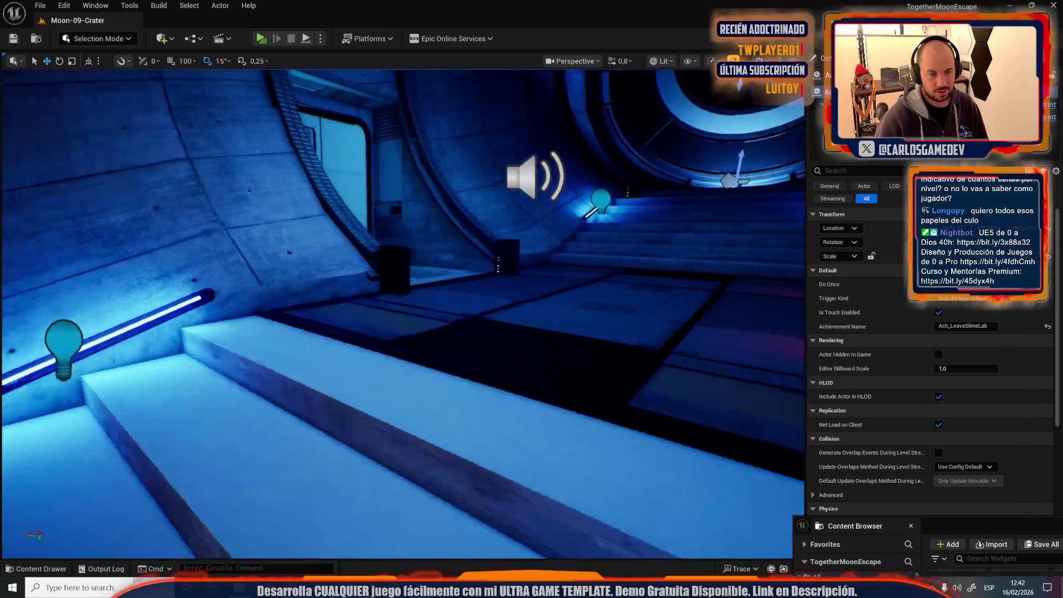
{"action": "key", "text": "s"}
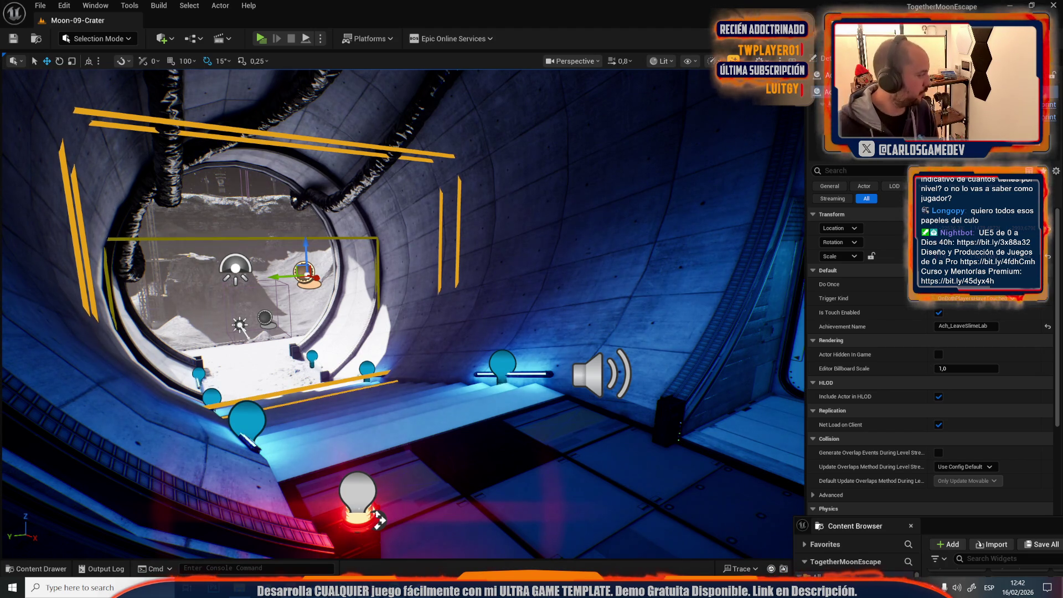
{"action": "left_click_drag", "start_coordinate": [586, 250], "coordinate": [571, 250]}
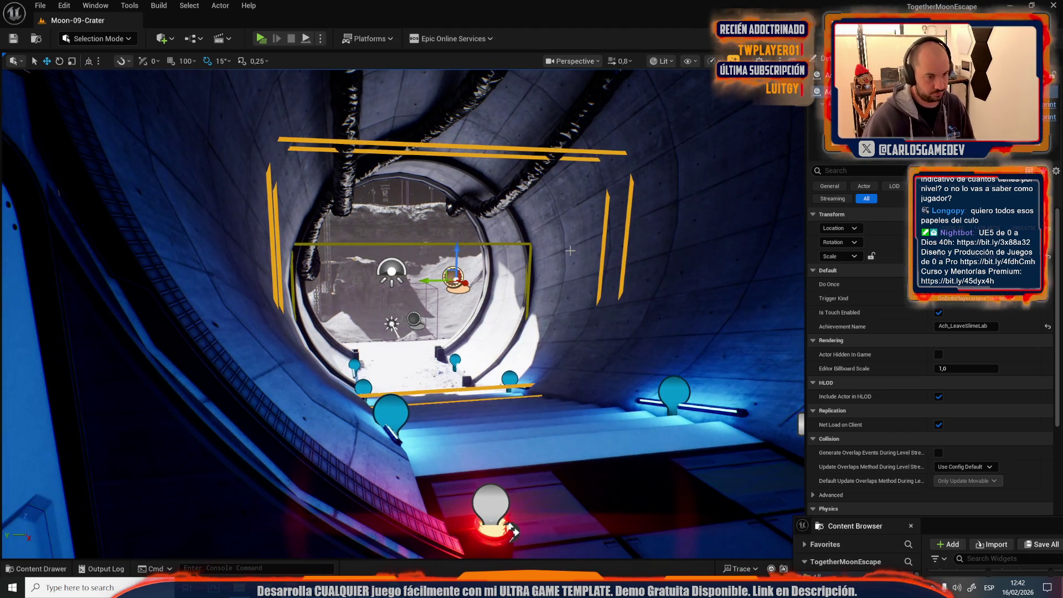
Step: Open the Moon-12-Crater-Base level
{"action": "left_click", "coordinate": [41, 6]}
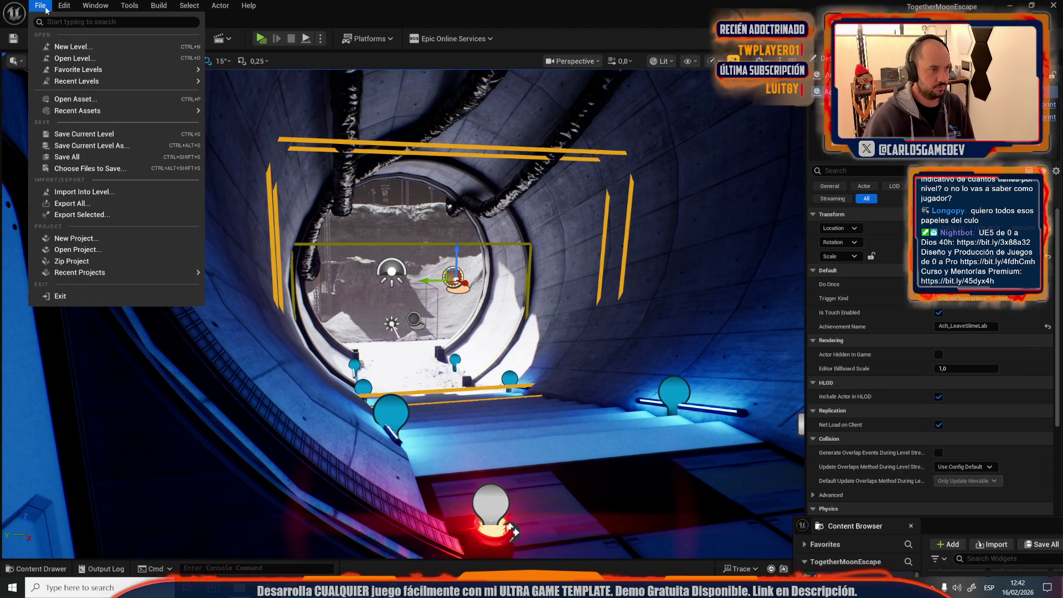
{"action": "left_click", "coordinate": [104, 58]}
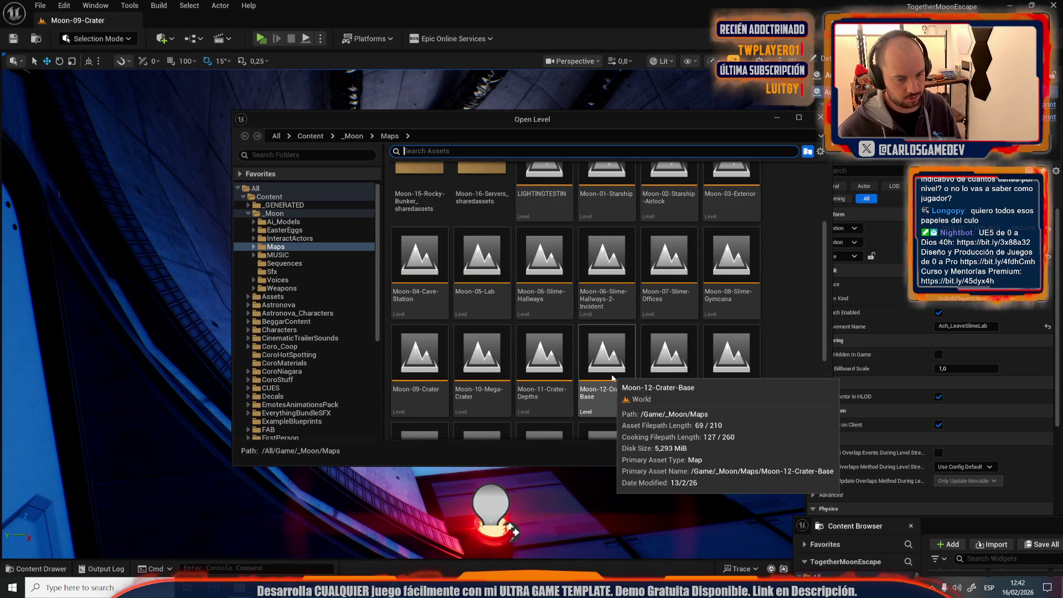
{"action": "left_click", "coordinate": [611, 389]}
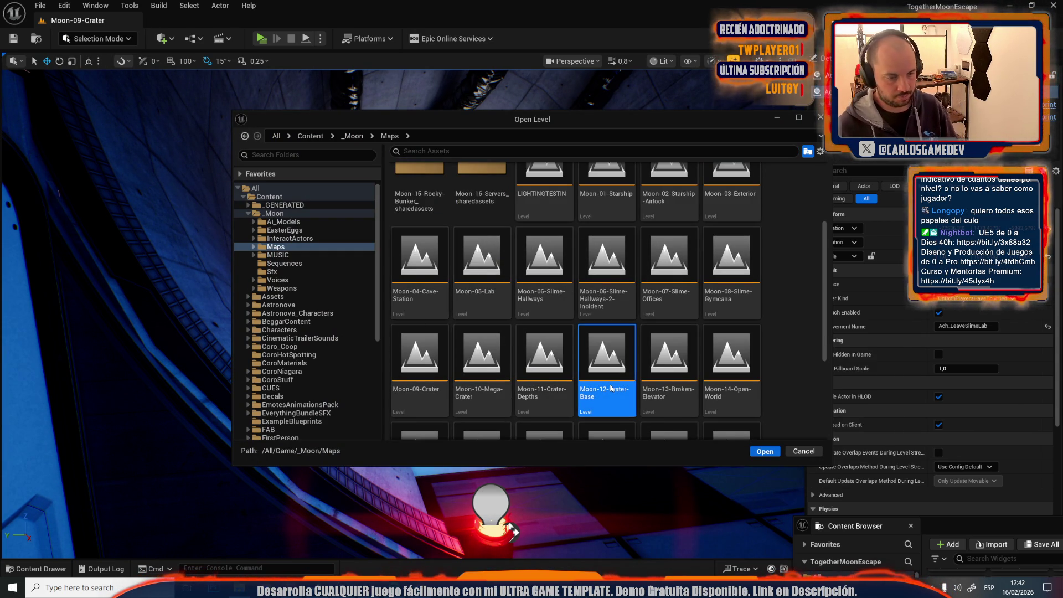
{"action": "key", "text": "Return"}
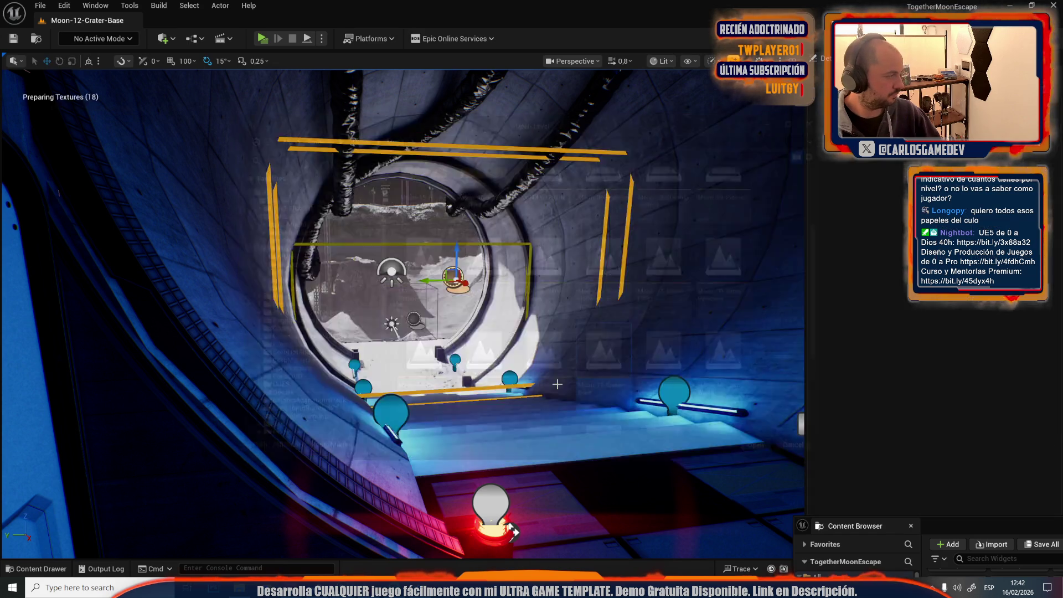
{"action": "scroll", "coordinate": [574, 344], "scroll_direction": "down", "scroll_amount": 10}
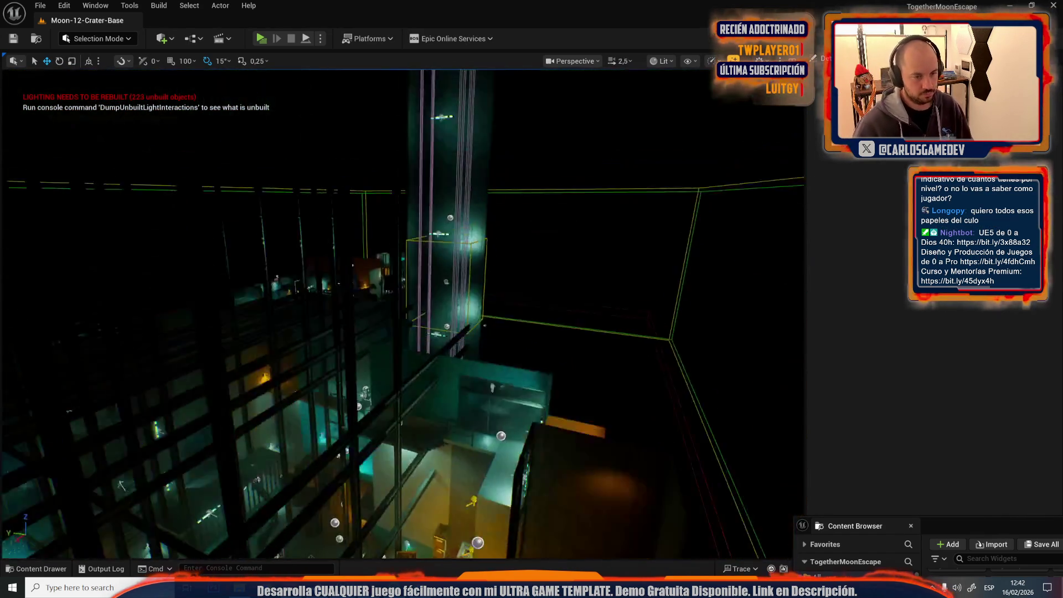
{"action": "scroll", "coordinate": [590, 217], "scroll_direction": "up", "scroll_amount": 10}
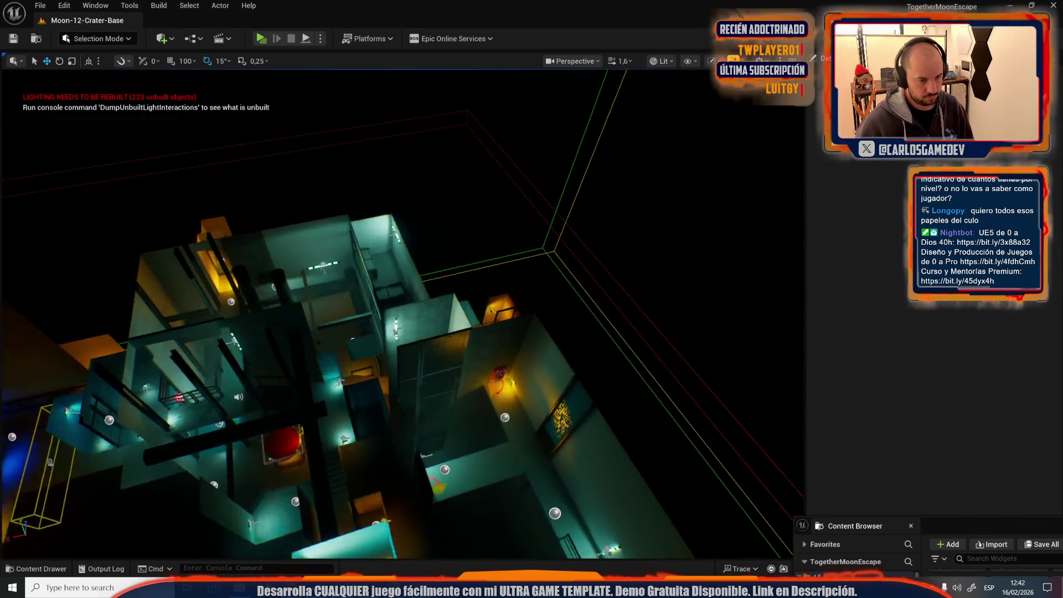
{"action": "scroll", "coordinate": [590, 217], "scroll_direction": "up", "scroll_amount": 10}
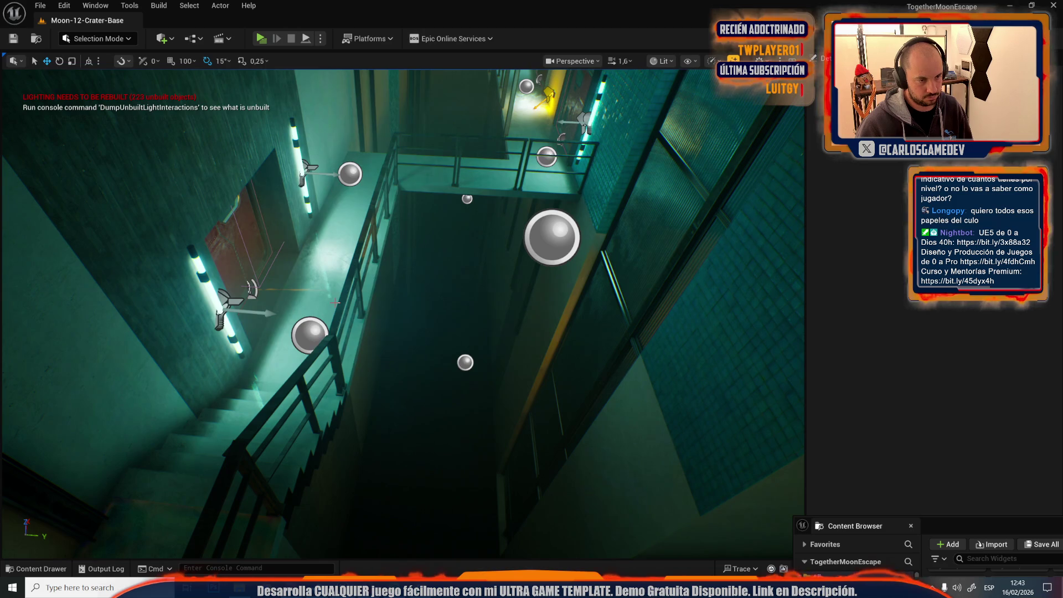
Step: Rotate the stairwell trigger box upright and stretch it along the walkway
{"action": "left_click", "coordinate": [336, 303]}
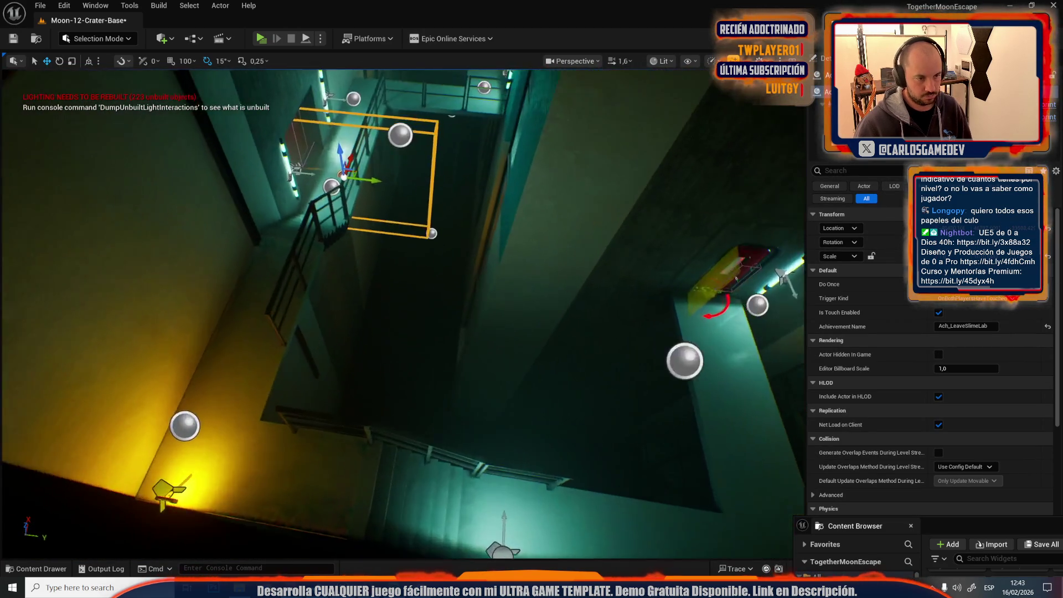
{"action": "key", "text": "e"}
{"action": "mouse_move", "coordinate": [393, 241]}
{"action": "left_mouse_down"}
{"action": "mouse_move", "coordinate": [399, 221]}
{"action": "mouse_move", "coordinate": [437, 220]}
{"action": "mouse_move", "coordinate": [413, 379]}
{"action": "mouse_move", "coordinate": [582, 404]}
{"action": "mouse_move", "coordinate": [515, 384]}
{"action": "mouse_move", "coordinate": [401, 483]}
{"action": "mouse_move", "coordinate": [373, 310]}
{"action": "left_mouse_up"}
{"action": "key", "text": "r"}
{"action": "key", "text": "w"}
{"action": "key", "text": "r"}
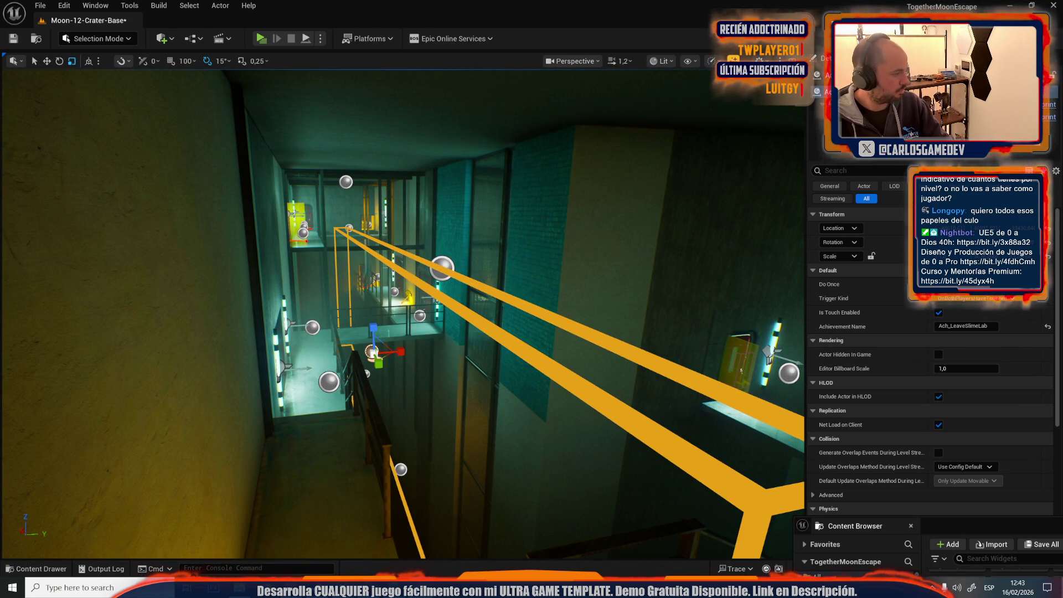
Step: Set the stairwell trigger to OnFirstPlayerTouched with achievement name Ach_ReachOldLunarBase
{"action": "left_click", "coordinate": [967, 326]}
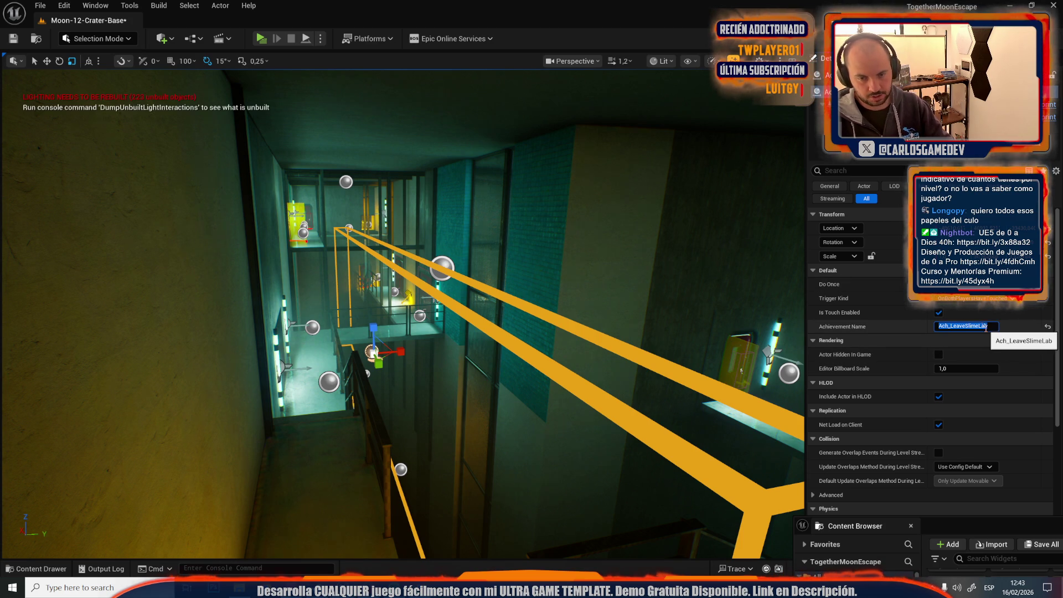
{"action": "left_click", "coordinate": [974, 299]}
{"action": "left_click", "coordinate": [958, 327]}
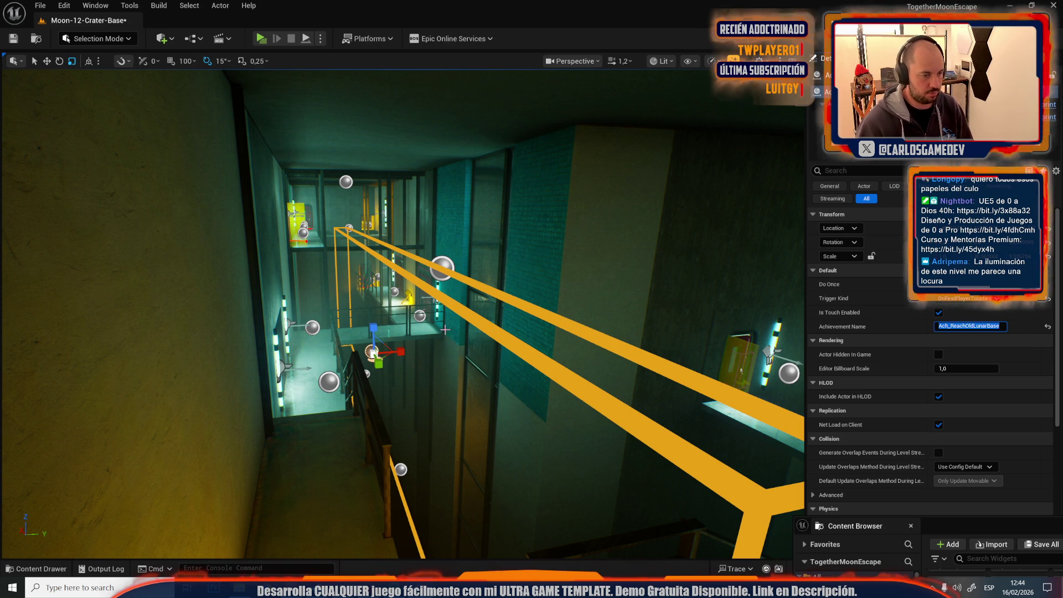
{"action": "scroll", "coordinate": [446, 331], "scroll_direction": "down", "scroll_amount": 3}
{"action": "left_click_drag", "start_coordinate": [416, 331], "coordinate": [399, 331]}
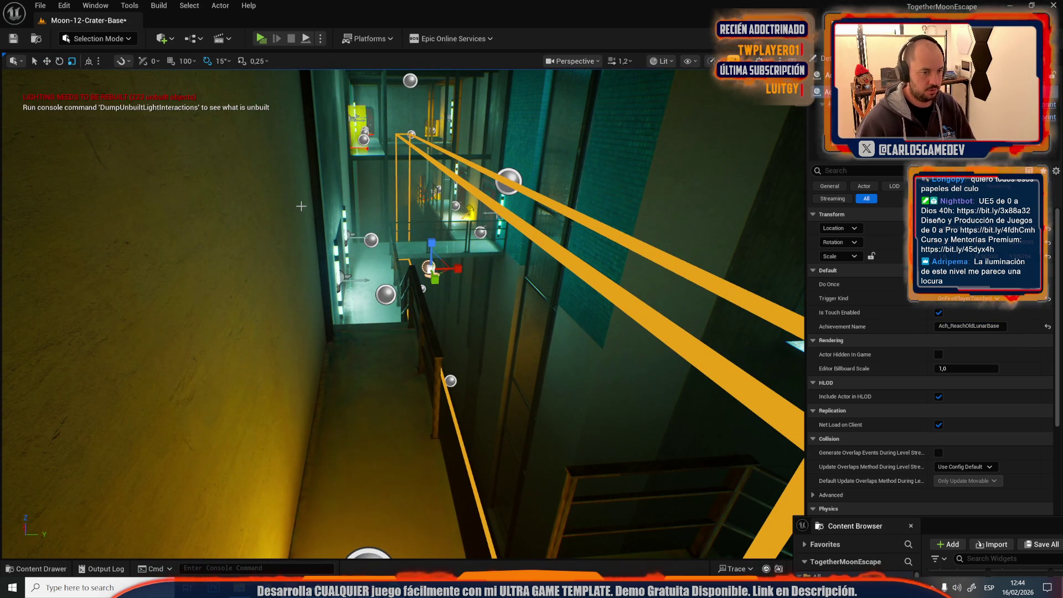
Step: Browse the Open Level list and close it without loading a level
{"action": "left_click", "coordinate": [37, 4]}
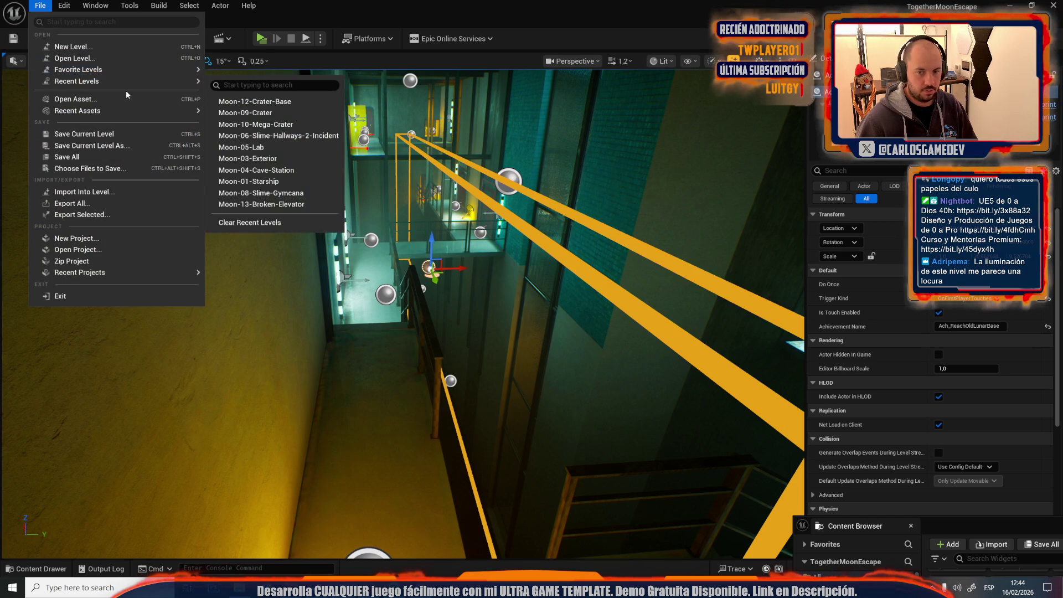
{"action": "left_click", "coordinate": [86, 60]}
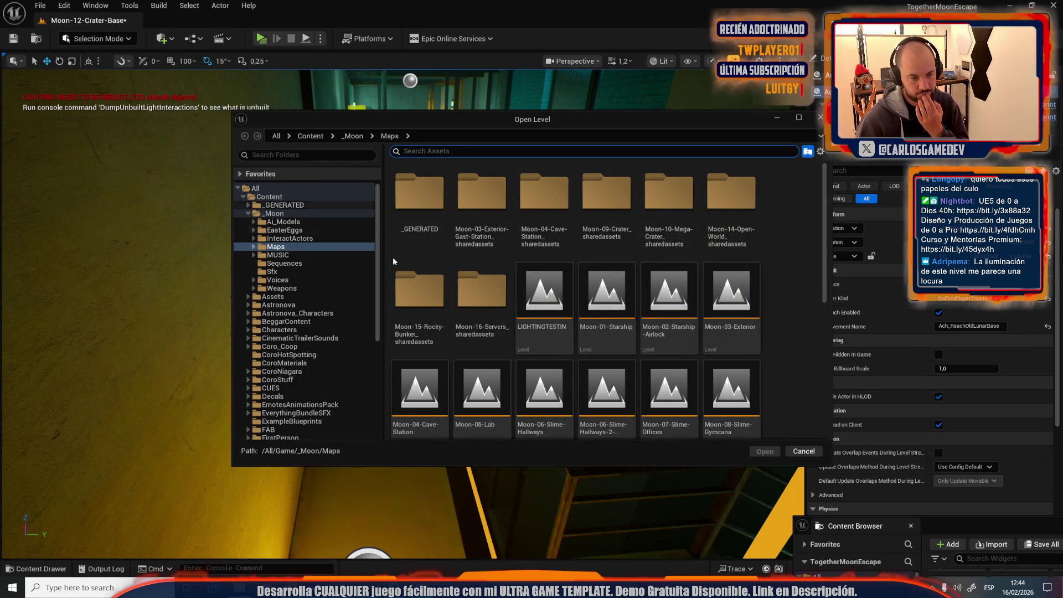
{"action": "scroll", "coordinate": [546, 310], "scroll_direction": "down", "scroll_amount": 1}
{"action": "scroll", "coordinate": [673, 304], "scroll_direction": "down", "scroll_amount": 1}
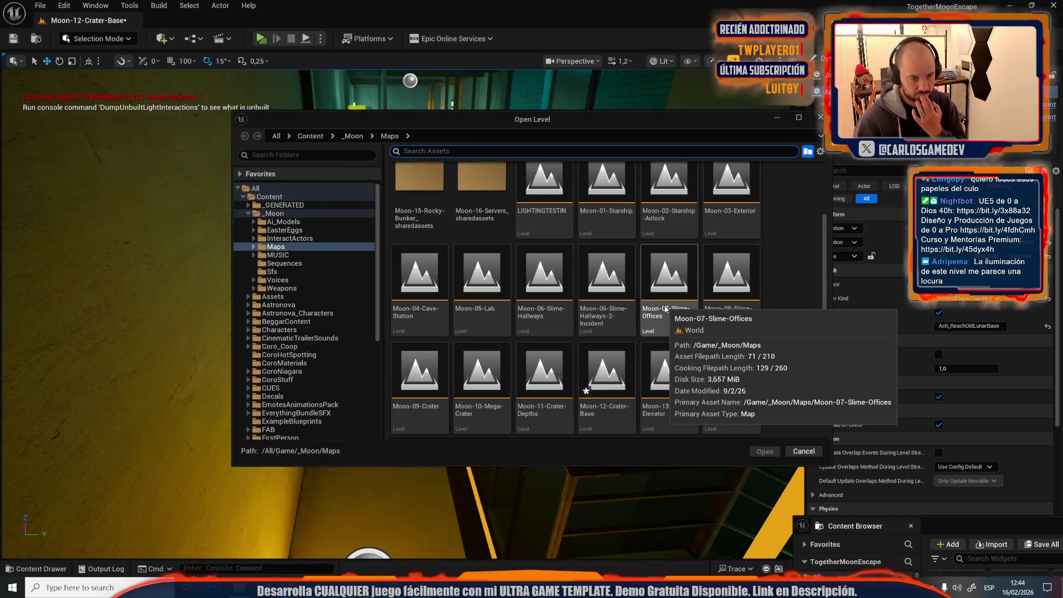
{"action": "left_click", "coordinate": [819, 118]}
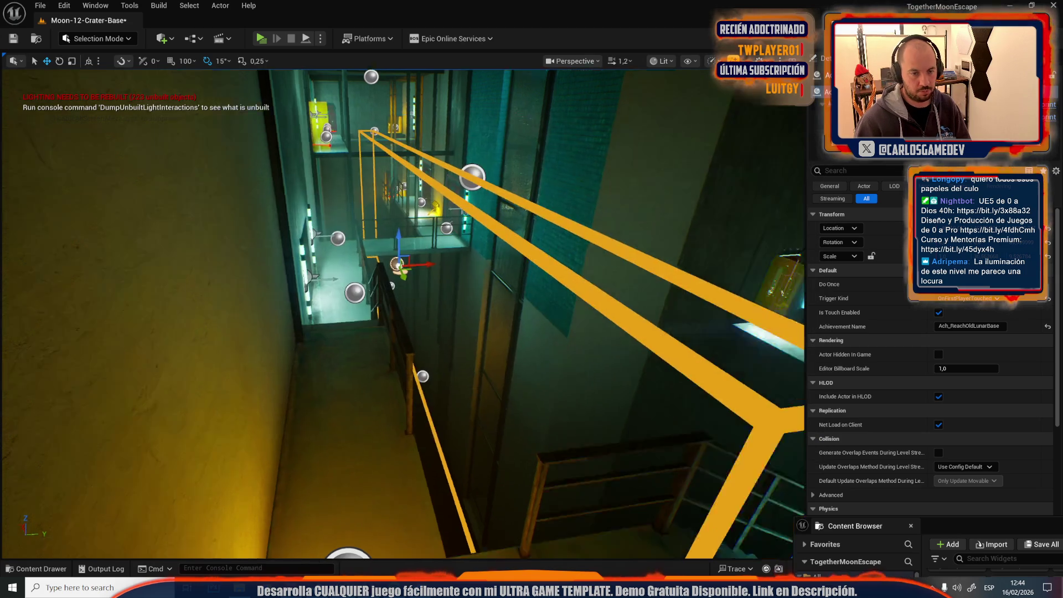
Step: Select and focus on the trigger above the green-lit room
{"action": "key", "text": "w"}
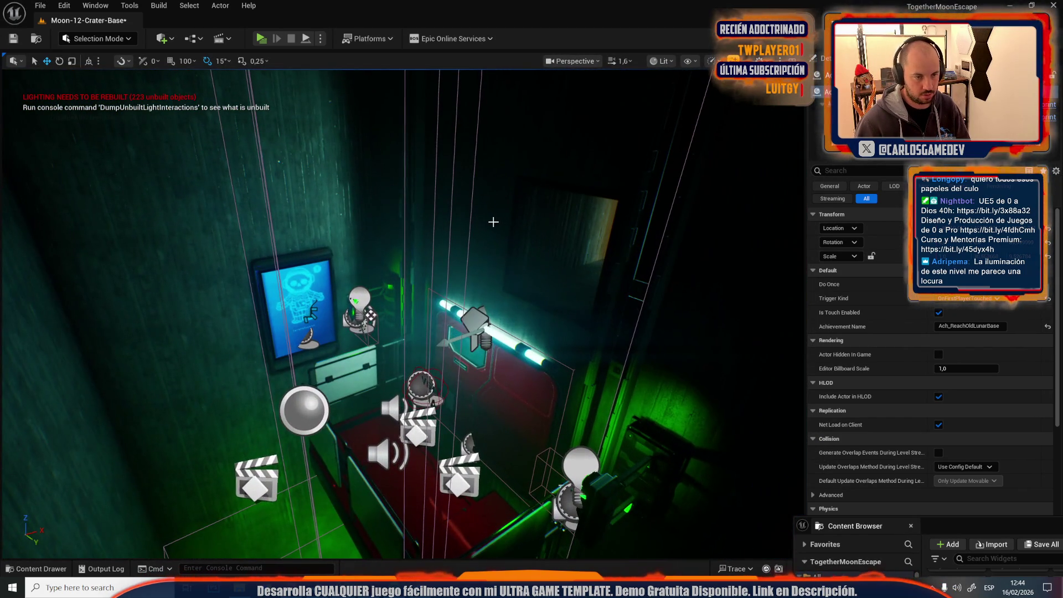
{"action": "left_click", "coordinate": [492, 222]}
{"action": "left_click", "coordinate": [492, 222]}
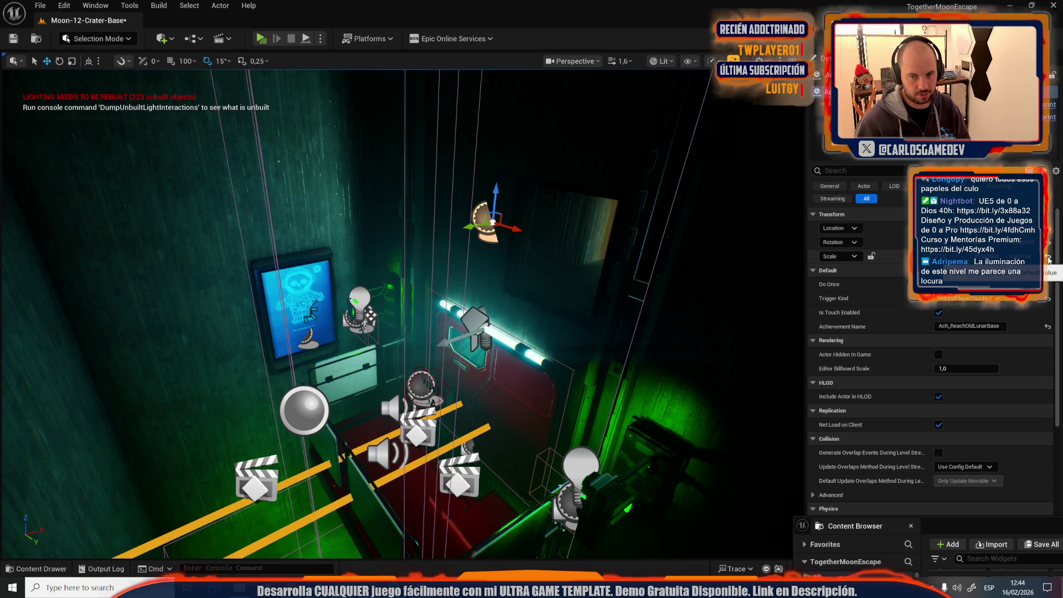
{"action": "key", "text": "f"}
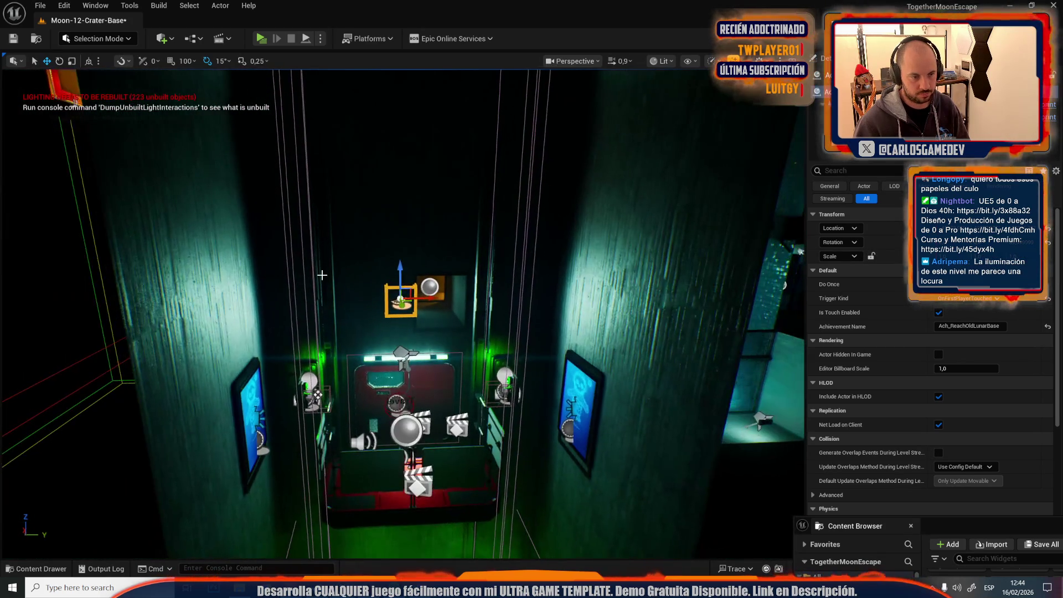
{"action": "left_click_drag", "start_coordinate": [322, 275], "coordinate": [412, 187]}
Step: Scale the trigger into a large box, wider and taller
{"action": "key", "text": "r"}
{"action": "mouse_move", "coordinate": [426, 300]}
{"action": "left_mouse_down"}
{"action": "mouse_move", "coordinate": [438, 314]}
{"action": "mouse_move", "coordinate": [414, 332]}
{"action": "left_mouse_up"}
{"action": "mouse_move", "coordinate": [323, 291]}
{"action": "left_mouse_down"}
{"action": "mouse_move", "coordinate": [332, 283]}
{"action": "mouse_move", "coordinate": [323, 291]}
{"action": "left_mouse_up"}
{"action": "left_click_drag", "start_coordinate": [436, 286], "coordinate": [436, 260]}
{"action": "scroll", "coordinate": [436, 260], "scroll_direction": "up", "scroll_amount": 3}
{"action": "scroll", "coordinate": [446, 352], "scroll_direction": "up", "scroll_amount": 3}
{"action": "key", "text": "w"}
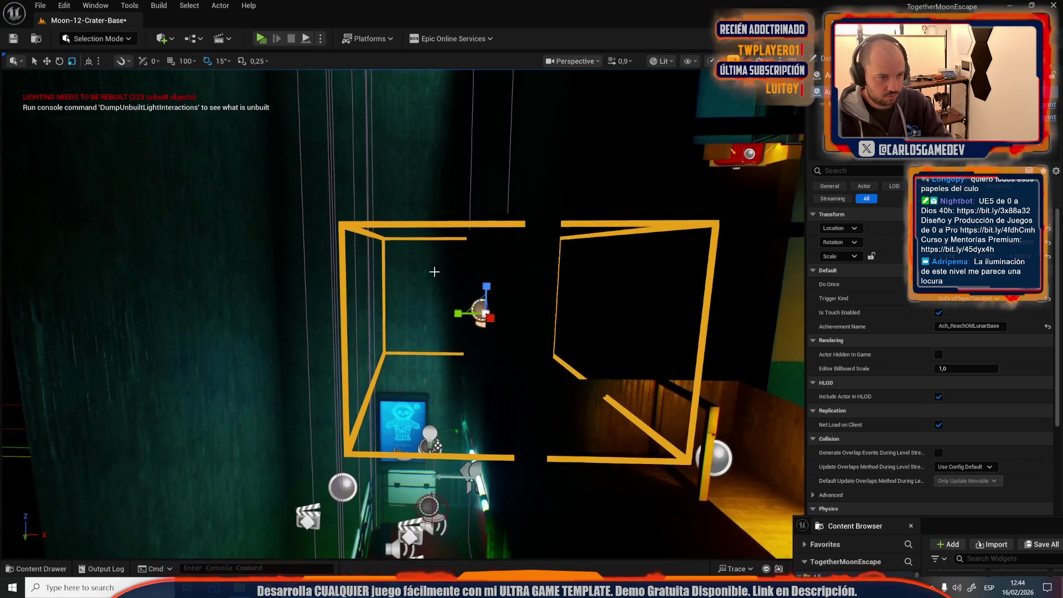
{"action": "scroll", "coordinate": [472, 299], "scroll_direction": "down", "scroll_amount": 3}
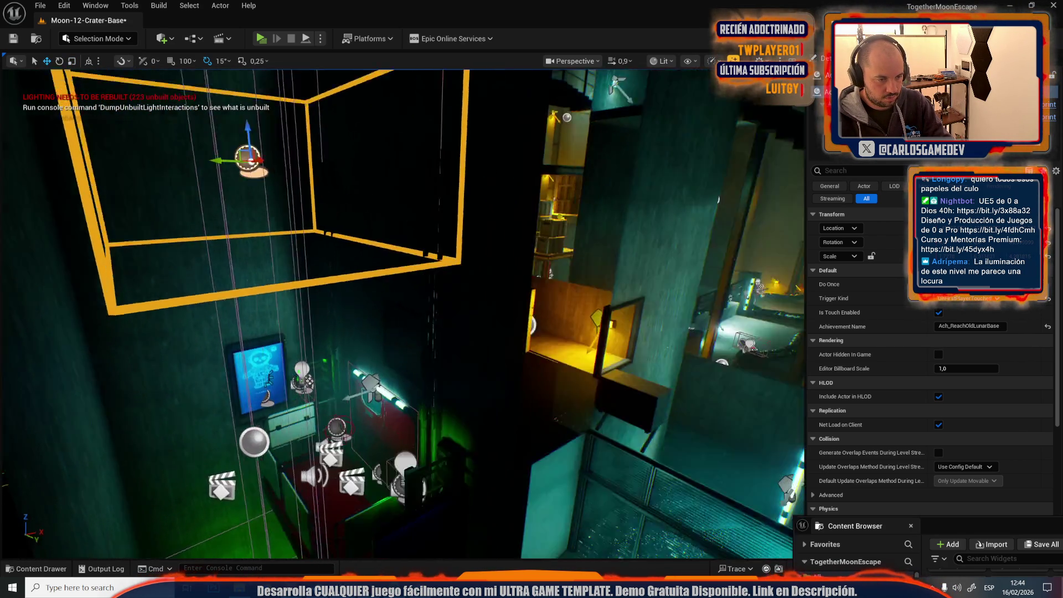
{"action": "left_click_drag", "start_coordinate": [430, 186], "coordinate": [428, 177]}
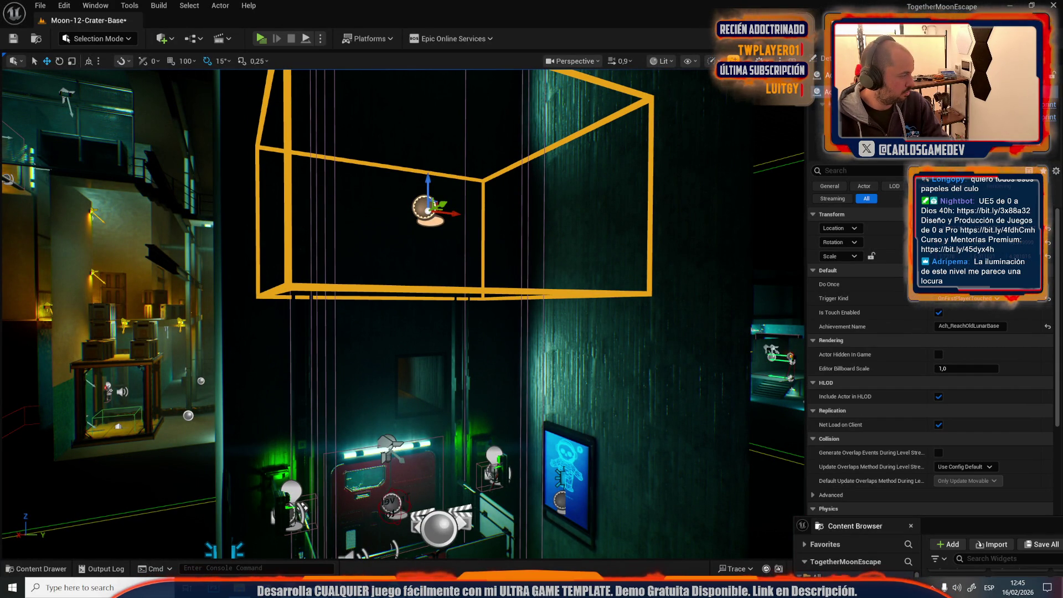
Step: Set the trigger's achievement name to Ach_ExitOldLunarBase
{"action": "left_click", "coordinate": [969, 326]}
{"action": "type", "text": "Ach_ExitOldLunarBase"}
{"action": "left_click_drag", "start_coordinate": [357, 309], "coordinate": [210, 435]}
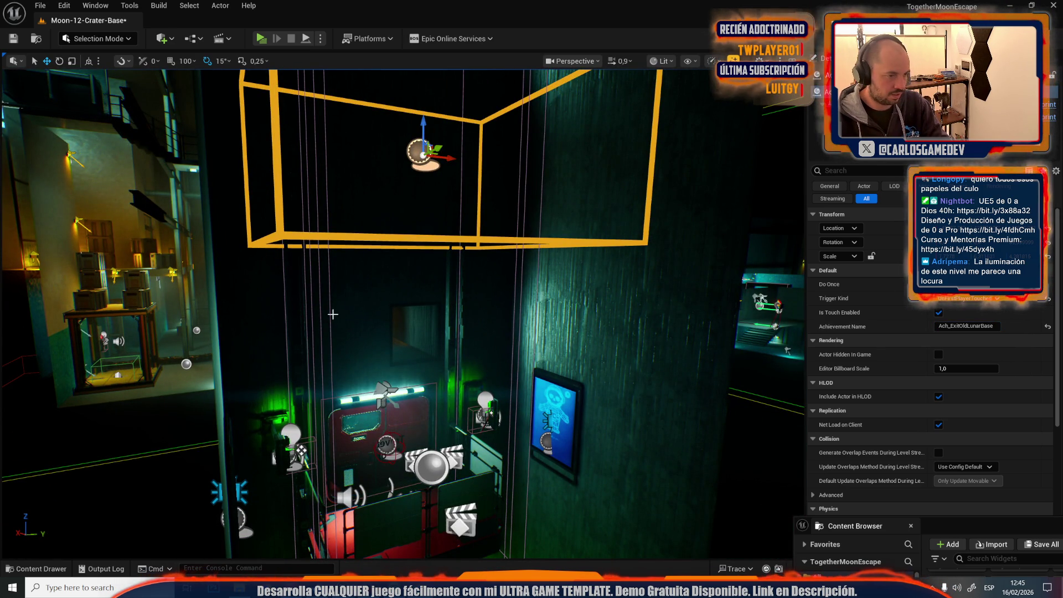
{"action": "left_click_drag", "start_coordinate": [313, 316], "coordinate": [348, 306]}
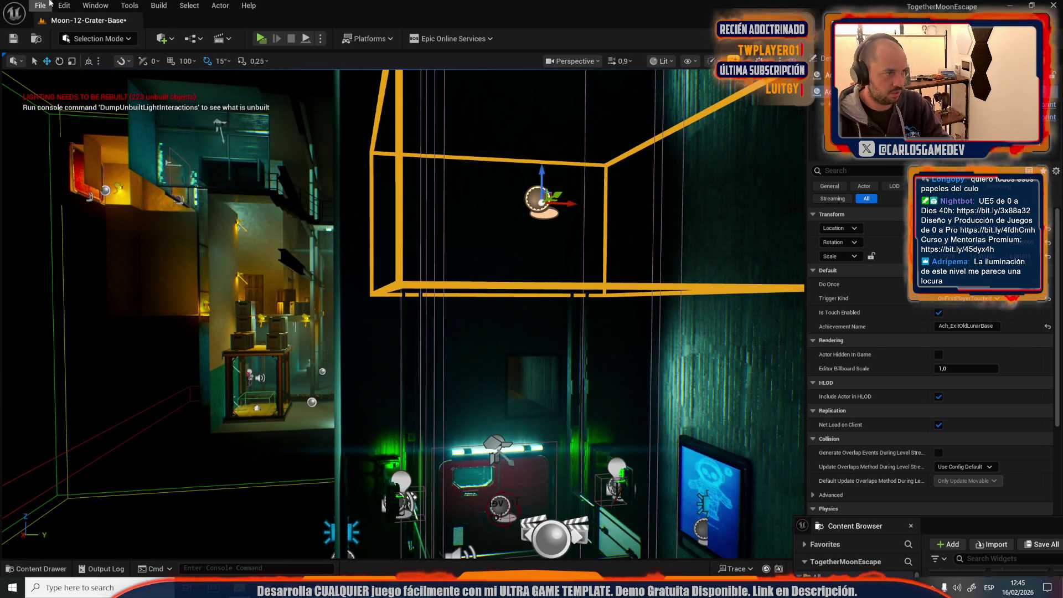
Step: Open Moon-13-Broken-Elevator from the level list, saving Moon-12-Crater-Base when prompted
{"action": "left_click", "coordinate": [41, 6]}
{"action": "left_click", "coordinate": [63, 58]}
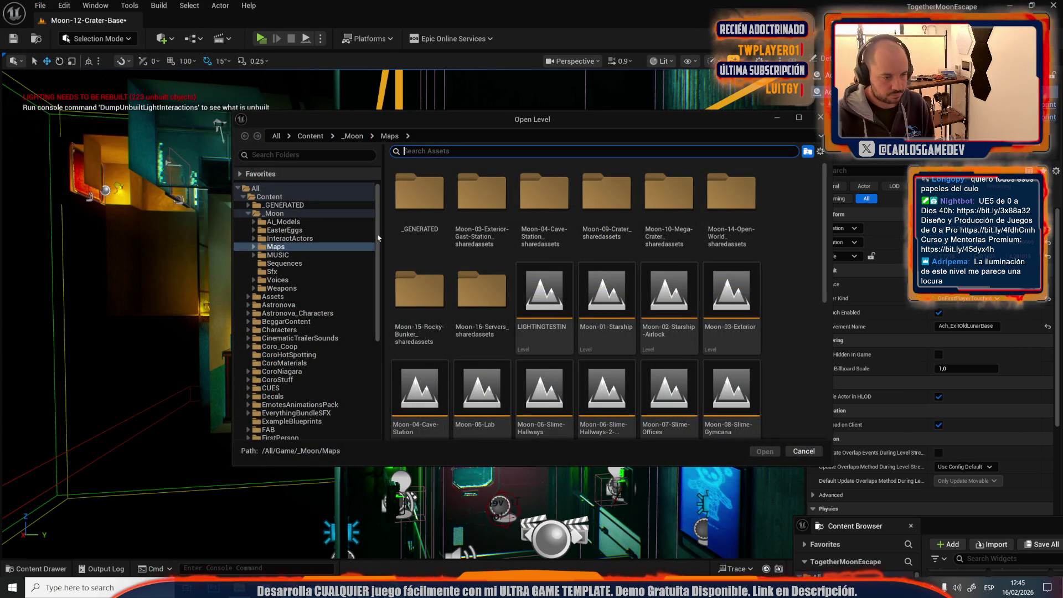
{"action": "scroll", "coordinate": [548, 332], "scroll_direction": "down", "scroll_amount": 5}
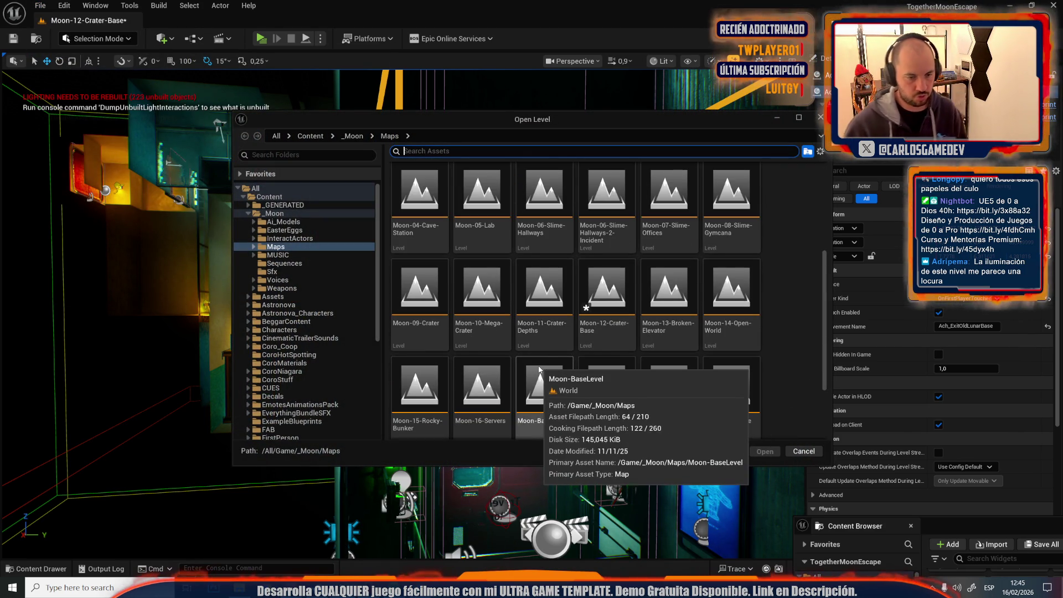
{"action": "double_click", "coordinate": [655, 301]}
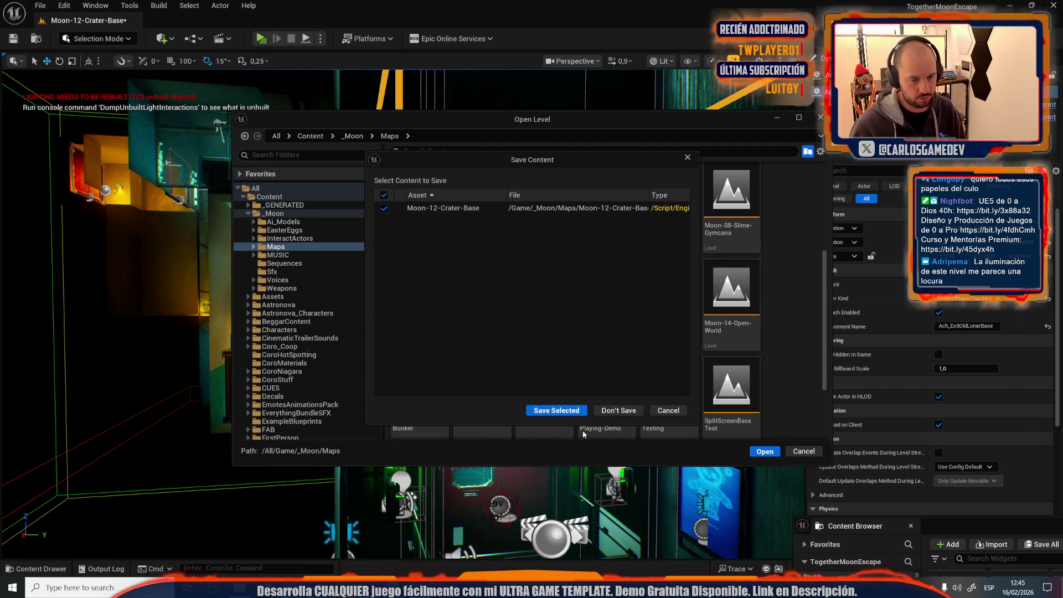
{"action": "left_click", "coordinate": [551, 412]}
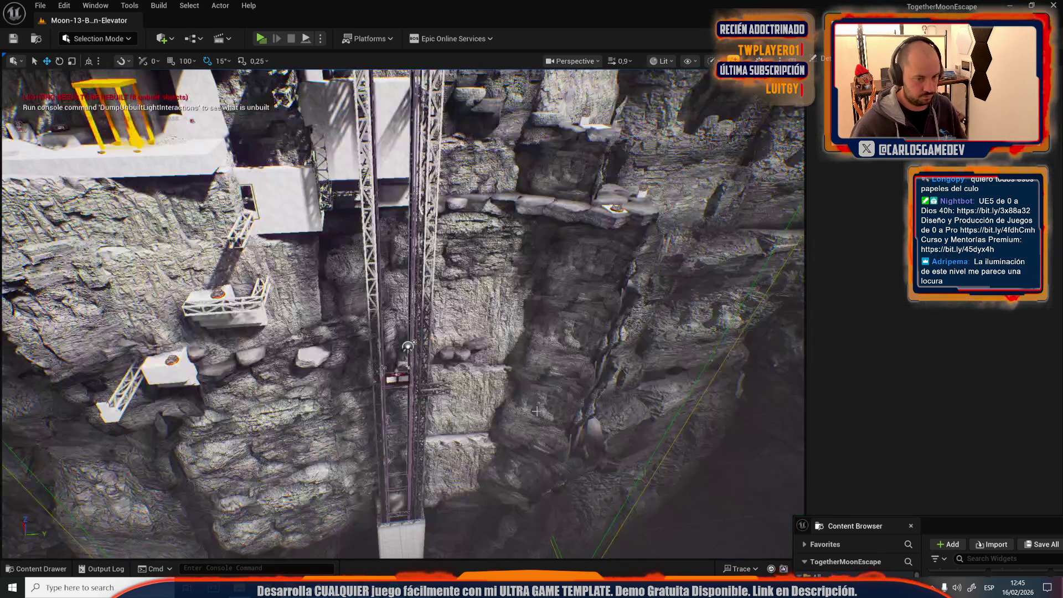
Step: Scale the elevator's Ach_ExitOldLunarBase trigger box up toward the elevator door
{"action": "scroll", "coordinate": [453, 454], "scroll_direction": "up", "scroll_amount": 3}
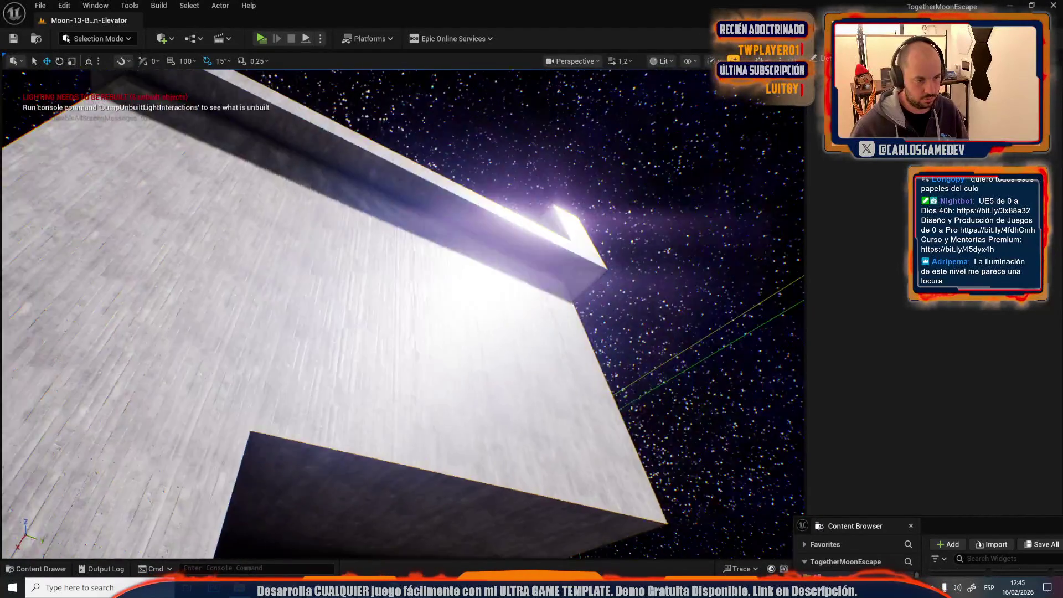
{"action": "scroll", "coordinate": [403, 314], "scroll_direction": "down", "scroll_amount": 2}
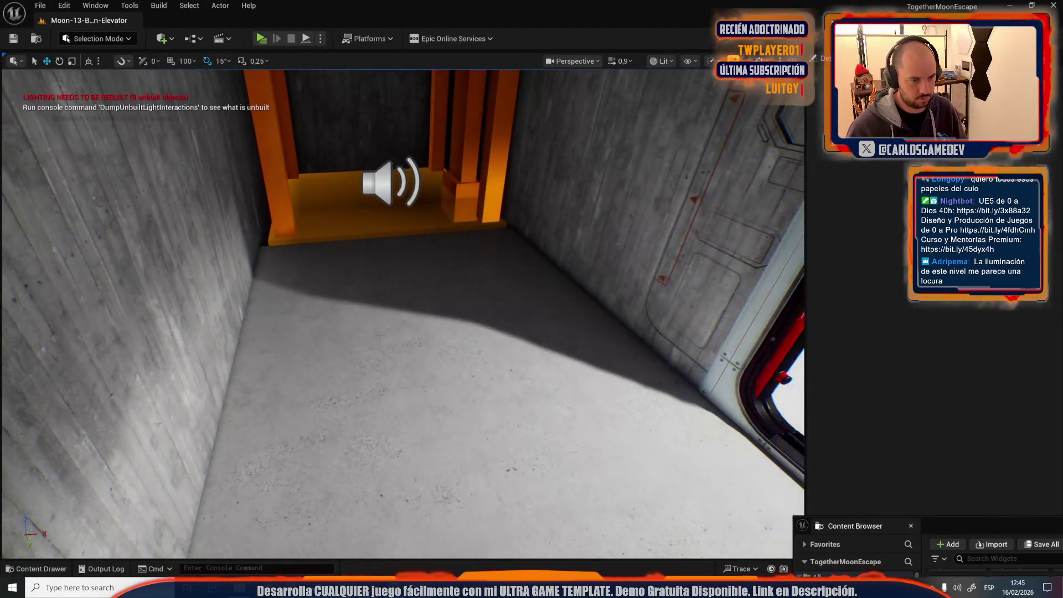
{"action": "left_click", "coordinate": [430, 297]}
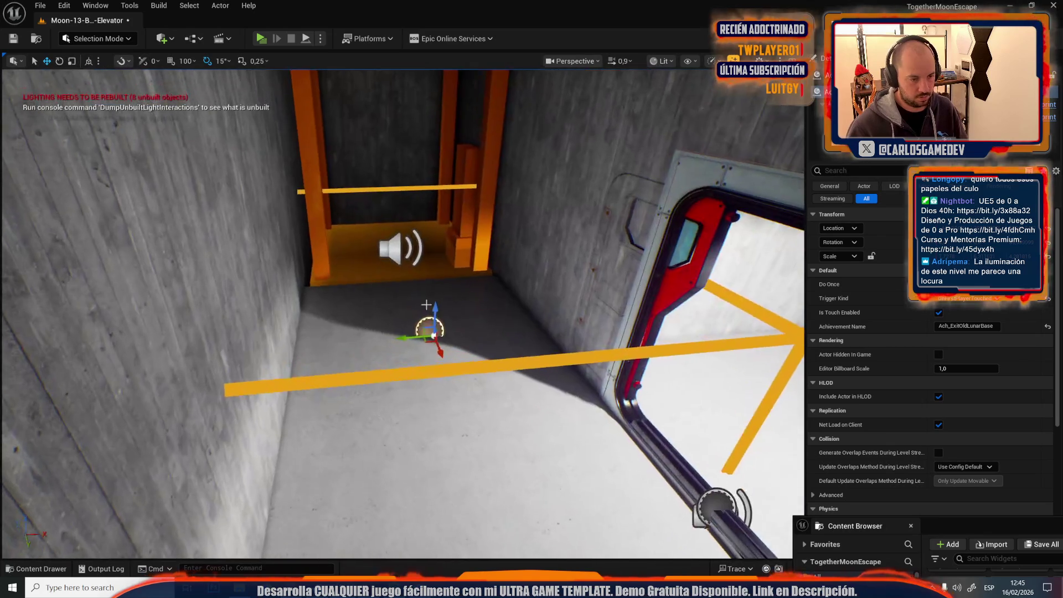
{"action": "key", "text": "r"}
{"action": "mouse_move", "coordinate": [407, 331]}
{"action": "left_mouse_down"}
{"action": "mouse_move", "coordinate": [431, 339]}
{"action": "mouse_move", "coordinate": [377, 336]}
{"action": "mouse_move", "coordinate": [391, 178]}
{"action": "mouse_move", "coordinate": [391, 247]}
{"action": "mouse_move", "coordinate": [392, 237]}
{"action": "mouse_move", "coordinate": [471, 258]}
{"action": "left_mouse_up"}
{"action": "key", "text": "w"}
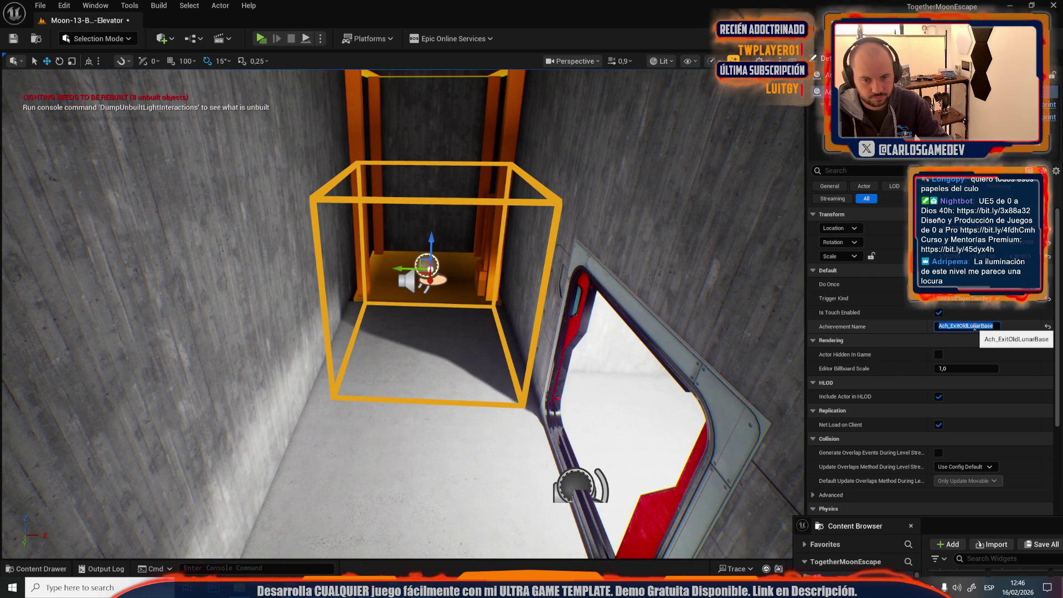
Step: Frame the Ach_CraterAscent trigger and save the Moon-13-Broken-Elevator map
{"action": "double_click", "coordinate": [886, 92]}
{"action": "key", "text": "ctrl+s"}
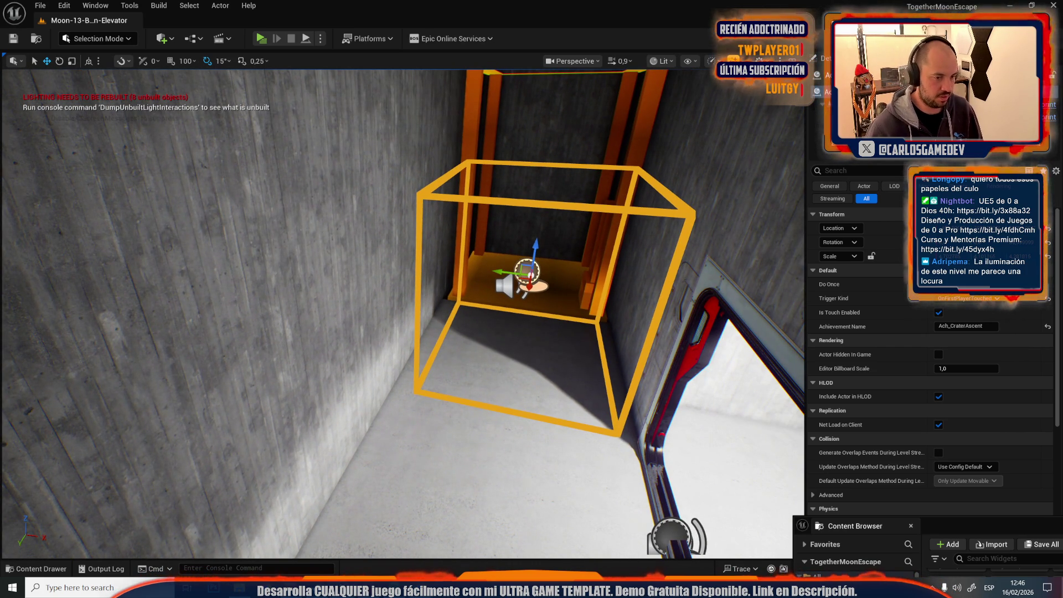
{"action": "left_click", "coordinate": [40, 5]}
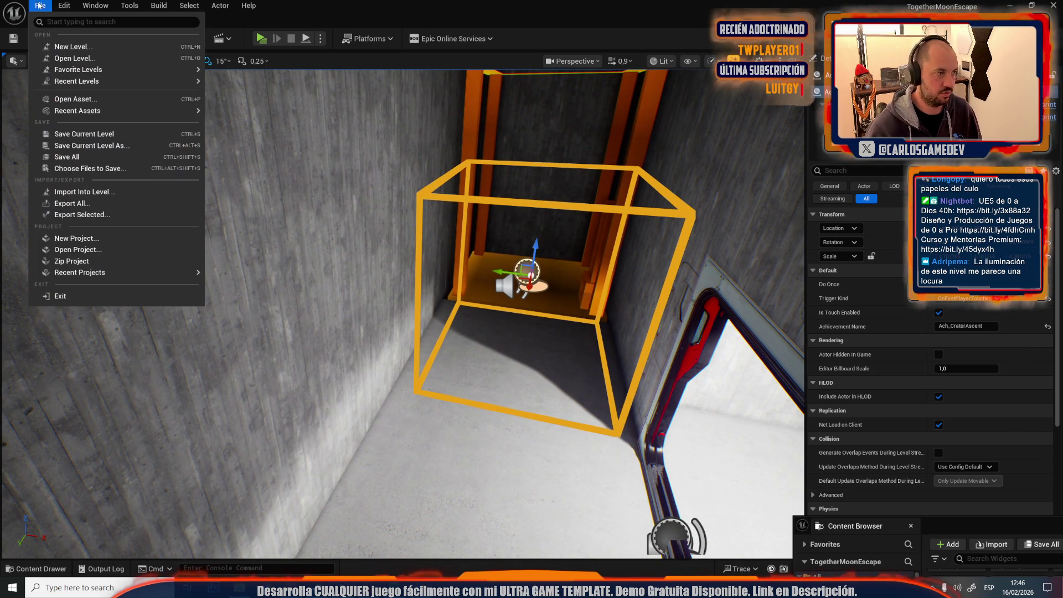
Step: Load Moon-15-Rocky-Bunker from the _Moon/Maps level list
{"action": "left_click", "coordinate": [82, 60]}
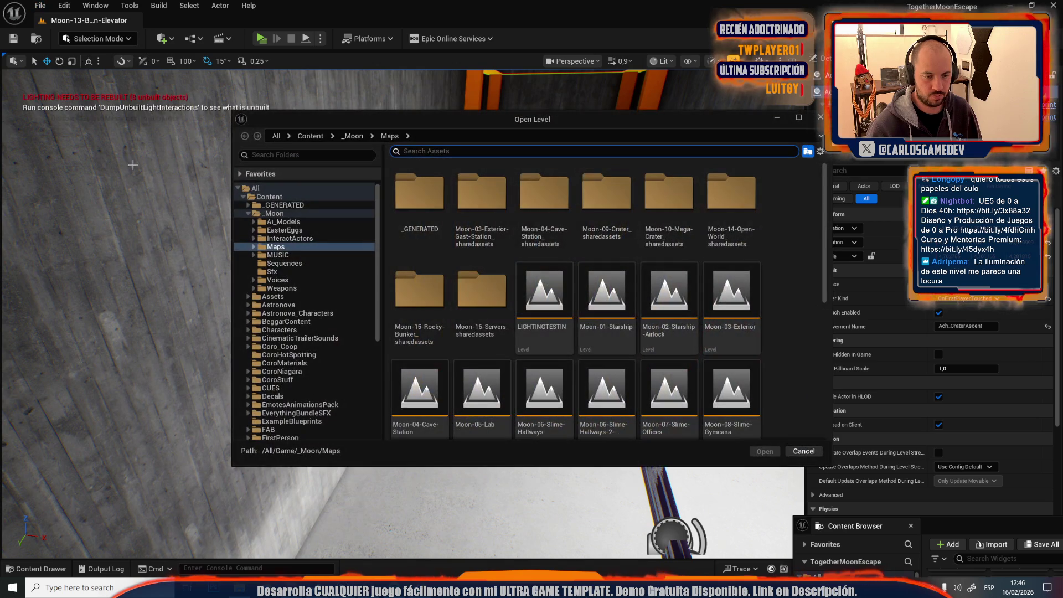
{"action": "scroll", "coordinate": [485, 359], "scroll_direction": "down", "scroll_amount": 5}
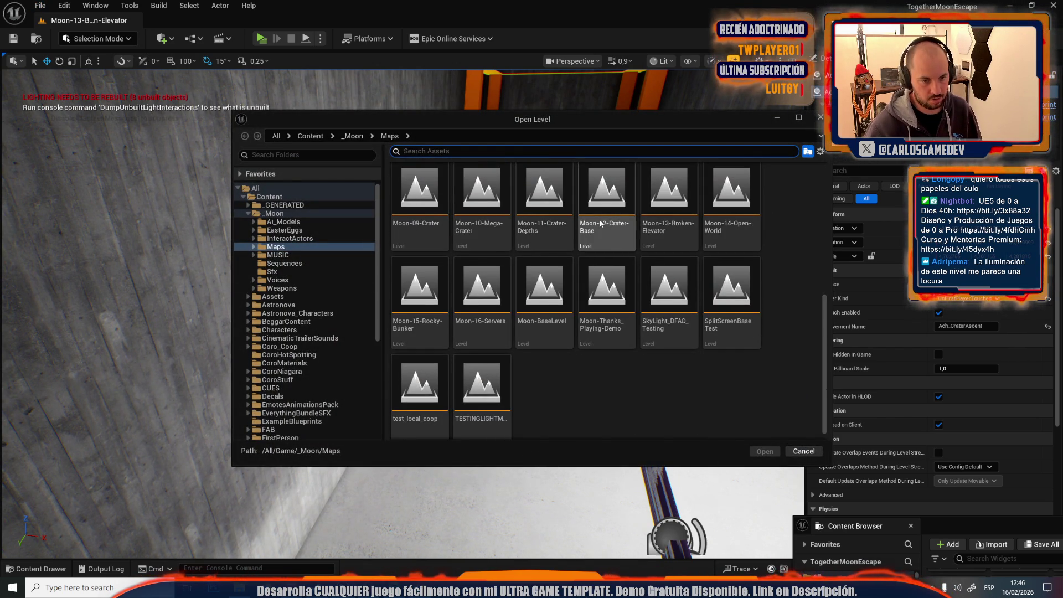
{"action": "left_click", "coordinate": [407, 324]}
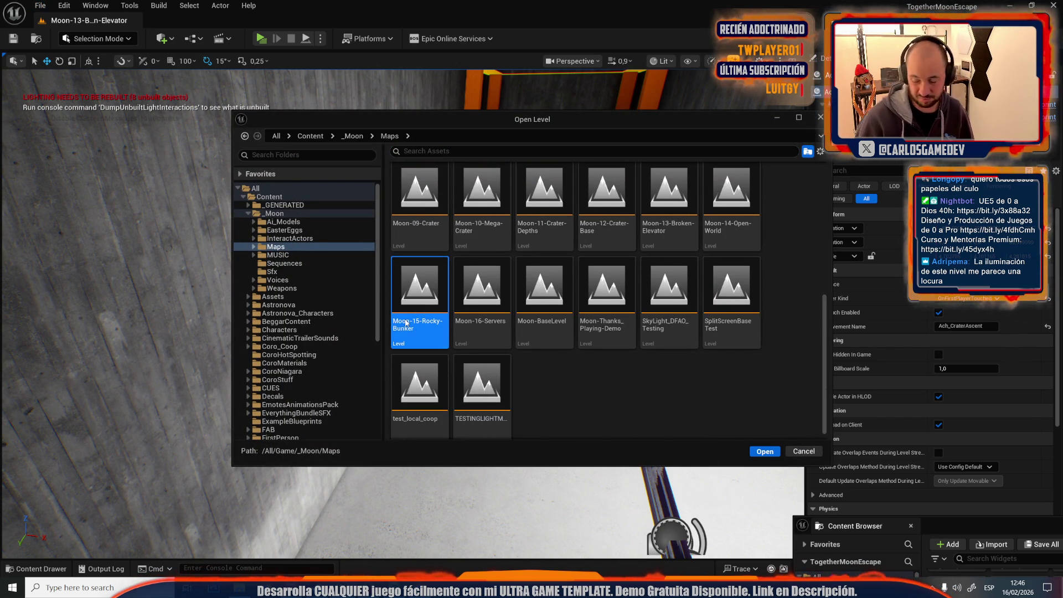
{"action": "double_click", "coordinate": [406, 324]}
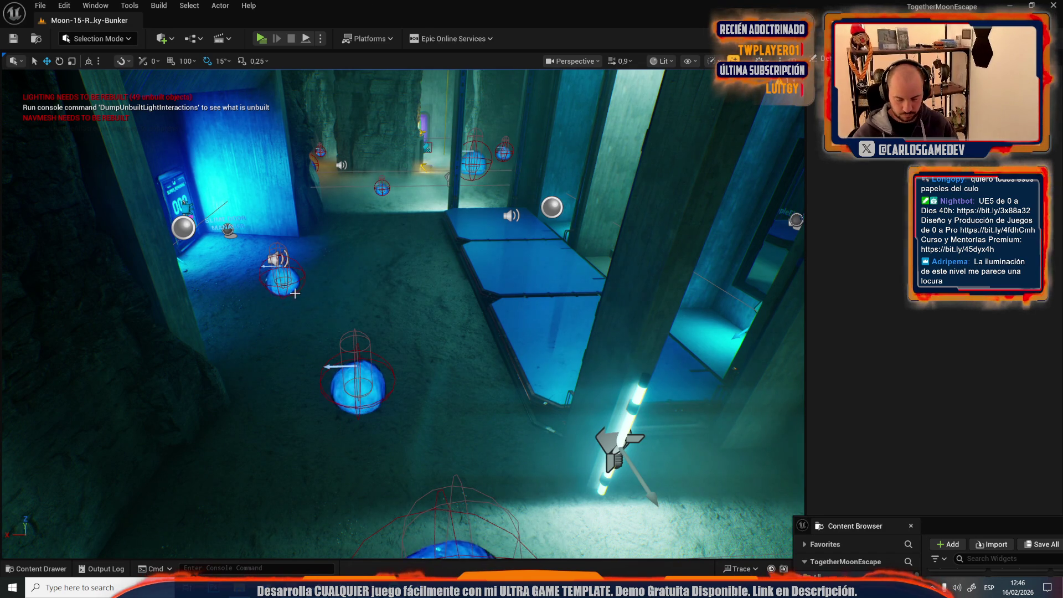
Step: Move and scale the trigger box so it spans the three red doors
{"action": "mouse_move", "coordinate": [382, 279]}
{"action": "left_mouse_down"}
{"action": "mouse_move", "coordinate": [393, 244]}
{"action": "mouse_move", "coordinate": [388, 288]}
{"action": "mouse_move", "coordinate": [409, 260]}
{"action": "mouse_move", "coordinate": [486, 286]}
{"action": "mouse_move", "coordinate": [387, 277]}
{"action": "mouse_move", "coordinate": [379, 382]}
{"action": "mouse_move", "coordinate": [355, 359]}
{"action": "mouse_move", "coordinate": [377, 338]}
{"action": "mouse_move", "coordinate": [417, 239]}
{"action": "mouse_move", "coordinate": [488, 288]}
{"action": "mouse_move", "coordinate": [572, 323]}
{"action": "mouse_move", "coordinate": [394, 329]}
{"action": "mouse_move", "coordinate": [336, 245]}
{"action": "mouse_move", "coordinate": [346, 262]}
{"action": "left_mouse_up"}
{"action": "left_click", "coordinate": [508, 284]}
{"action": "key", "text": "r"}
{"action": "key", "text": "w"}
{"action": "key", "text": "r"}
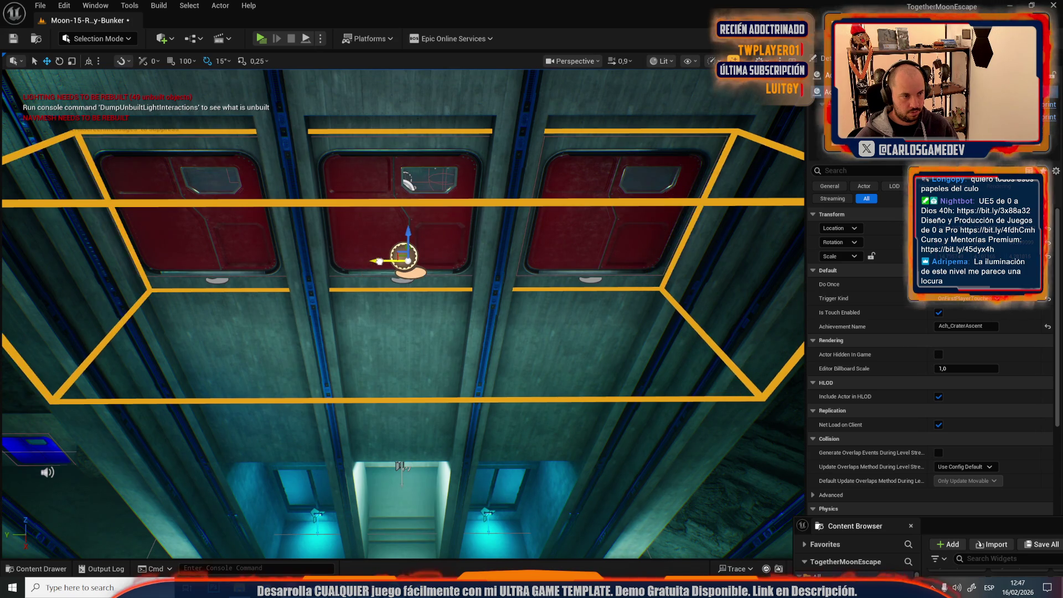
{"action": "key", "text": "f"}
{"action": "key", "text": "g"}
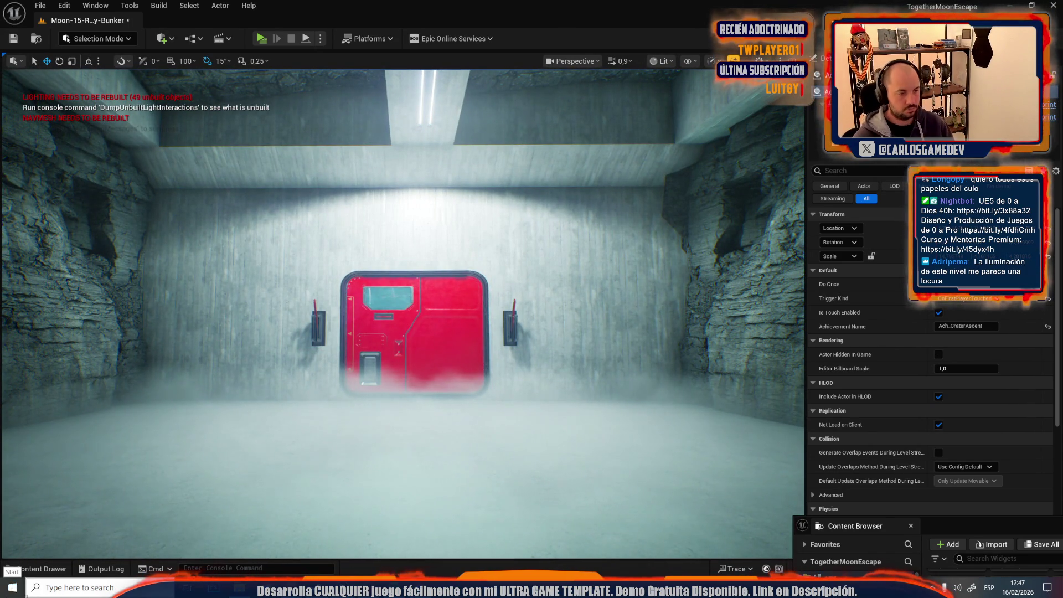
{"action": "mouse_move", "coordinate": [403, 314]}
{"action": "left_mouse_down"}
{"action": "mouse_move", "coordinate": [332, 310]}
{"action": "mouse_move", "coordinate": [376, 299]}
{"action": "mouse_move", "coordinate": [388, 277]}
{"action": "left_mouse_up"}
{"action": "key", "text": "g"}
{"action": "mouse_move", "coordinate": [387, 370]}
{"action": "left_mouse_down"}
{"action": "mouse_move", "coordinate": [366, 370]}
{"action": "mouse_move", "coordinate": [387, 370]}
{"action": "left_mouse_up"}
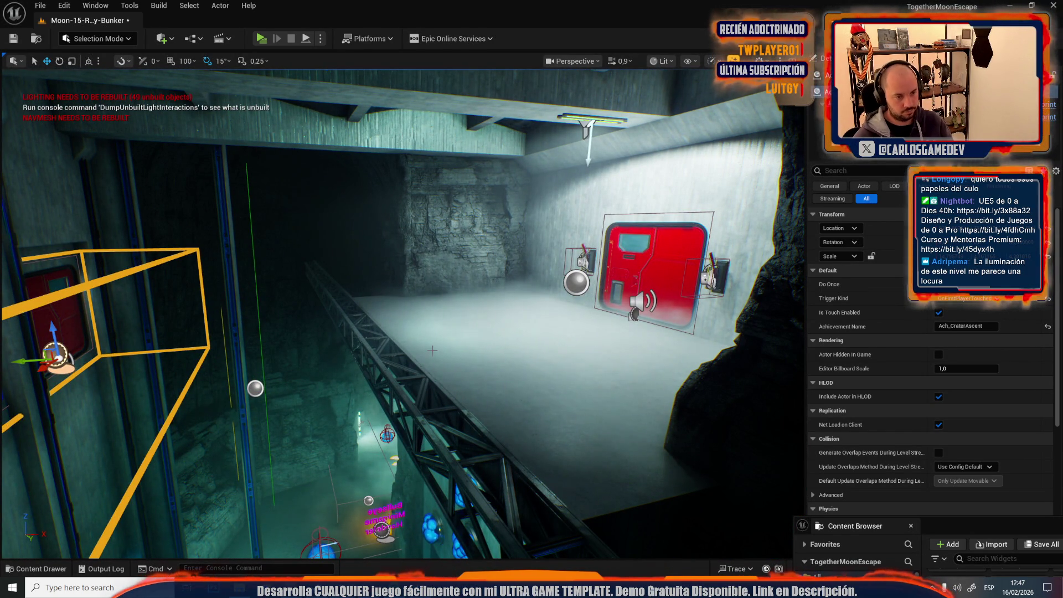
{"action": "key", "text": "f"}
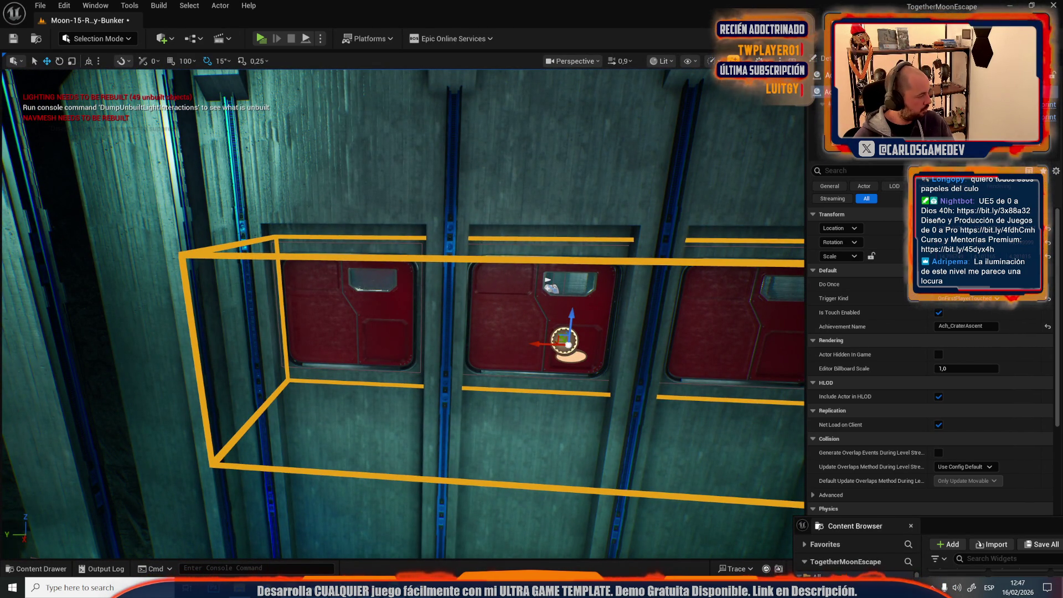
Step: Set the trigger's Achievement Name to Ach_FindEntranceLunaServers and save Moon-15-Rocky-Bunker
{"action": "left_click", "coordinate": [981, 326]}
{"action": "type", "text": "Ach_FindEntranceLunaServers"}
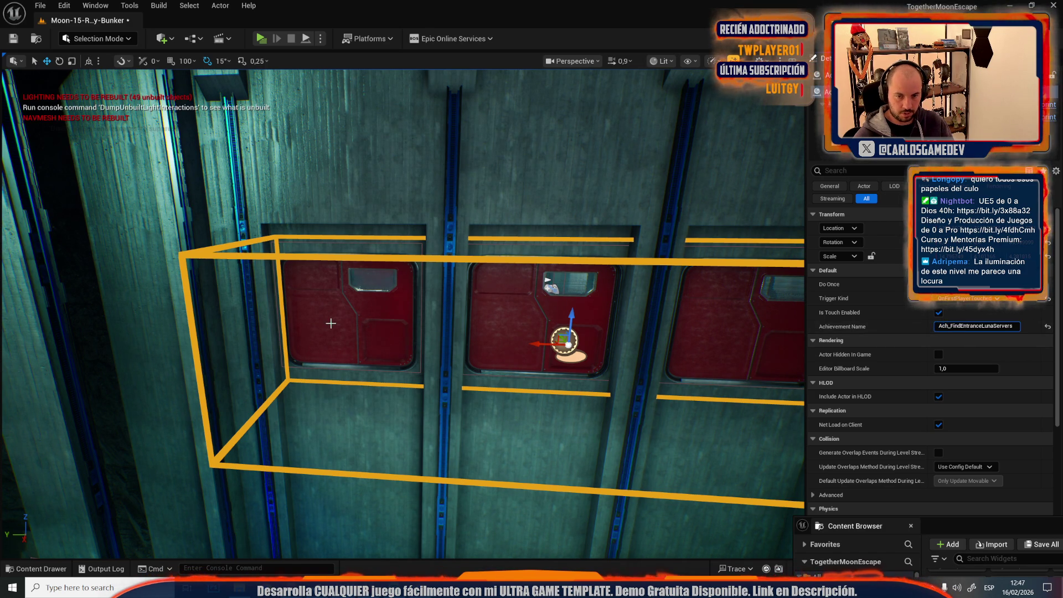
{"action": "scroll", "coordinate": [324, 323], "scroll_direction": "down", "scroll_amount": 5}
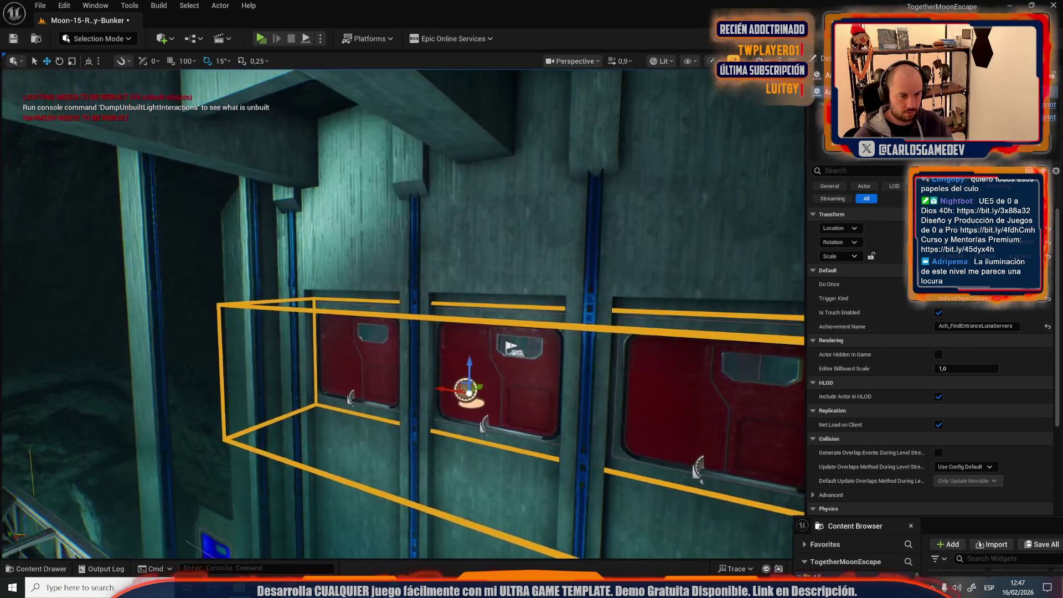
{"action": "key", "text": "ctrl+s"}
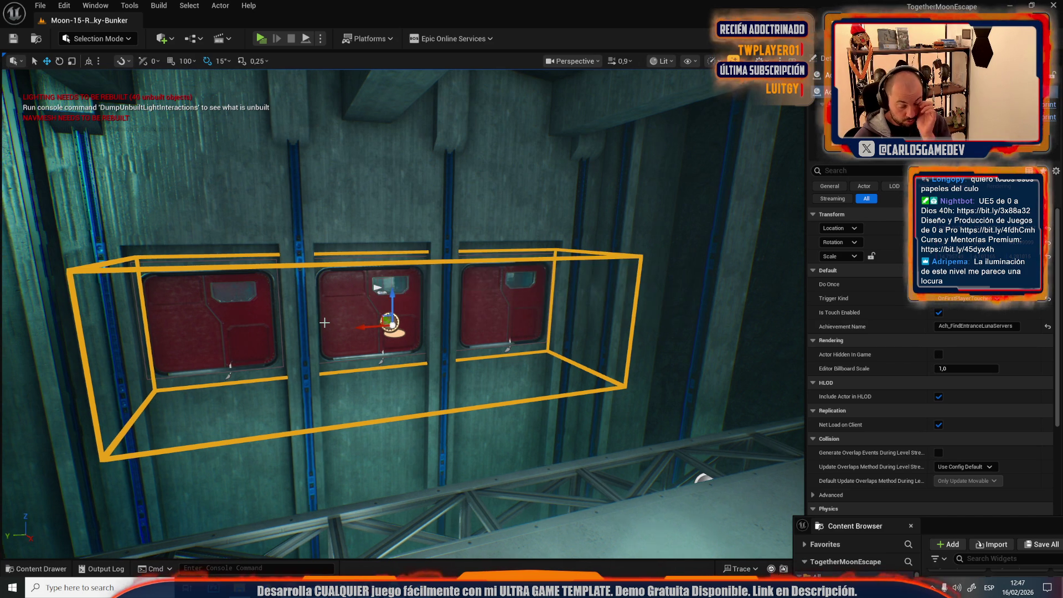
Step: Bring up the Open Level dialog from the File menu
{"action": "left_click_drag", "start_coordinate": [419, 425], "coordinate": [498, 425]}
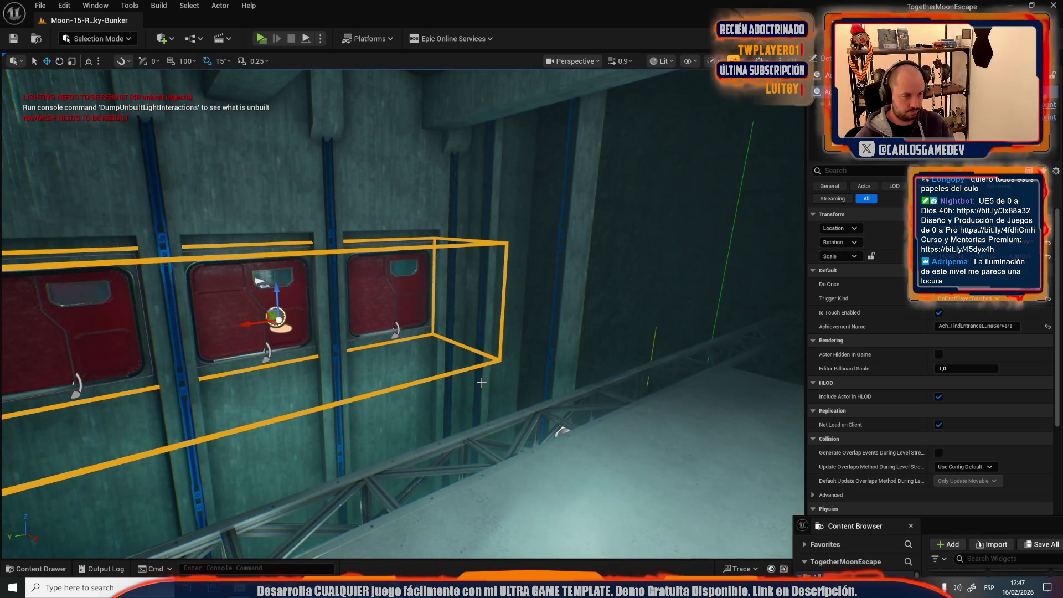
{"action": "left_click", "coordinate": [33, 5]}
{"action": "left_click", "coordinate": [68, 57]}
Step: Load the Moon-16-Servers level from the level list
{"action": "scroll", "coordinate": [531, 288], "scroll_direction": "down", "scroll_amount": 3}
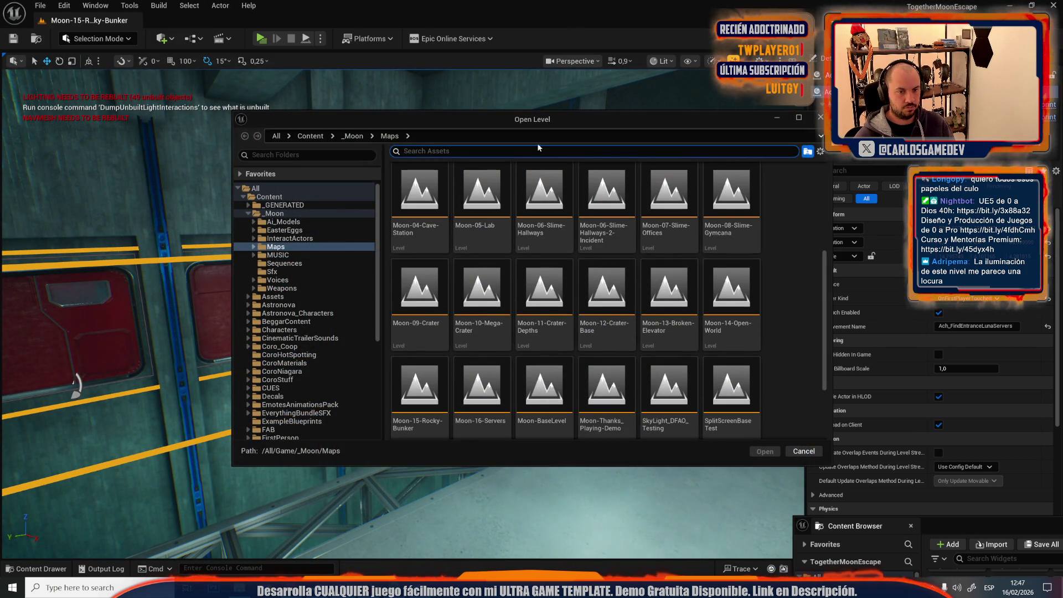
{"action": "left_click", "coordinate": [500, 400]}
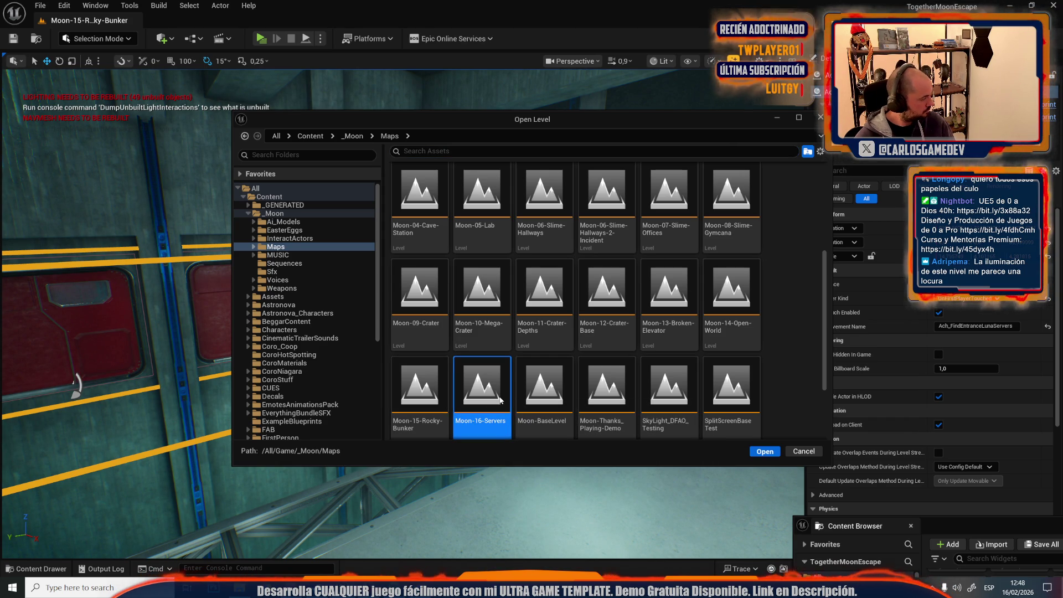
{"action": "double_click", "coordinate": [481, 381]}
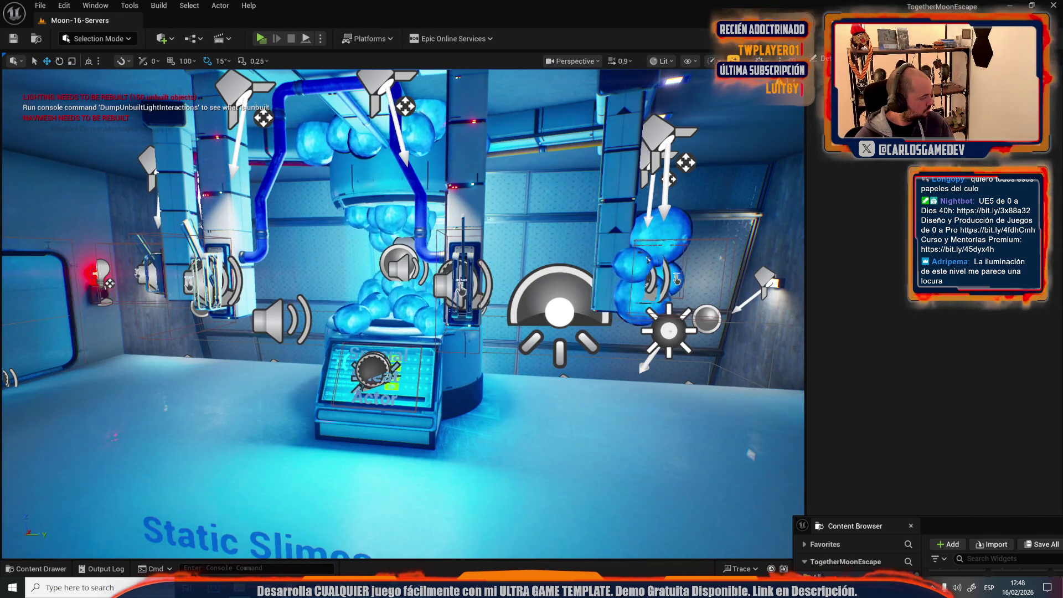
Step: Raise the server-room trigger box and scale it up to cover the room
{"action": "mouse_move", "coordinate": [677, 280]}
{"action": "left_mouse_down"}
{"action": "mouse_move", "coordinate": [749, 266]}
{"action": "mouse_move", "coordinate": [711, 200]}
{"action": "mouse_move", "coordinate": [787, 227]}
{"action": "left_mouse_up"}
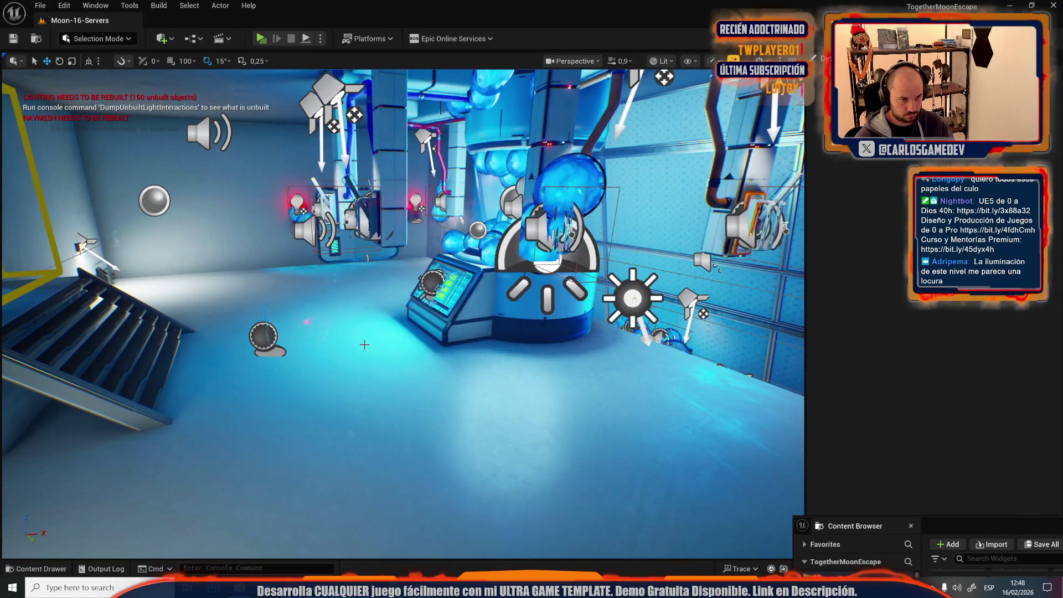
{"action": "left_click", "coordinate": [403, 367]}
{"action": "mouse_move", "coordinate": [387, 310]}
{"action": "left_mouse_down"}
{"action": "mouse_move", "coordinate": [387, 216]}
{"action": "mouse_move", "coordinate": [386, 288]}
{"action": "mouse_move", "coordinate": [498, 288]}
{"action": "left_mouse_up"}
{"action": "left_click_drag", "start_coordinate": [354, 244], "coordinate": [438, 233]}
{"action": "key", "text": "w"}
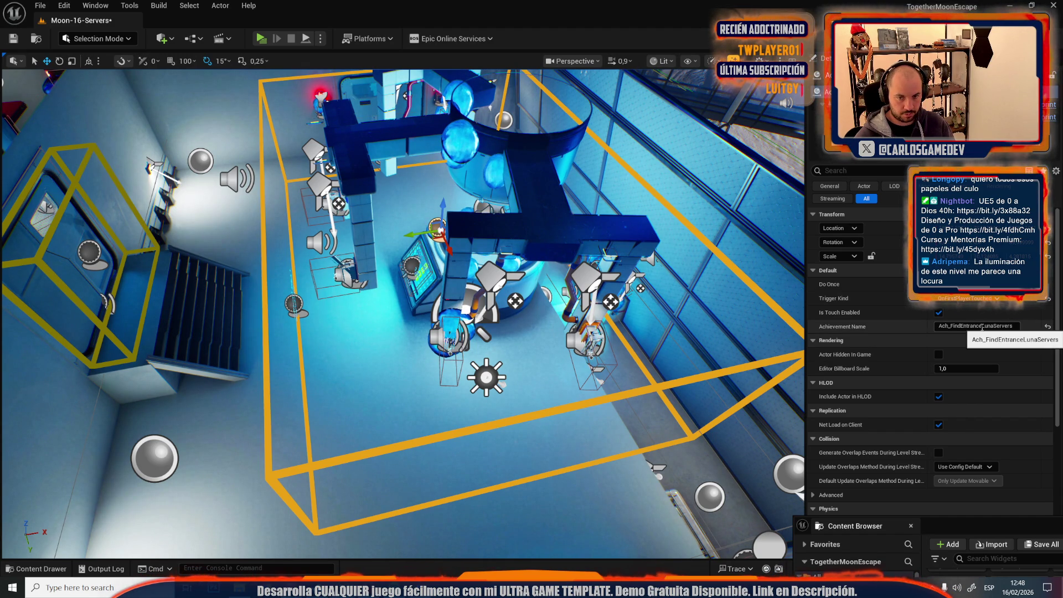
Step: Frame the Ach_ReachLuna trigger and select the round button on the console
{"action": "double_click", "coordinate": [825, 92]}
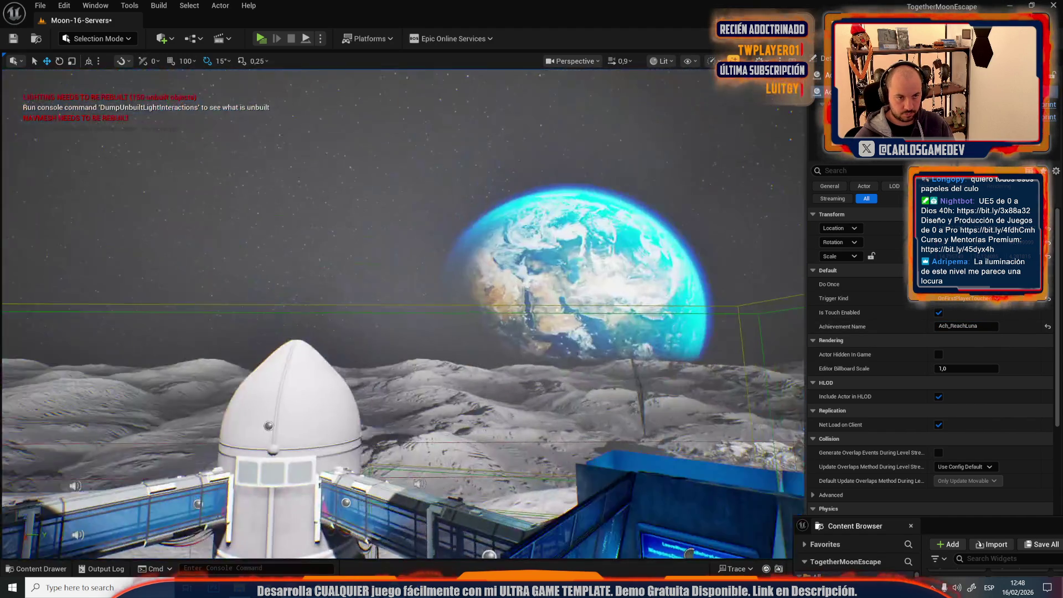
{"action": "scroll", "coordinate": [403, 314], "scroll_direction": "up", "scroll_amount": 2}
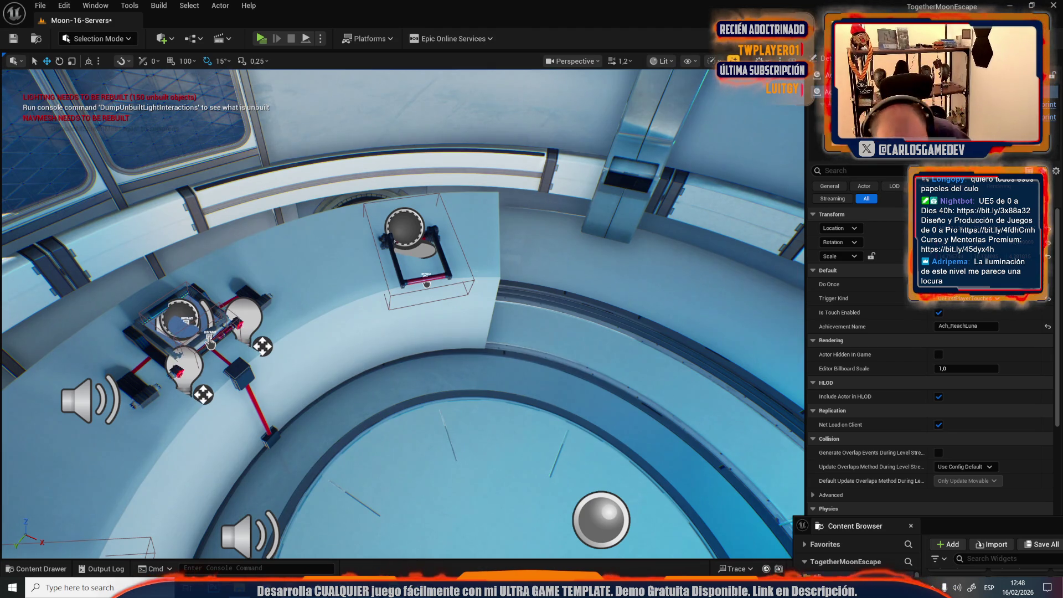
{"action": "key", "text": "f"}
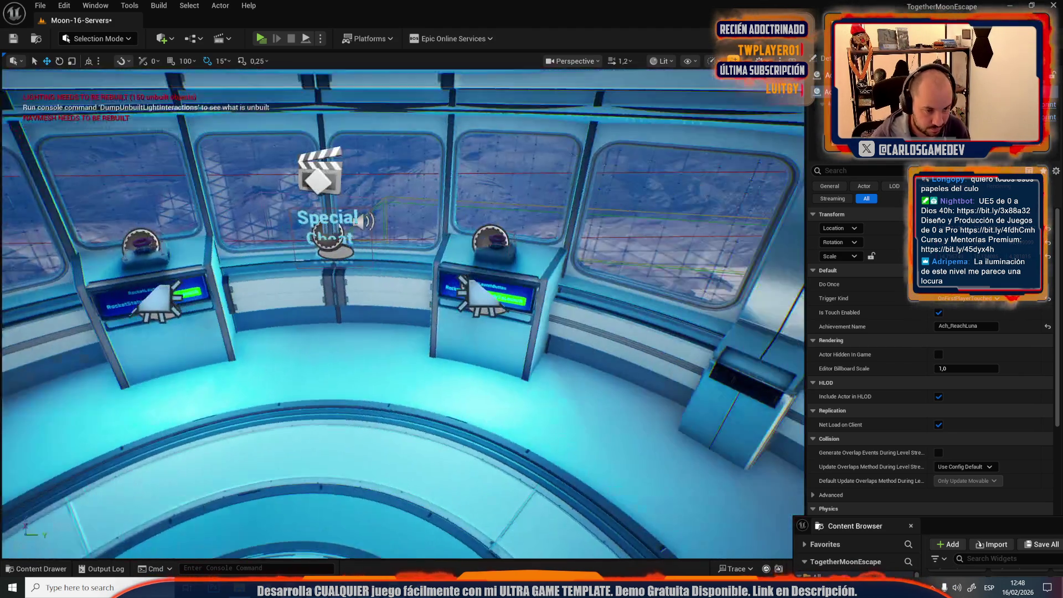
{"action": "left_click", "coordinate": [457, 268]}
Step: Jump from the selected console button to its event in the level blueprint
{"action": "left_click", "coordinate": [223, 4]}
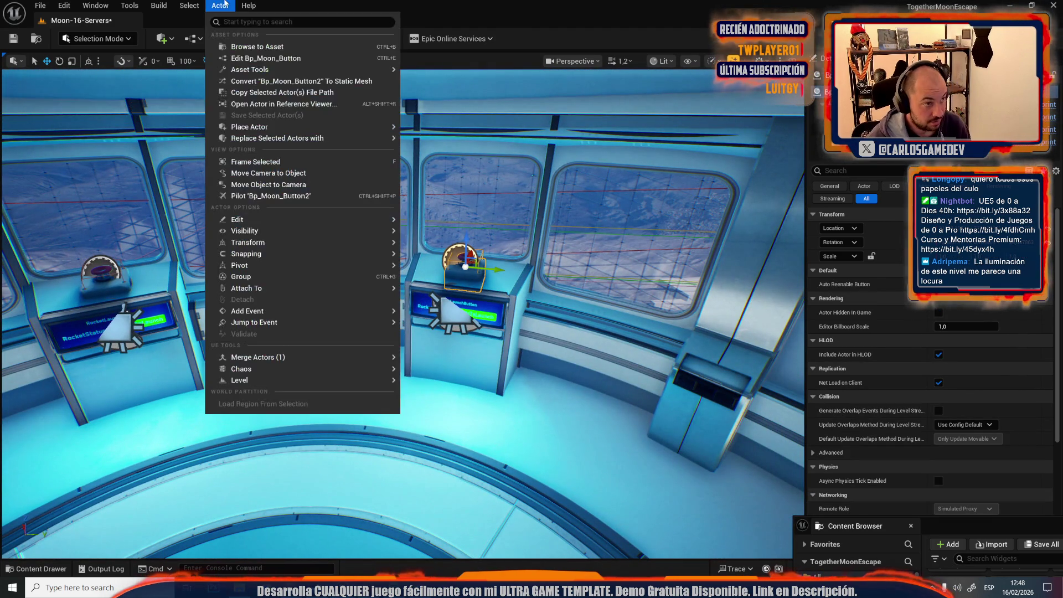
{"action": "mouse_move", "coordinate": [388, 322]}
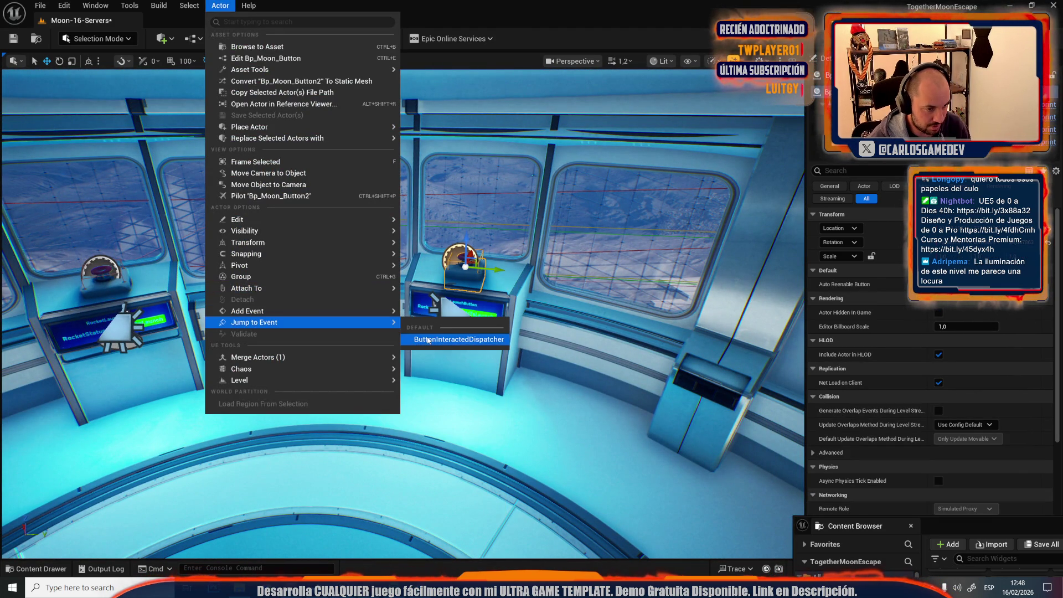
{"action": "left_click", "coordinate": [428, 340]}
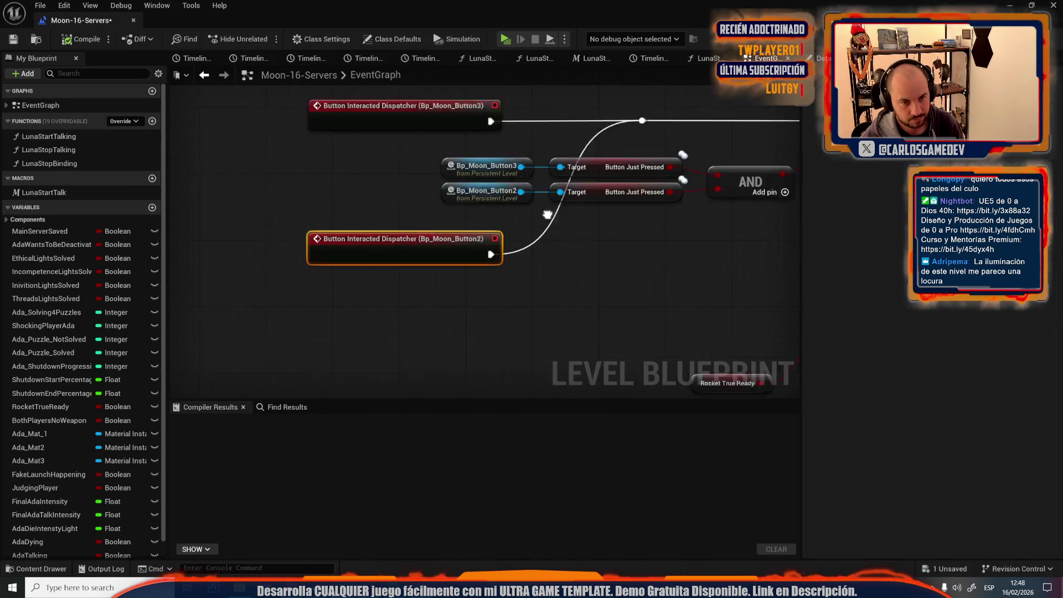
Step: Go to the ActivateEndingCinematic event and its ending fade widget nodes
{"action": "left_click_drag", "start_coordinate": [560, 180], "coordinate": [357, 194]}
{"action": "mouse_move", "coordinate": [594, 146]}
{"action": "left_mouse_down"}
{"action": "mouse_move", "coordinate": [437, 225]}
{"action": "mouse_move", "coordinate": [491, 227]}
{"action": "mouse_move", "coordinate": [444, 152]}
{"action": "left_mouse_up"}
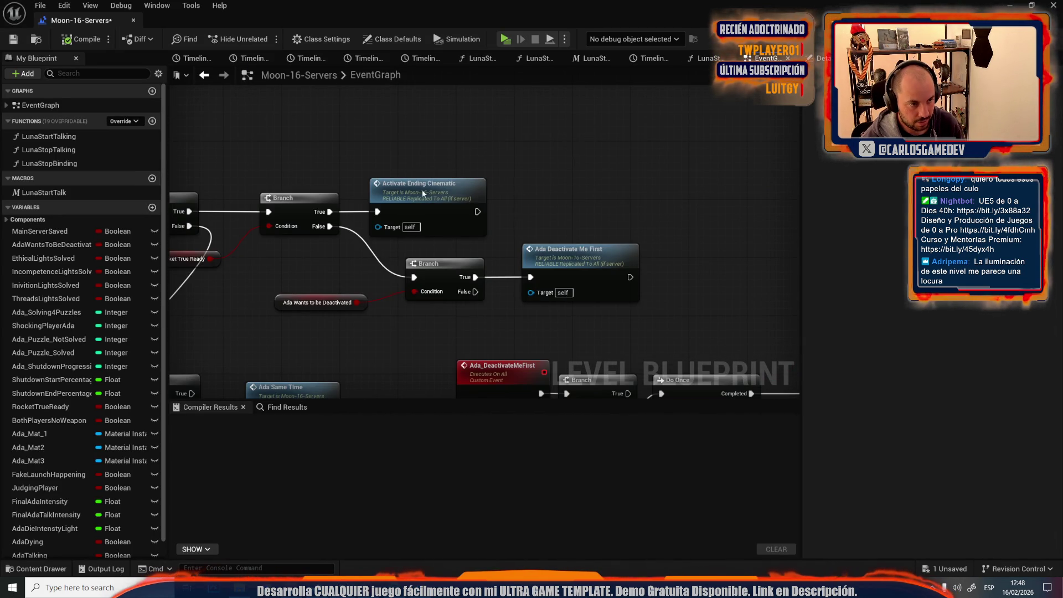
{"action": "double_click", "coordinate": [422, 189]}
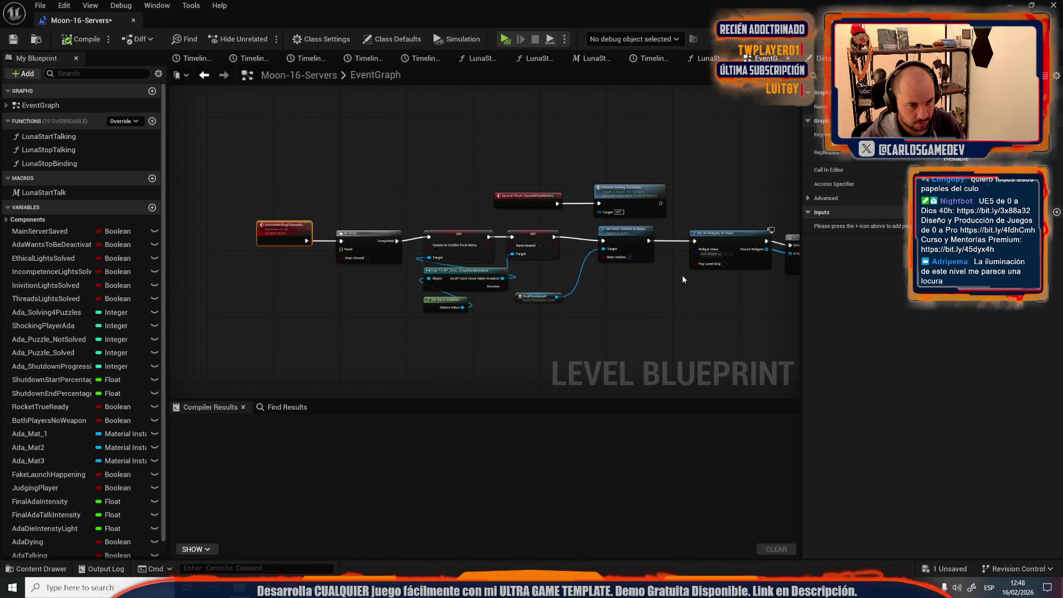
{"action": "scroll", "coordinate": [681, 274], "scroll_direction": "up", "scroll_amount": 3}
{"action": "mouse_move", "coordinate": [681, 274]}
{"action": "left_mouse_down"}
{"action": "mouse_move", "coordinate": [526, 200]}
{"action": "mouse_move", "coordinate": [354, 277]}
{"action": "left_mouse_up"}
{"action": "scroll", "coordinate": [510, 207], "scroll_direction": "down", "scroll_amount": 3}
{"action": "scroll", "coordinate": [431, 166], "scroll_direction": "up", "scroll_amount": 3}
Step: Trace the chain to Destroy Players Characters and Widgets, then shrink the blueprint window
{"action": "left_click_drag", "start_coordinate": [430, 162], "coordinate": [297, 344]}
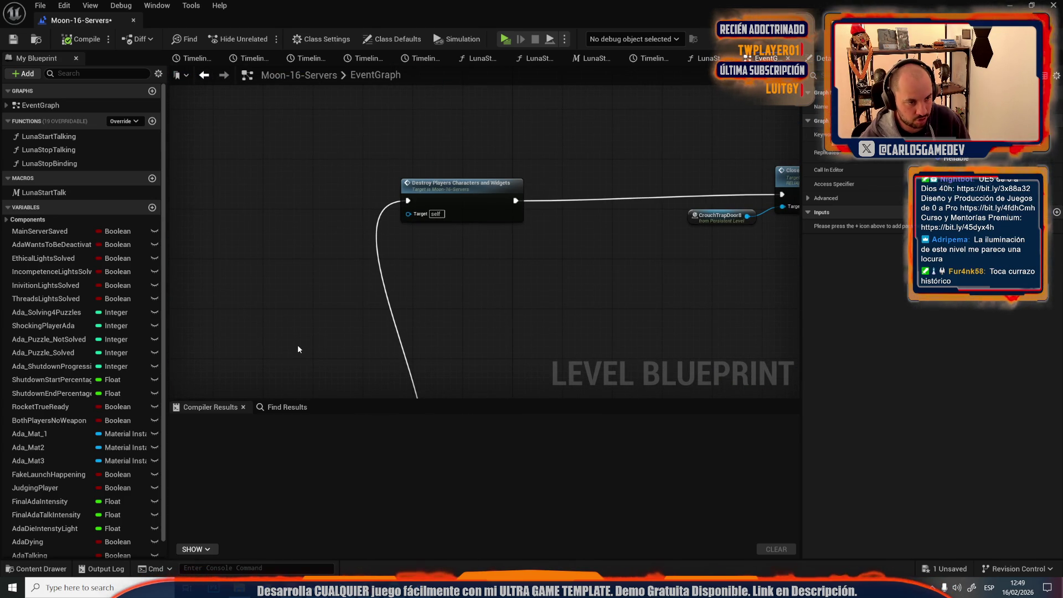
{"action": "scroll", "coordinate": [347, 294], "scroll_direction": "down", "scroll_amount": 3}
{"action": "mouse_move", "coordinate": [348, 293]}
{"action": "left_mouse_down"}
{"action": "mouse_move", "coordinate": [606, 172]}
{"action": "mouse_move", "coordinate": [796, 268]}
{"action": "left_mouse_up"}
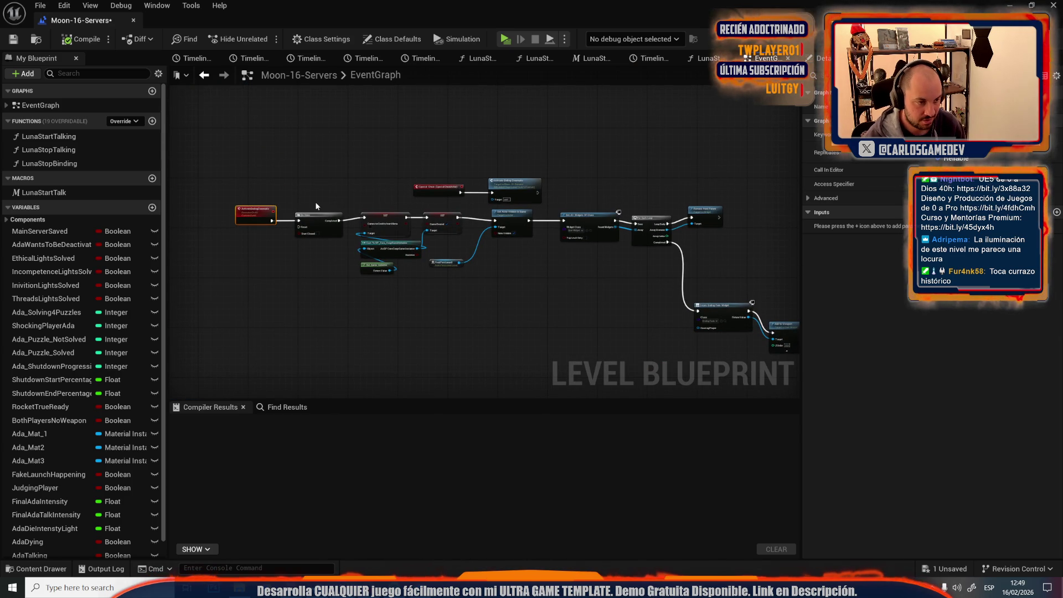
{"action": "left_click_drag", "start_coordinate": [315, 196], "coordinate": [482, 259]}
{"action": "scroll", "coordinate": [482, 259], "scroll_direction": "down", "scroll_amount": 3}
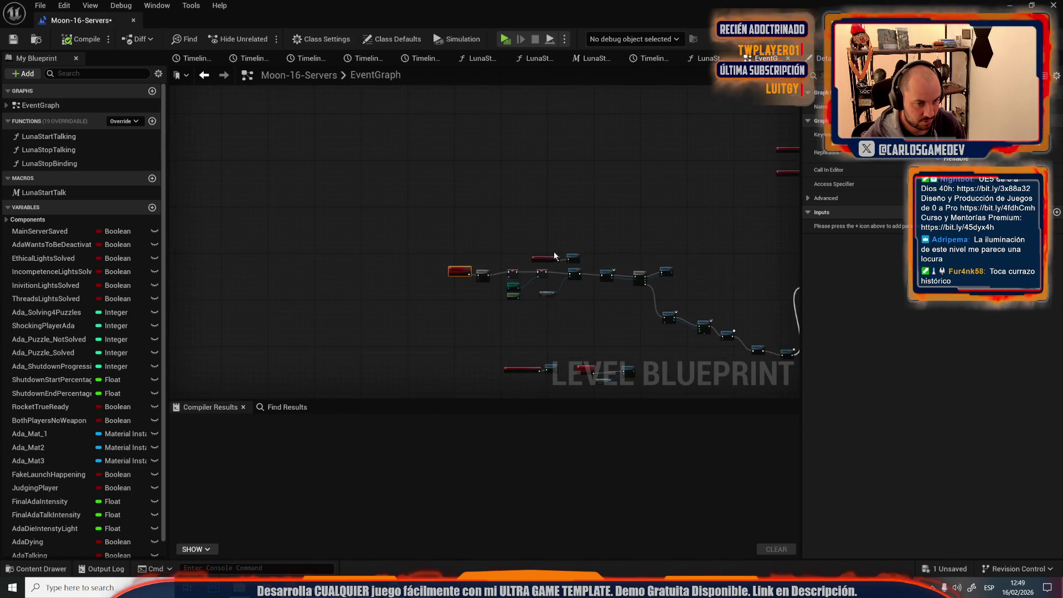
{"action": "scroll", "coordinate": [494, 277], "scroll_direction": "up", "scroll_amount": 5}
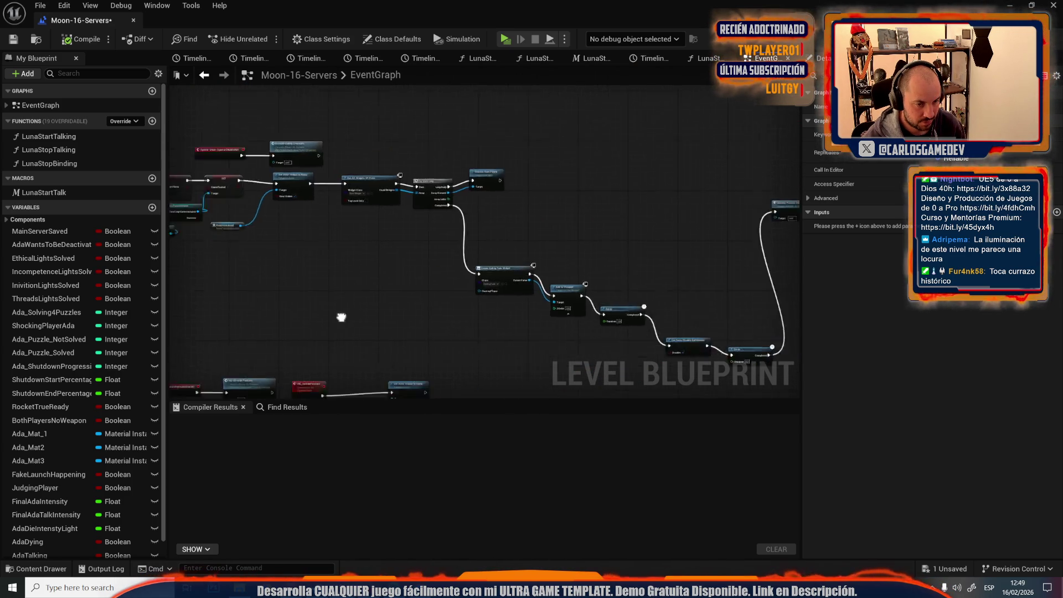
{"action": "scroll", "coordinate": [682, 258], "scroll_direction": "up", "scroll_amount": 2}
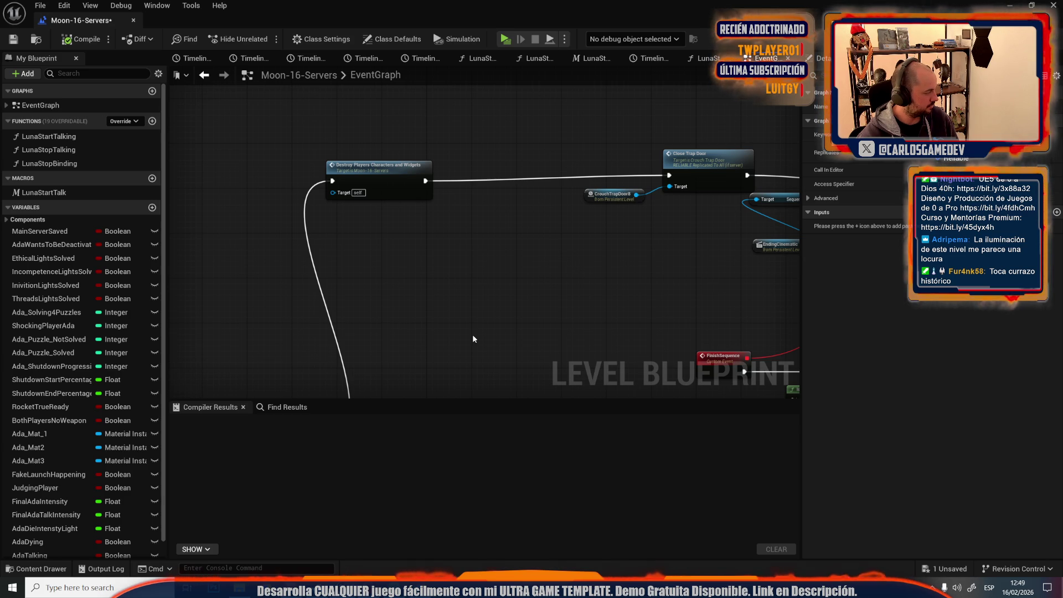
{"action": "mouse_move", "coordinate": [554, 6]}
{"action": "left_mouse_down"}
{"action": "mouse_move", "coordinate": [532, 92]}
{"action": "mouse_move", "coordinate": [554, 405]}
{"action": "left_mouse_up"}
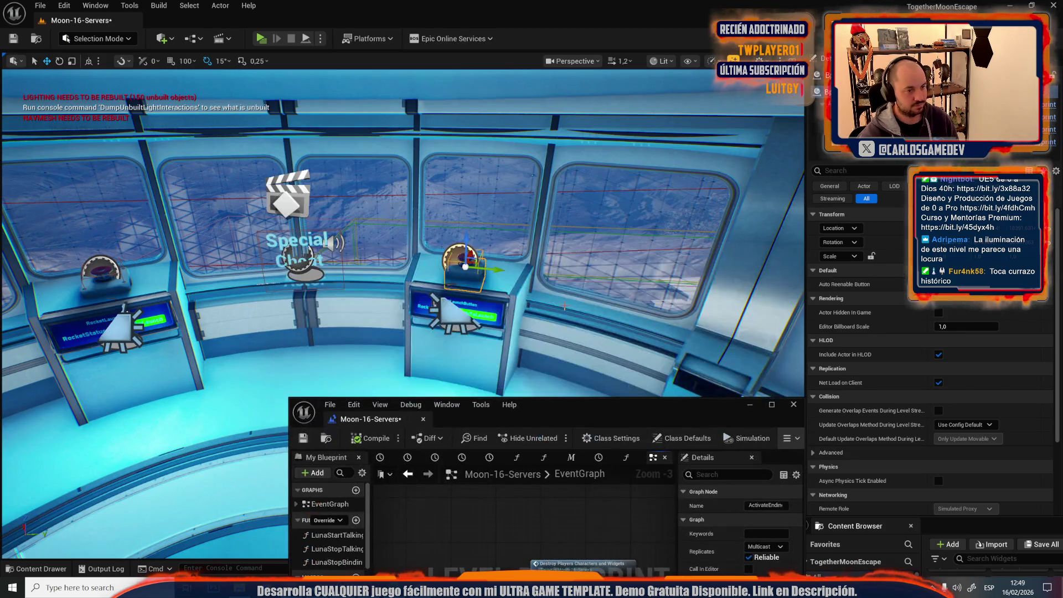
Step: Fly around the dome back into the blue room, undoing an accidental floor selection
{"action": "scroll", "coordinate": [403, 232], "scroll_direction": "up", "scroll_amount": 2}
{"action": "key", "text": "s"}
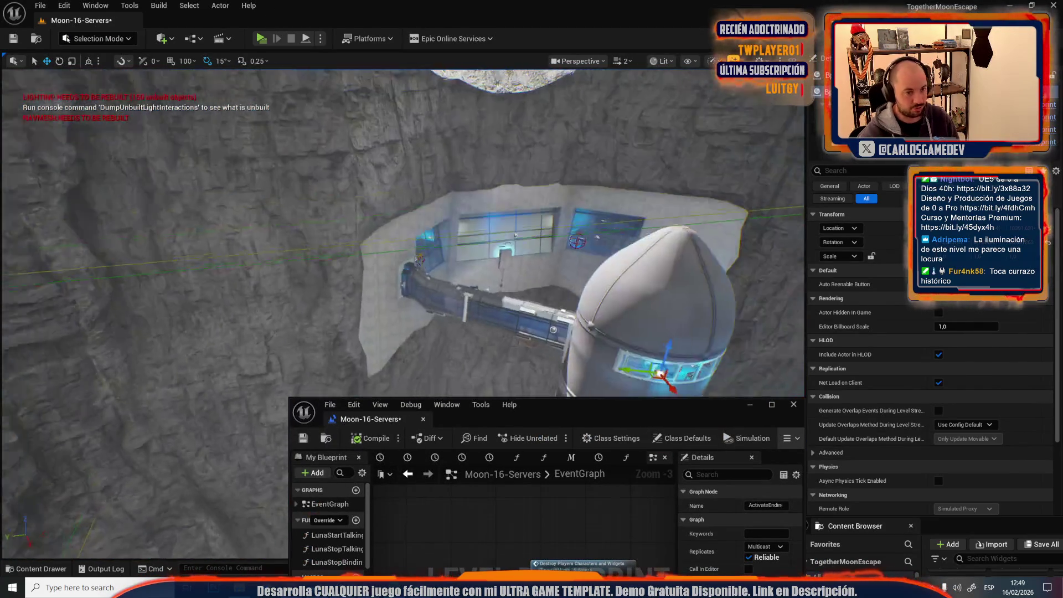
{"action": "key", "text": "w"}
{"action": "scroll", "coordinate": [403, 233], "scroll_direction": "down", "scroll_amount": 2}
{"action": "key", "text": "s"}
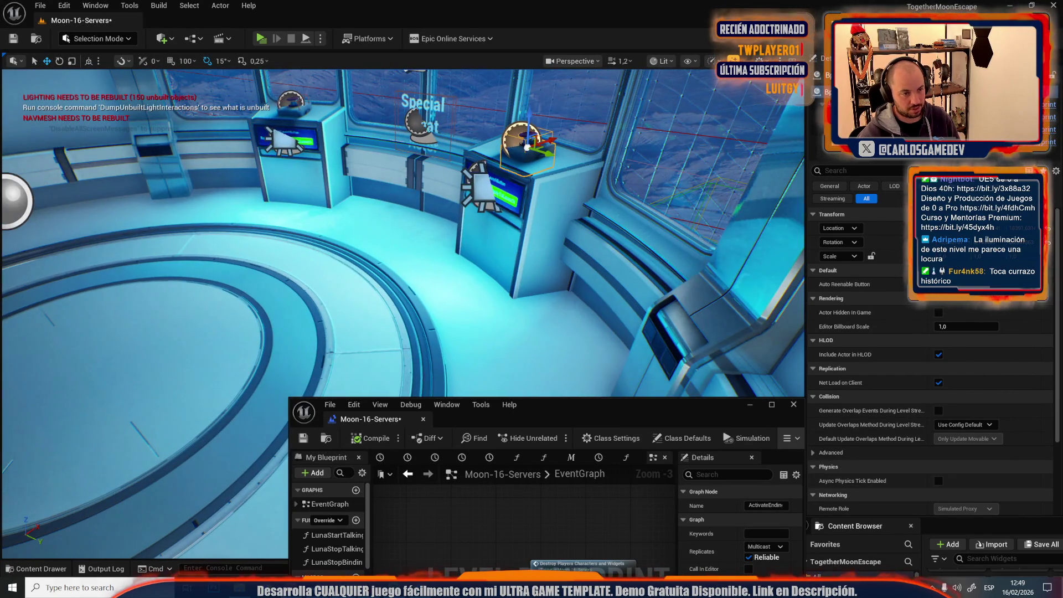
{"action": "left_click", "coordinate": [386, 240]}
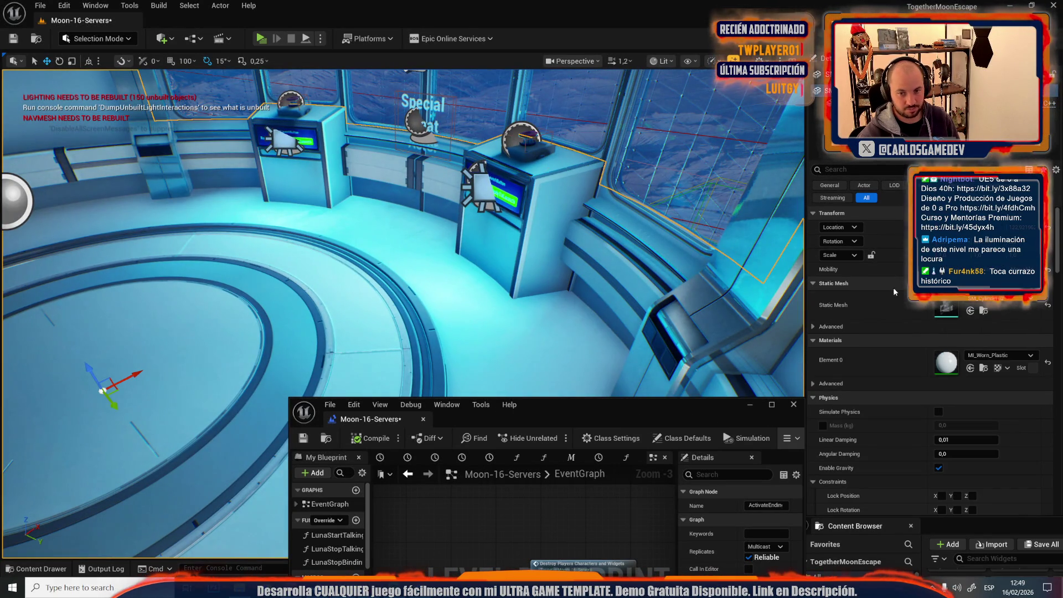
{"action": "key", "text": "ctrl+z"}
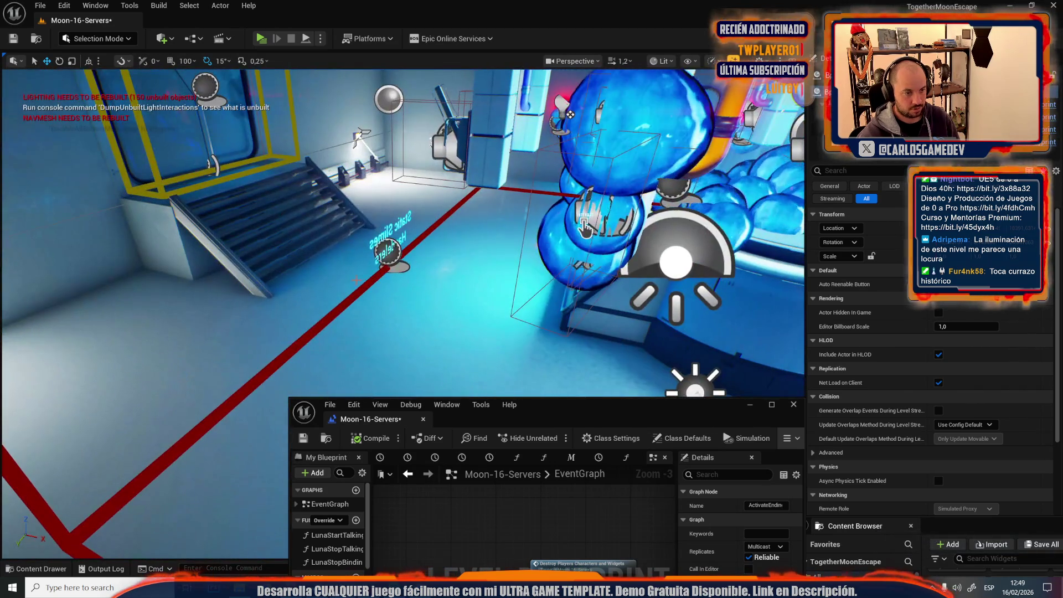
Step: Move the Ach_ReachLuna trigger up and left above the console, then maximize the blueprint
{"action": "left_click", "coordinate": [584, 227]}
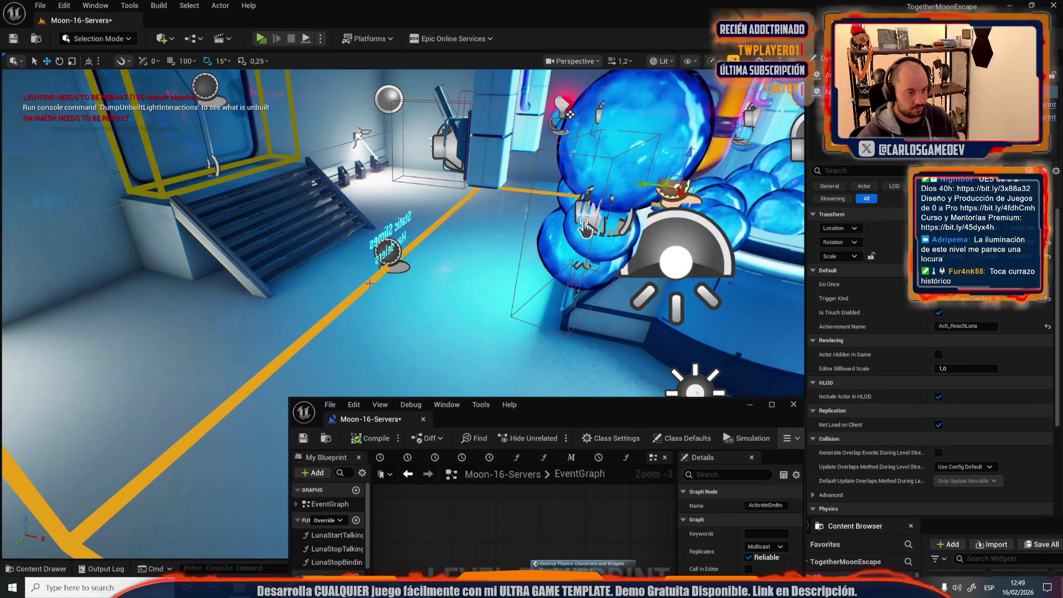
{"action": "key", "text": "ctrl+z"}
{"action": "key", "text": "ctrl+z"}
{"action": "key", "text": "ctrl+z"}
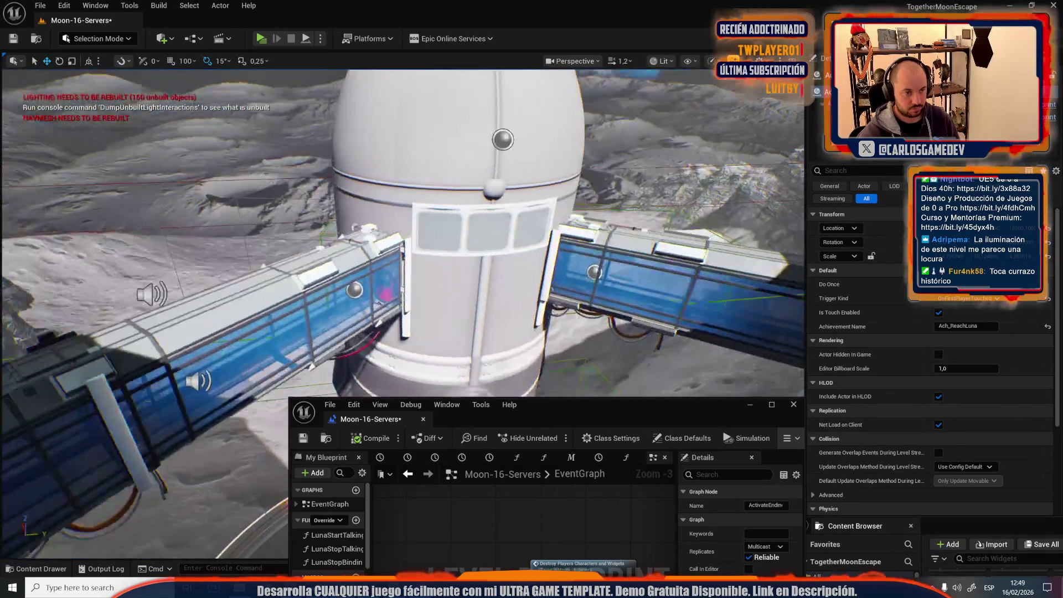
{"action": "key", "text": "ctrl+z"}
{"action": "key", "text": "ctrl+z"}
{"action": "key", "text": "ctrl+z"}
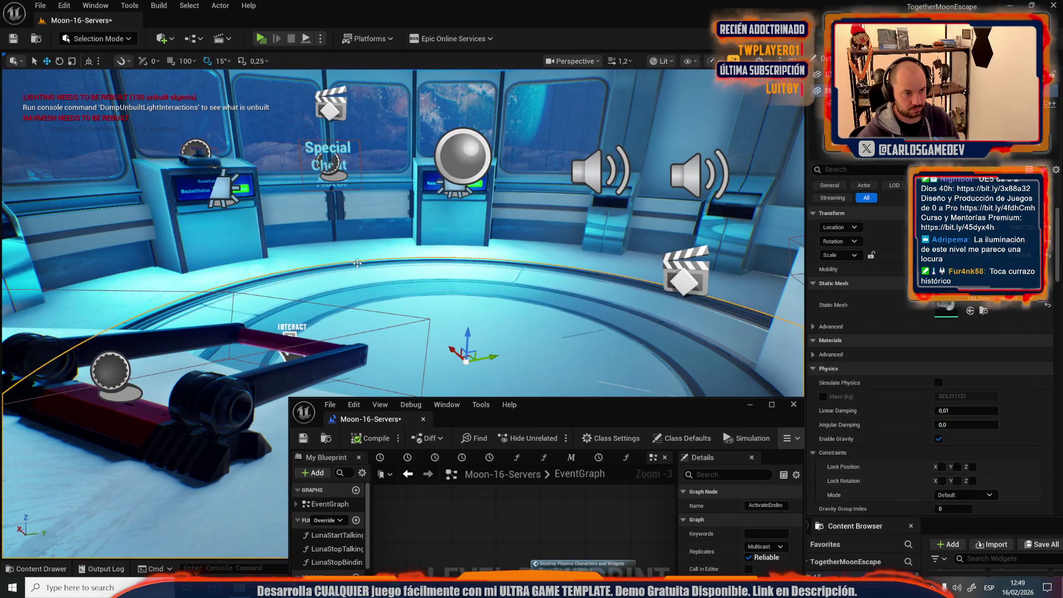
{"action": "key", "text": "ctrl+z"}
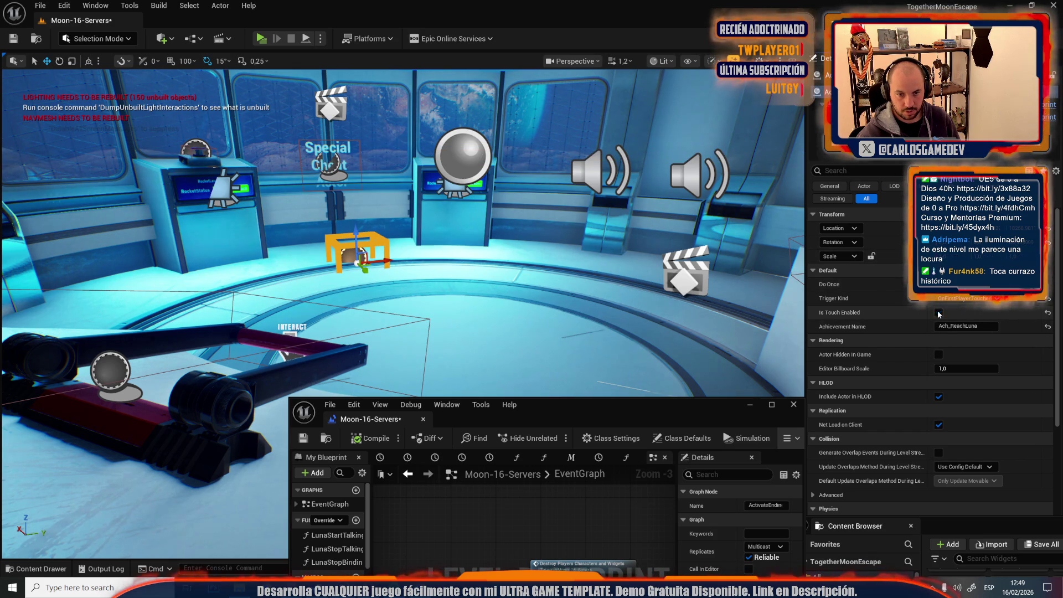
{"action": "key", "text": "ctrl+z"}
{"action": "key", "text": "ctrl+z"}
{"action": "scroll", "coordinate": [404, 232], "scroll_direction": "down", "scroll_amount": 2}
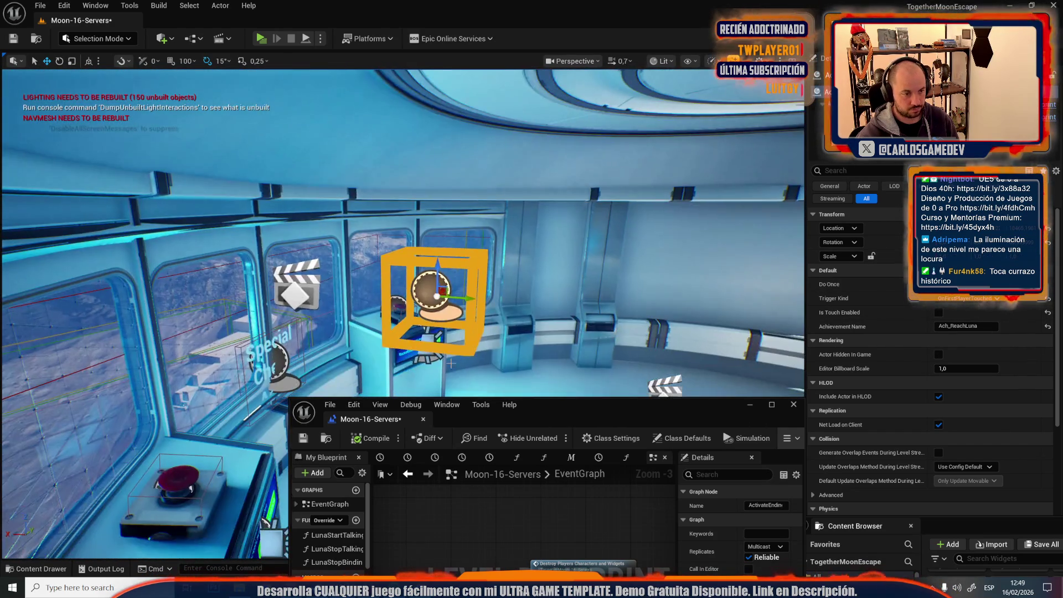
{"action": "mouse_move", "coordinate": [443, 286]}
{"action": "left_mouse_down"}
{"action": "mouse_move", "coordinate": [339, 294]}
{"action": "mouse_move", "coordinate": [310, 275]}
{"action": "mouse_move", "coordinate": [302, 215]}
{"action": "mouse_move", "coordinate": [289, 205]}
{"action": "mouse_move", "coordinate": [392, 222]}
{"action": "left_mouse_up"}
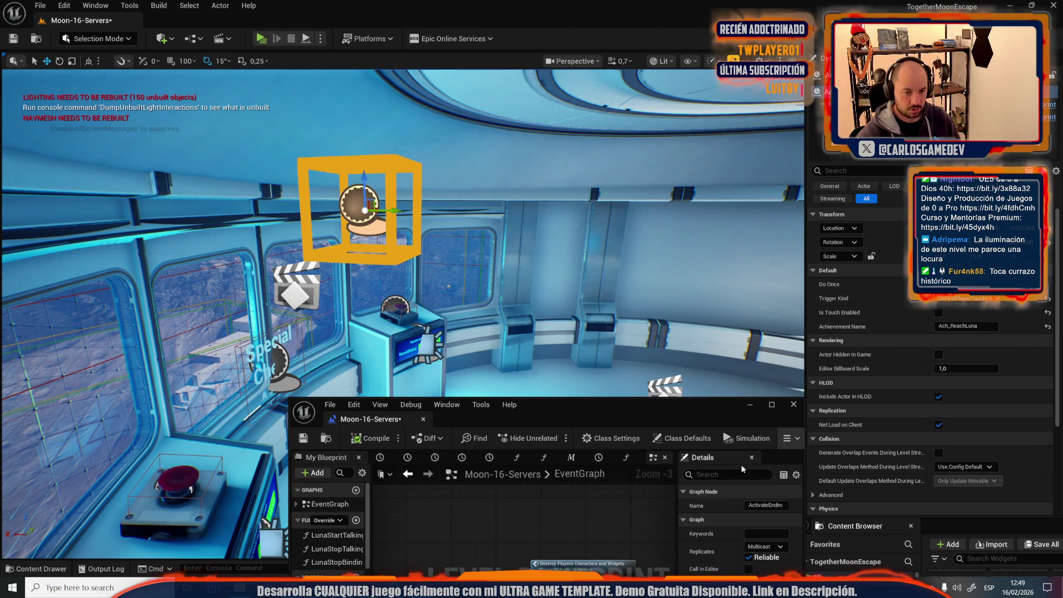
{"action": "double_click", "coordinate": [681, 411]}
{"action": "scroll", "coordinate": [411, 229], "scroll_direction": "up", "scroll_amount": 5}
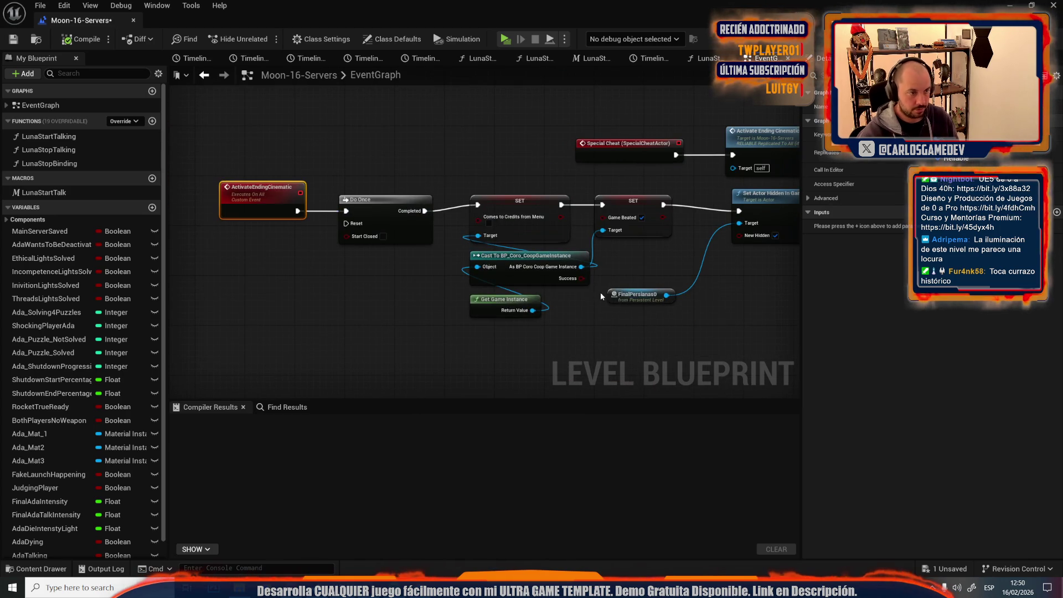
Step: Shift the ending cinematic nodes, including Do Once, up-left to make room
{"action": "left_click_drag", "start_coordinate": [226, 148], "coordinate": [314, 179]}
{"action": "left_click", "coordinate": [473, 231], "text": "ctrl"}
{"action": "left_click_drag", "start_coordinate": [473, 232], "coordinate": [336, 207]}
{"action": "right_click", "coordinate": [306, 318]}
{"action": "key", "text": "Escape"}
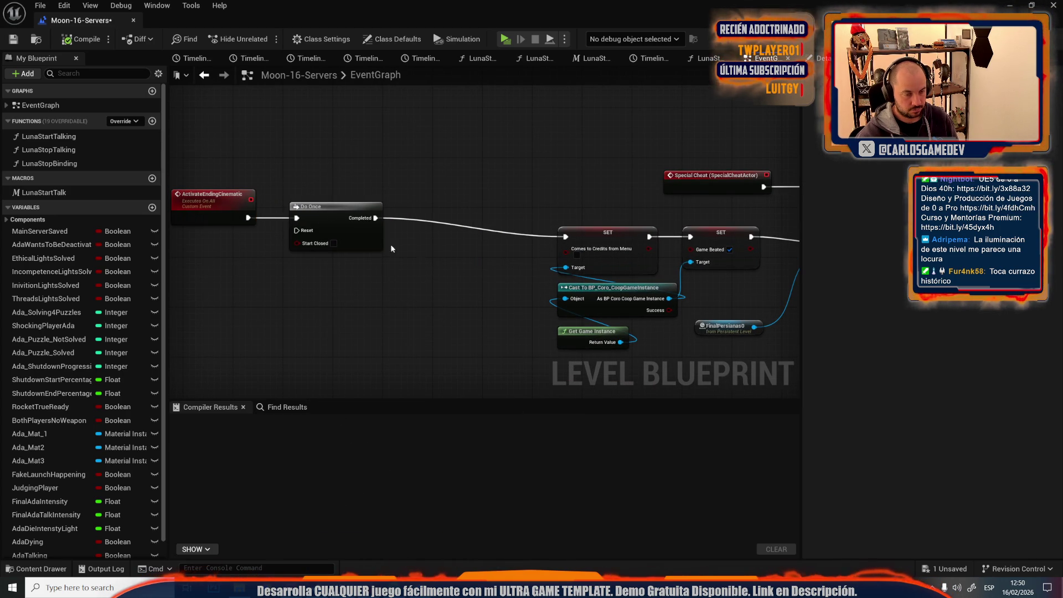
Step: Add MC Force Give Achievement from AchievementTrigger3 and wire it between Do Once and SET
{"action": "scroll", "coordinate": [395, 278], "scroll_direction": "up", "scroll_amount": 2}
{"action": "left_click_drag", "start_coordinate": [360, 335], "coordinate": [443, 309]}
{"action": "type", "text": "force g"}
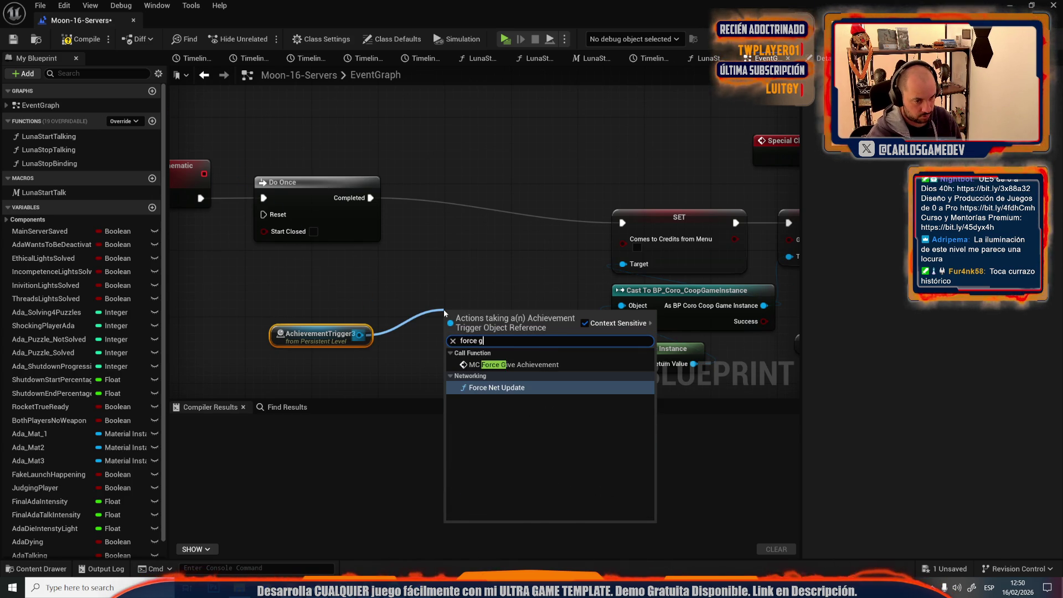
{"action": "key", "text": "Return"}
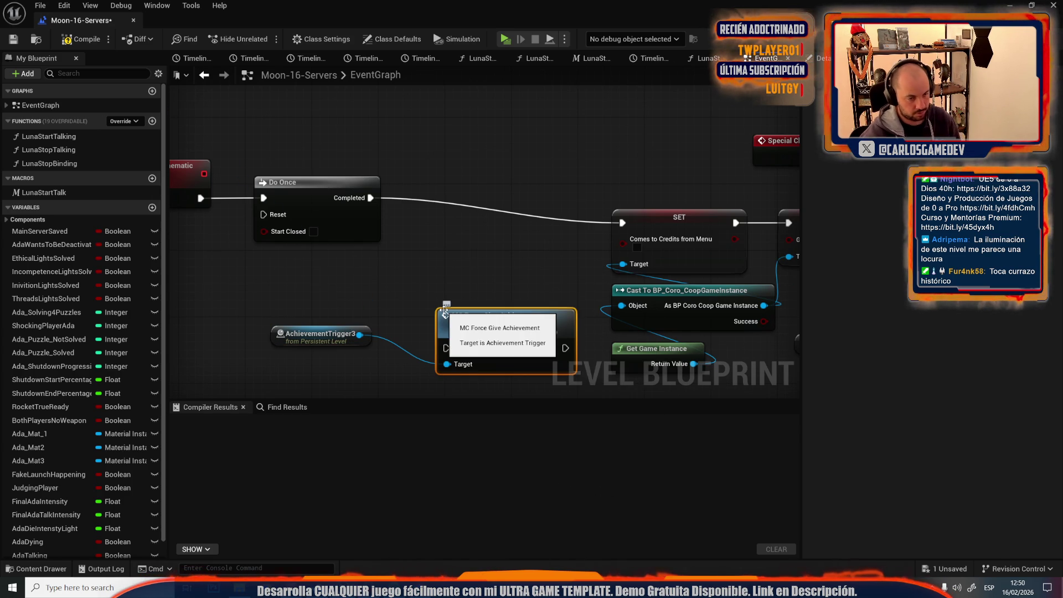
{"action": "left_click_drag", "start_coordinate": [492, 336], "coordinate": [483, 202]}
{"action": "mouse_move", "coordinate": [624, 224]}
{"action": "left_mouse_down"}
{"action": "mouse_move", "coordinate": [471, 203]}
{"action": "mouse_move", "coordinate": [438, 215]}
{"action": "left_mouse_up"}
{"action": "left_click_drag", "start_coordinate": [556, 214], "coordinate": [623, 223]}
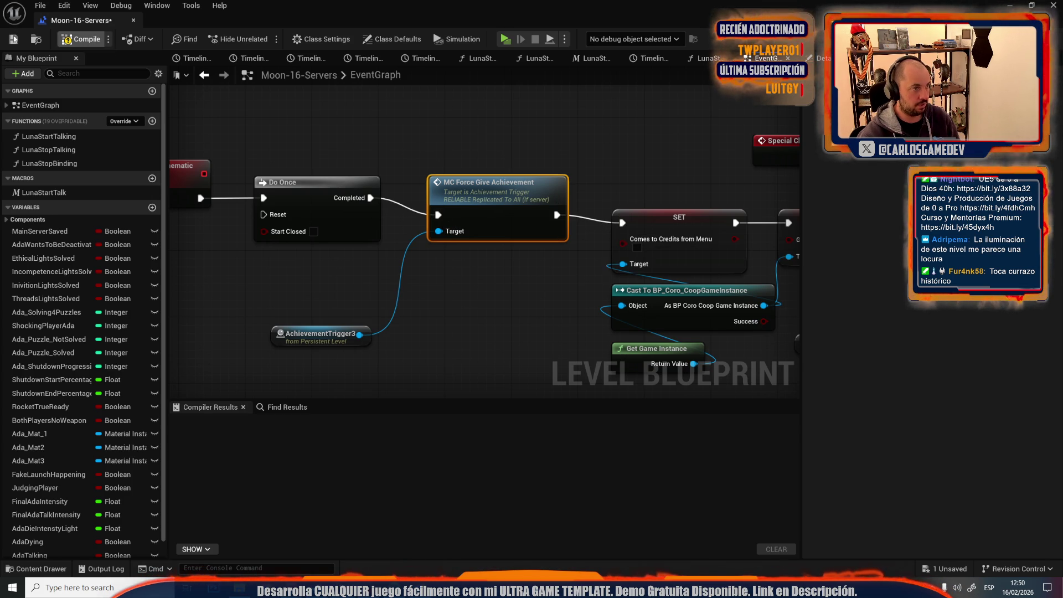
Step: Compile the level blueprint and save the Moon-16-Servers map
{"action": "left_click", "coordinate": [78, 39]}
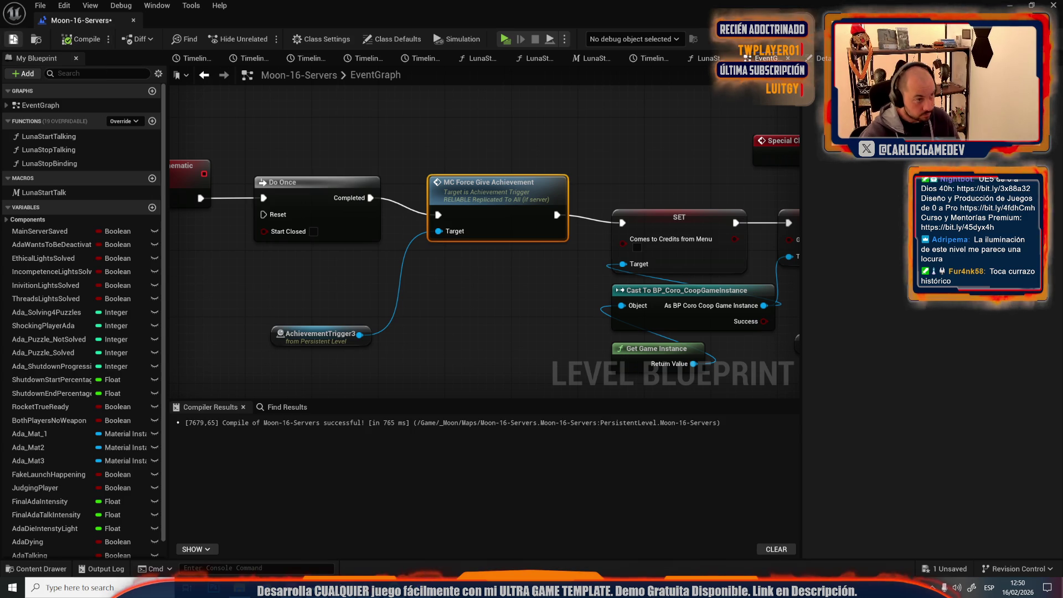
{"action": "left_click", "coordinate": [14, 39]}
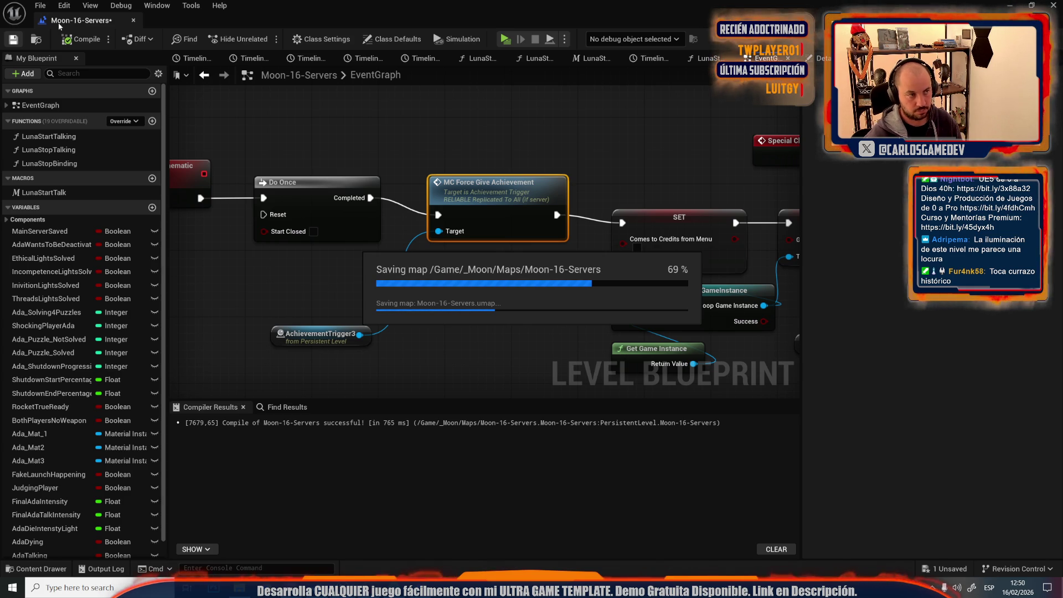
{"action": "key", "text": "alt+Tab"}
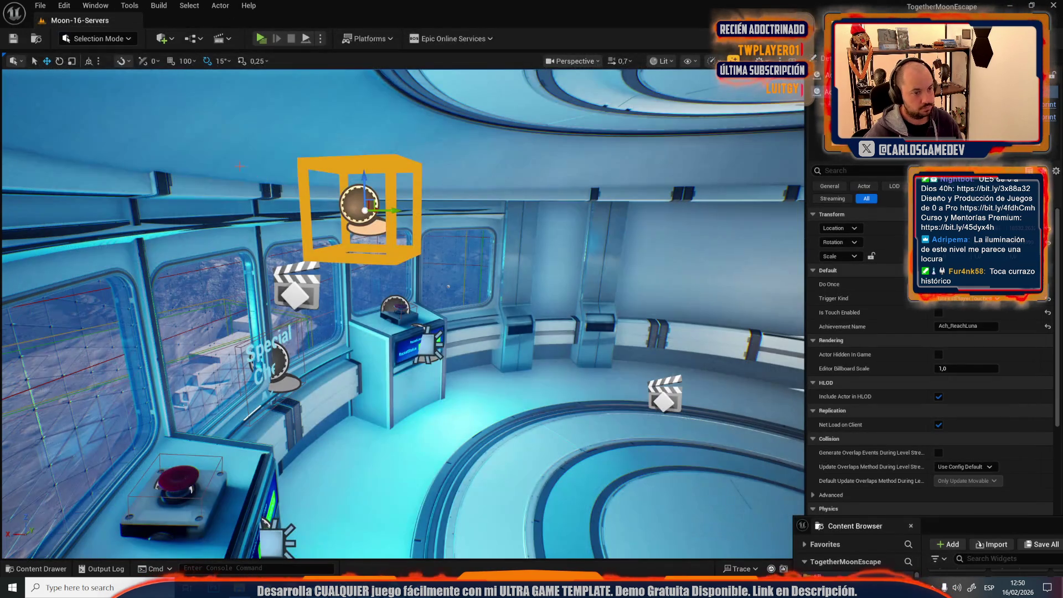
Step: Set the trigger's Achievement Name to Ach_EscapeTogether and save the map
{"action": "left_click", "coordinate": [978, 328]}
{"action": "type", "text": "Ach_EscapeTogether"}
{"action": "left_click_drag", "start_coordinate": [432, 333], "coordinate": [498, 333]}
{"action": "key", "text": "ctrl+s"}
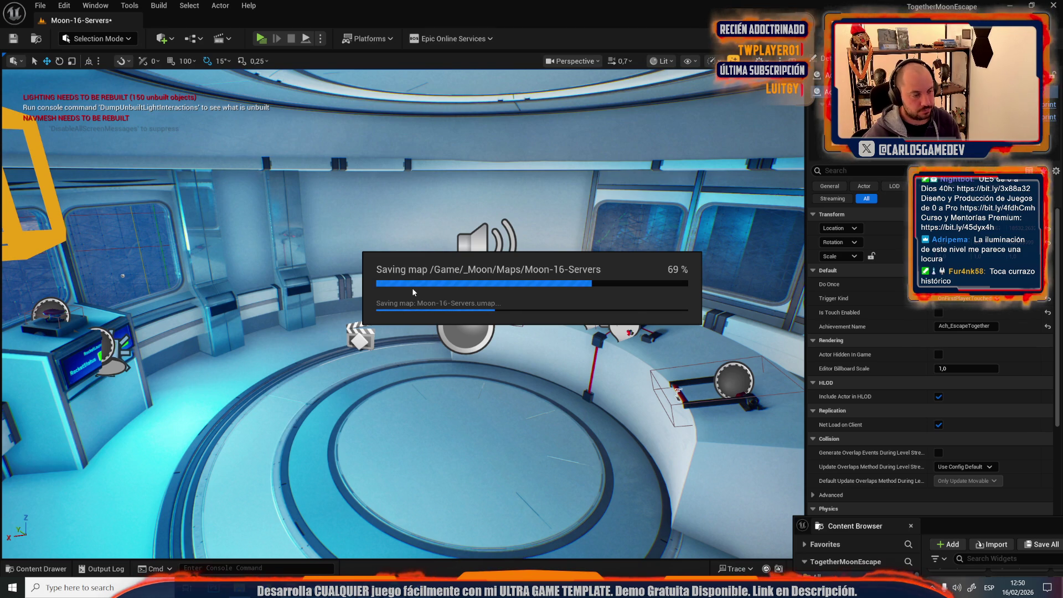
Step: Fly through the level past the console toward the glass wall and dome
{"action": "mouse_move", "coordinate": [636, 382]}
{"action": "left_mouse_down"}
{"action": "mouse_move", "coordinate": [665, 376]}
{"action": "mouse_move", "coordinate": [664, 243]}
{"action": "mouse_move", "coordinate": [609, 243]}
{"action": "left_mouse_up"}
{"action": "scroll", "coordinate": [637, 243], "scroll_direction": "up", "scroll_amount": 2}
{"action": "scroll", "coordinate": [402, 314], "scroll_direction": "down", "scroll_amount": 2}
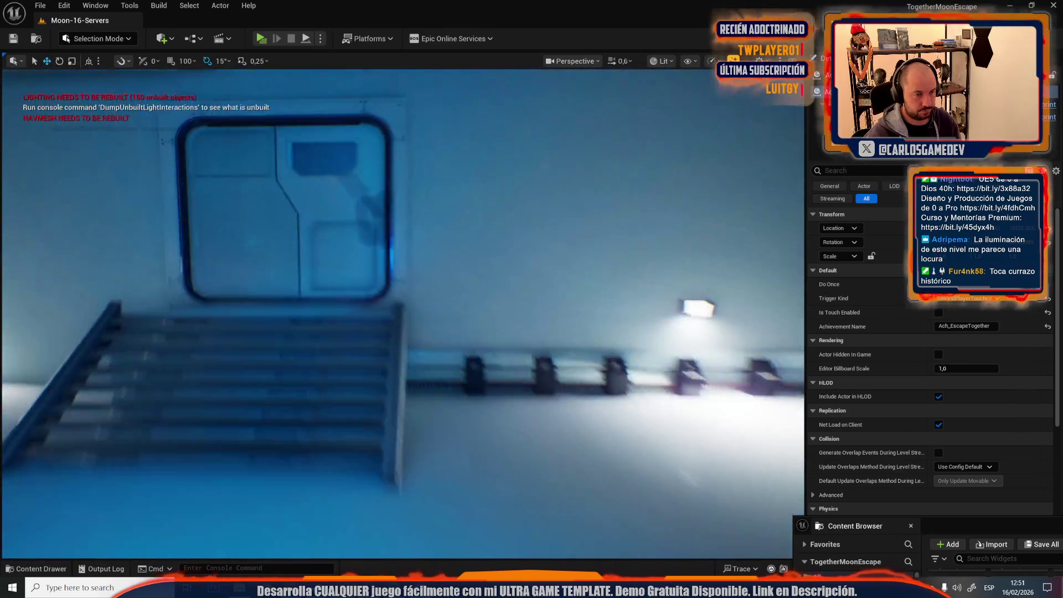
{"action": "key", "text": "w"}
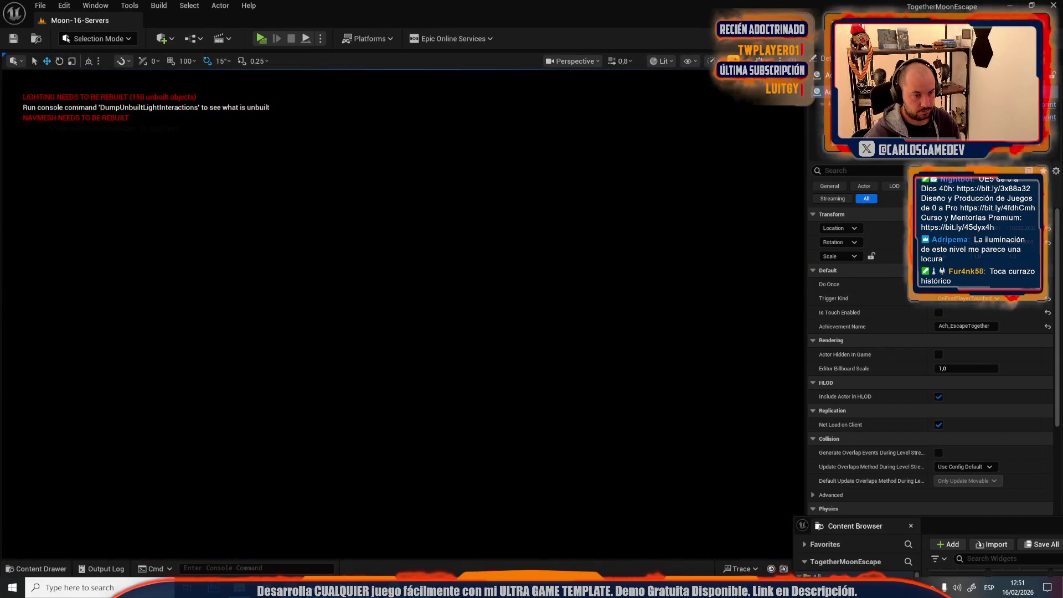
{"action": "scroll", "coordinate": [402, 314], "scroll_direction": "up", "scroll_amount": 2}
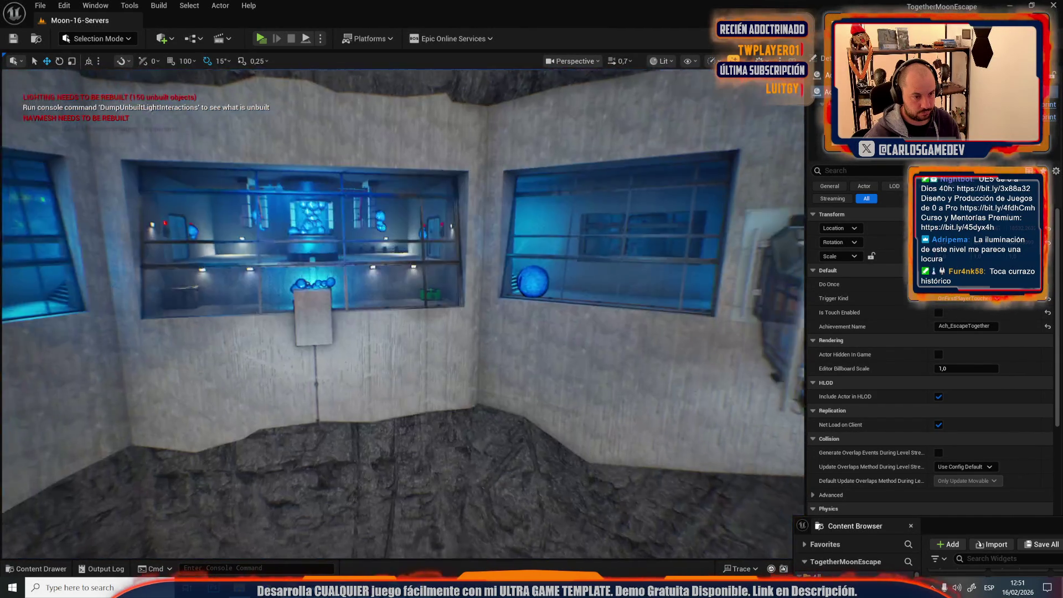
{"action": "scroll", "coordinate": [403, 314], "scroll_direction": "up", "scroll_amount": 2}
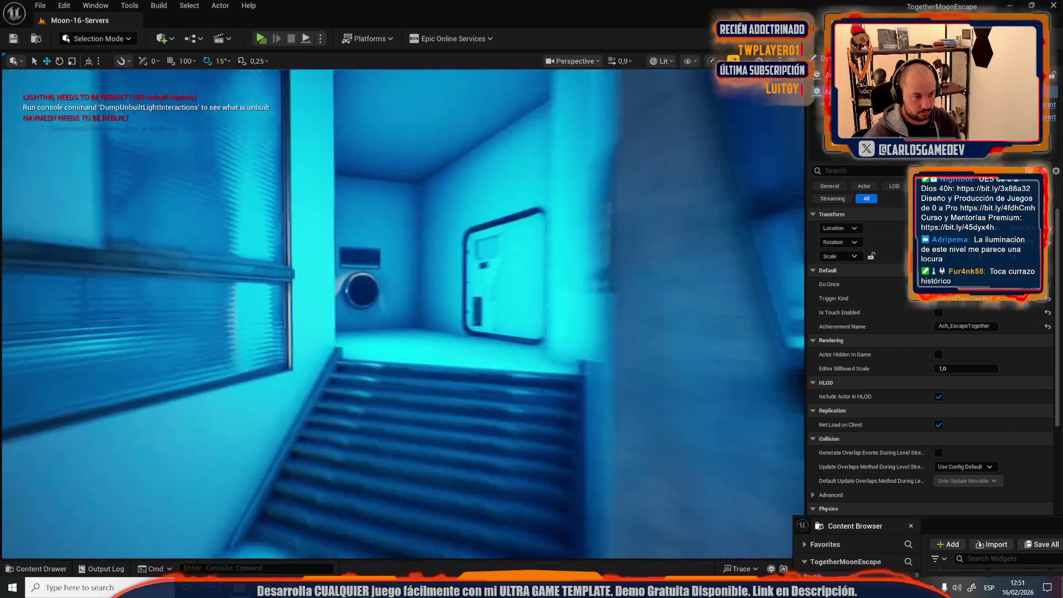
{"action": "key", "text": "w"}
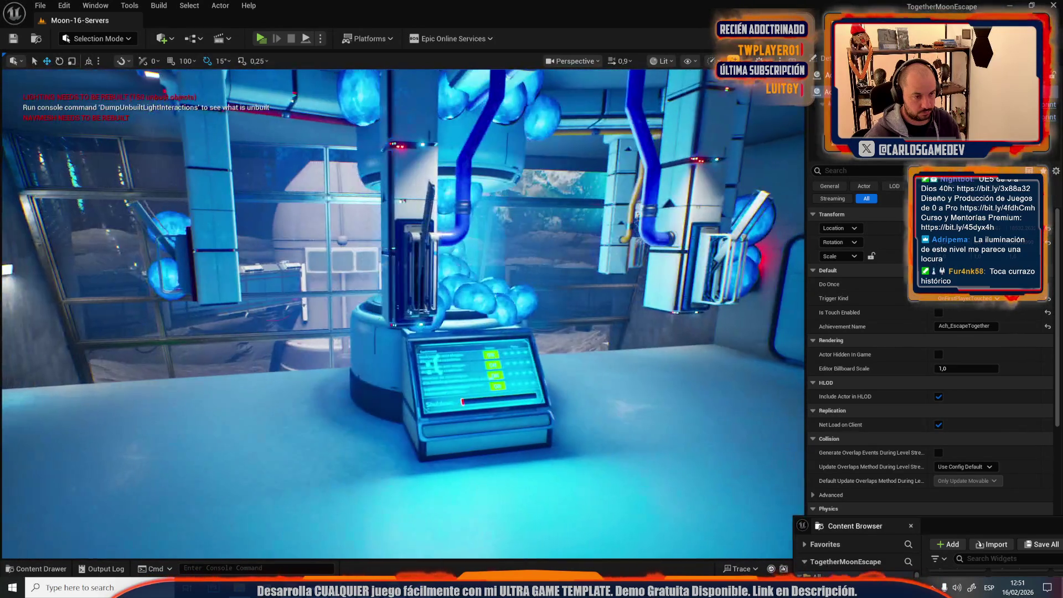
{"action": "key", "text": "w"}
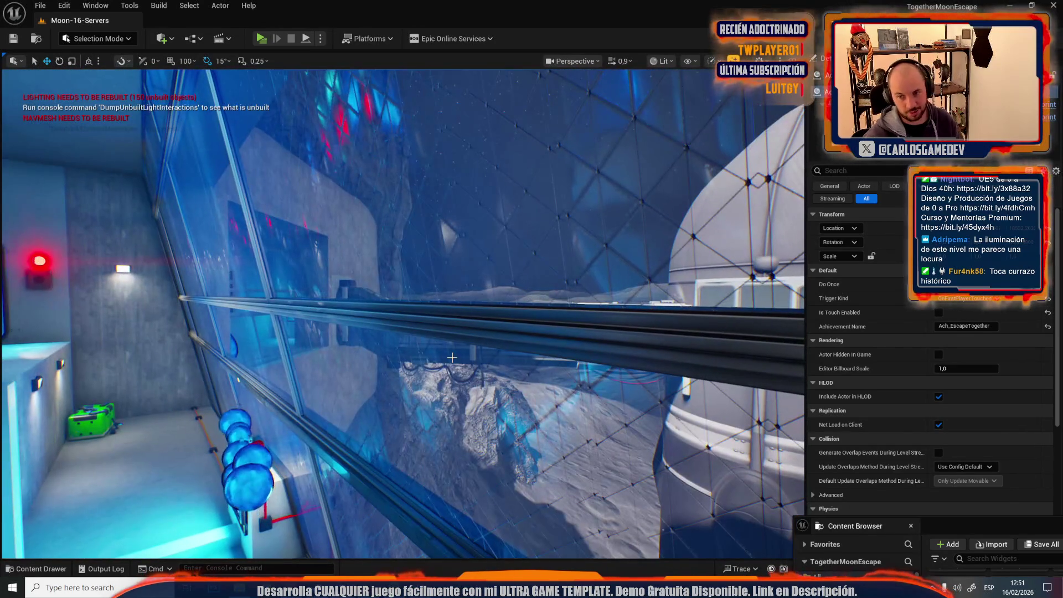
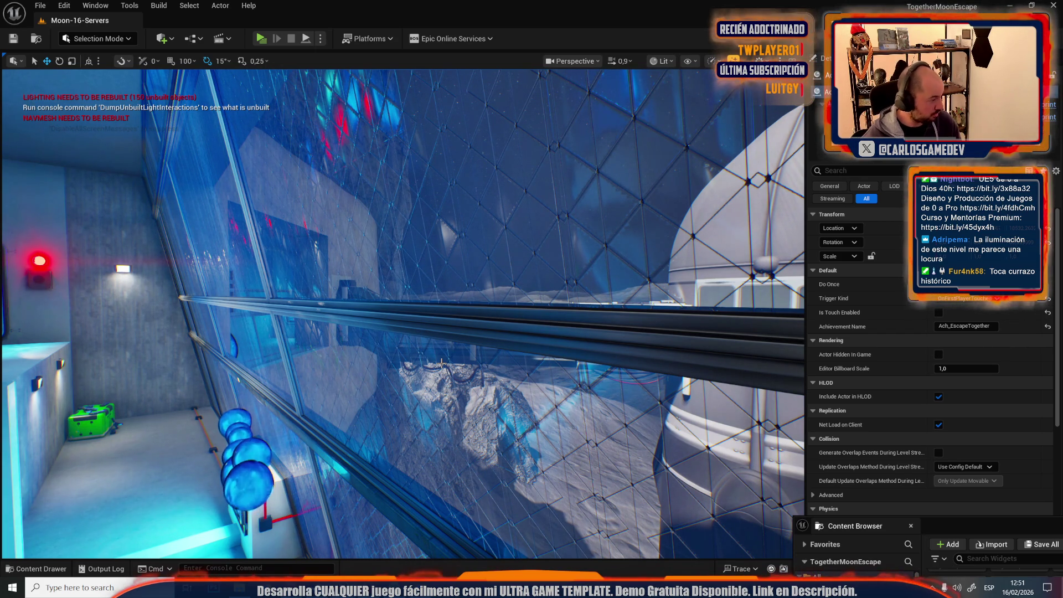
Step: Load Moon-01-Starship through File > Open Level, replacing the Moon-16-Servers level
{"action": "mouse_move", "coordinate": [555, 334]}
{"action": "left_mouse_down"}
{"action": "mouse_move", "coordinate": [664, 332]}
{"action": "mouse_move", "coordinate": [532, 333]}
{"action": "mouse_move", "coordinate": [498, 343]}
{"action": "mouse_move", "coordinate": [404, 321]}
{"action": "mouse_move", "coordinate": [500, 320]}
{"action": "left_mouse_up"}
{"action": "scroll", "coordinate": [404, 322], "scroll_direction": "down", "scroll_amount": 2}
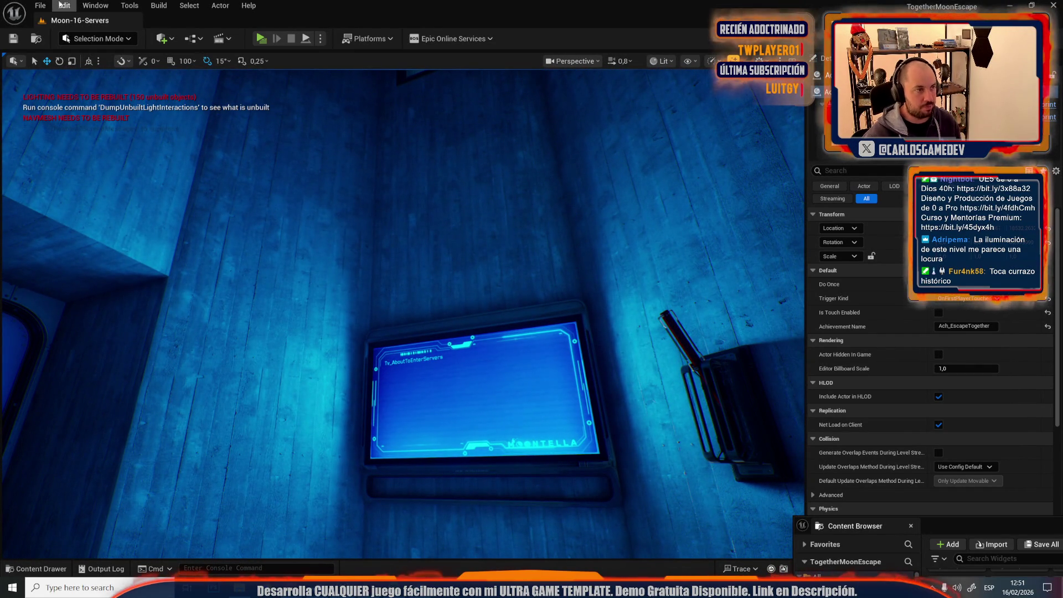
{"action": "left_click", "coordinate": [40, 6]}
{"action": "left_click", "coordinate": [145, 59]}
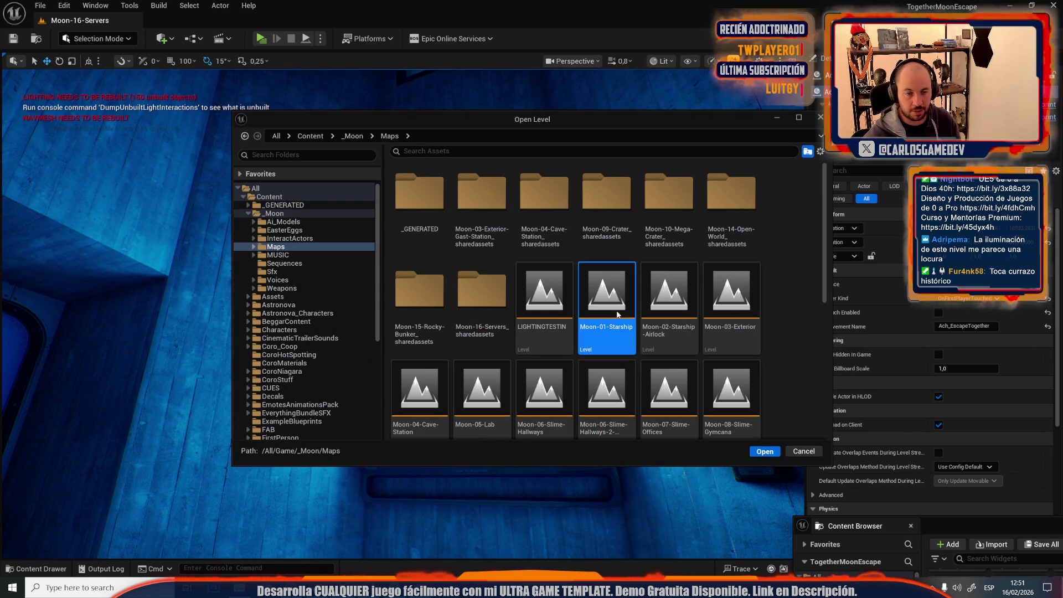
{"action": "double_click", "coordinate": [594, 316]}
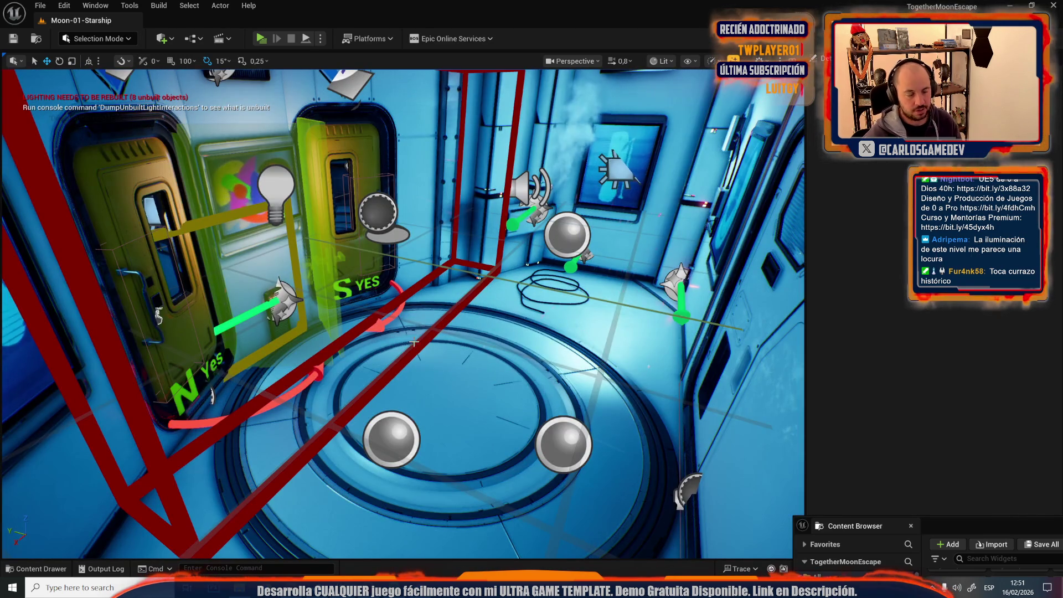
Step: Fly the viewport through the orange-lit corridor and round door into the bedroom's blue posters
{"action": "scroll", "coordinate": [403, 311], "scroll_direction": "up", "scroll_amount": 1}
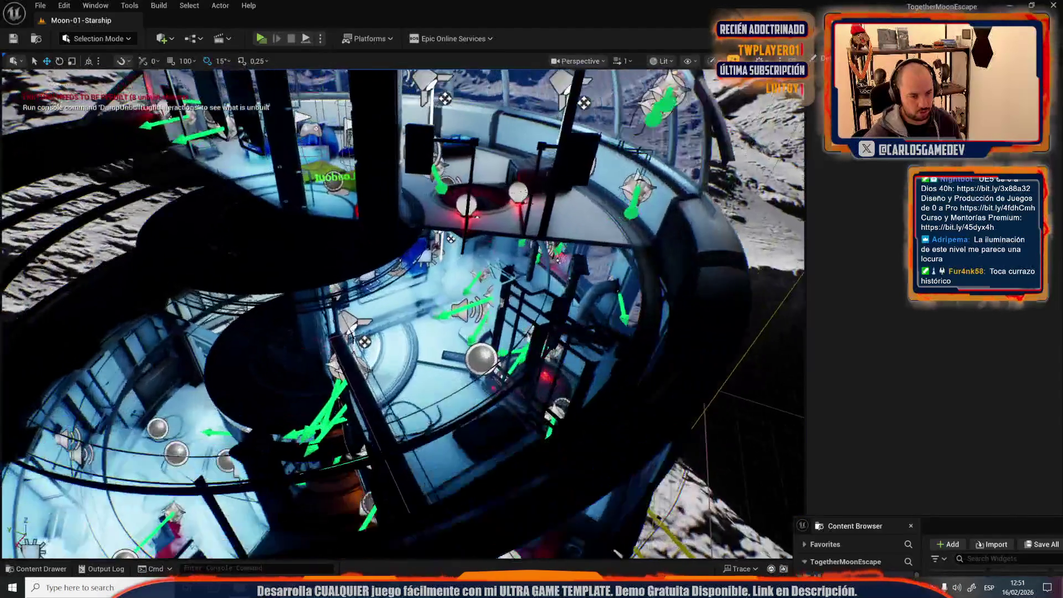
{"action": "key", "text": "w"}
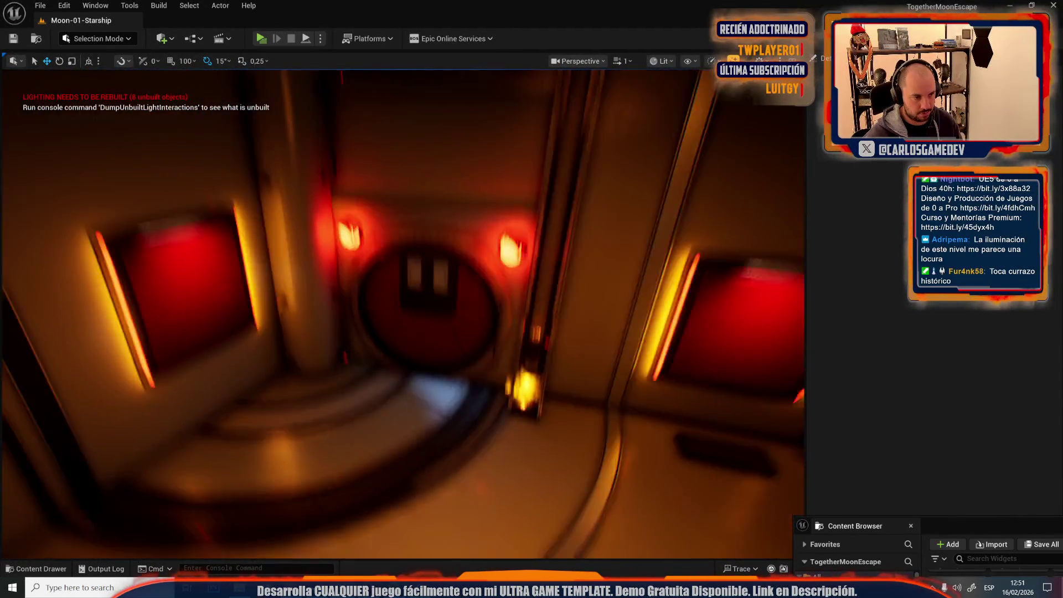
{"action": "key", "text": "g"}
{"action": "key", "text": "w"}
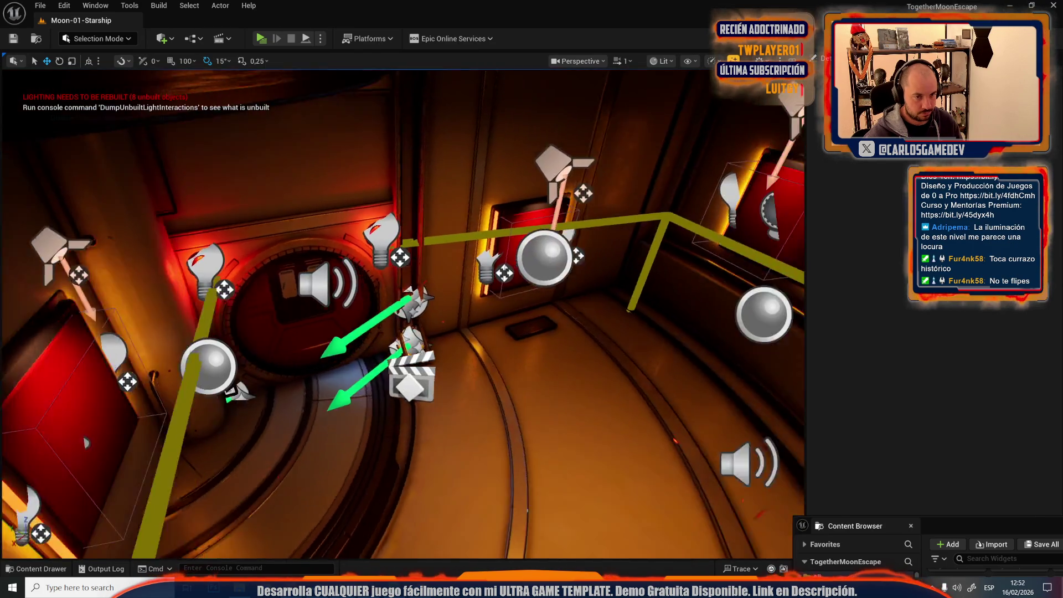
{"action": "scroll", "coordinate": [403, 310], "scroll_direction": "down", "scroll_amount": 2}
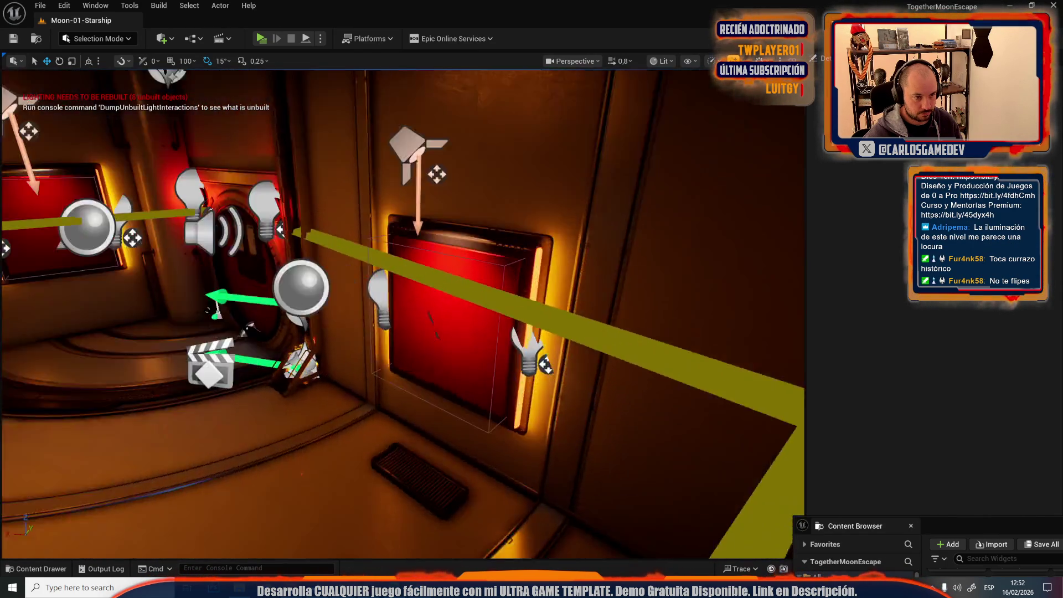
{"action": "key", "text": "s"}
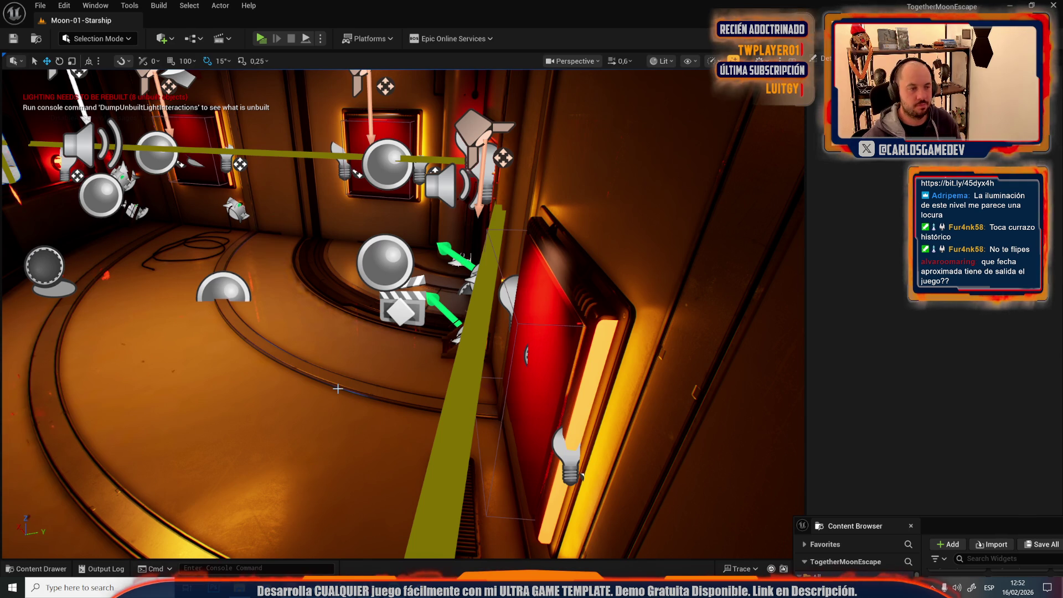
{"action": "scroll", "coordinate": [347, 310], "scroll_direction": "up", "scroll_amount": 1}
{"action": "mouse_move", "coordinate": [347, 340]}
{"action": "left_mouse_down"}
{"action": "mouse_move", "coordinate": [347, 266]}
{"action": "mouse_move", "coordinate": [346, 282]}
{"action": "left_mouse_up"}
{"action": "scroll", "coordinate": [346, 310], "scroll_direction": "up", "scroll_amount": 2}
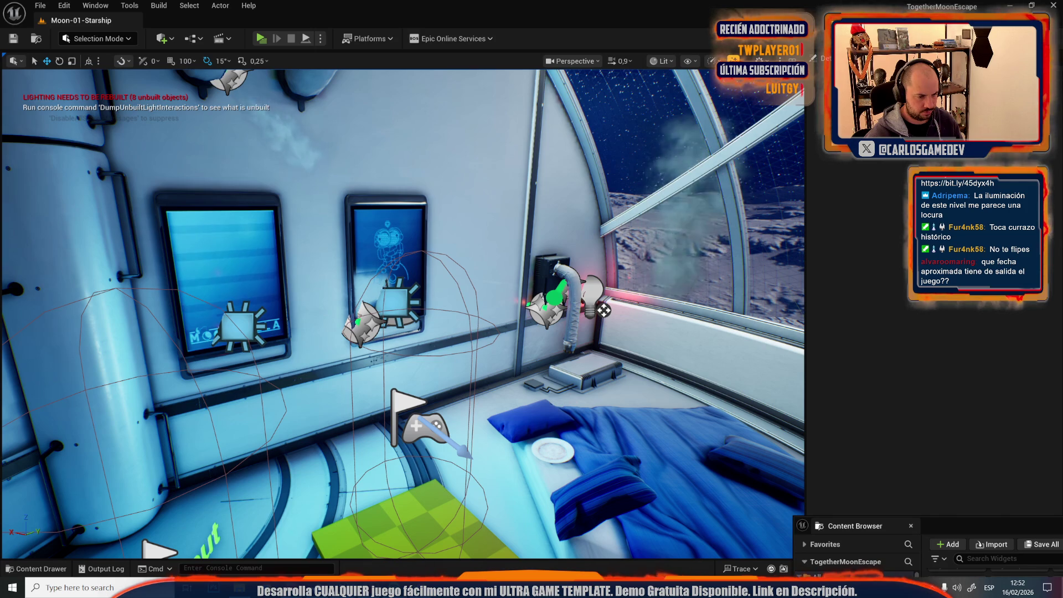
Step: Start a play preview and set the in-game text language to Español under Settings > Game
{"action": "left_click", "coordinate": [264, 40]}
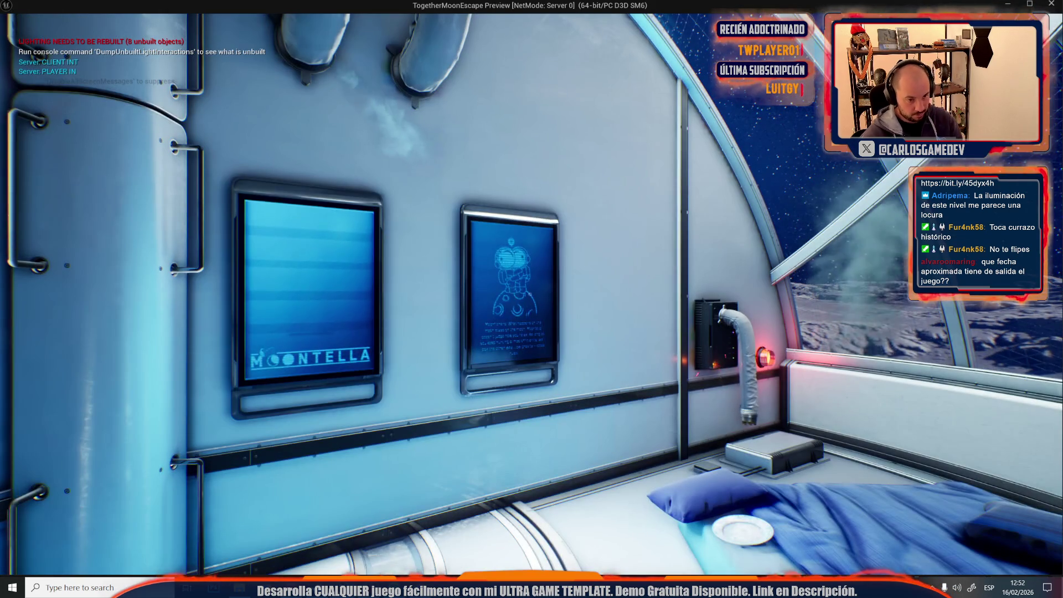
{"action": "key", "text": "Escape"}
{"action": "left_click", "coordinate": [122, 230]}
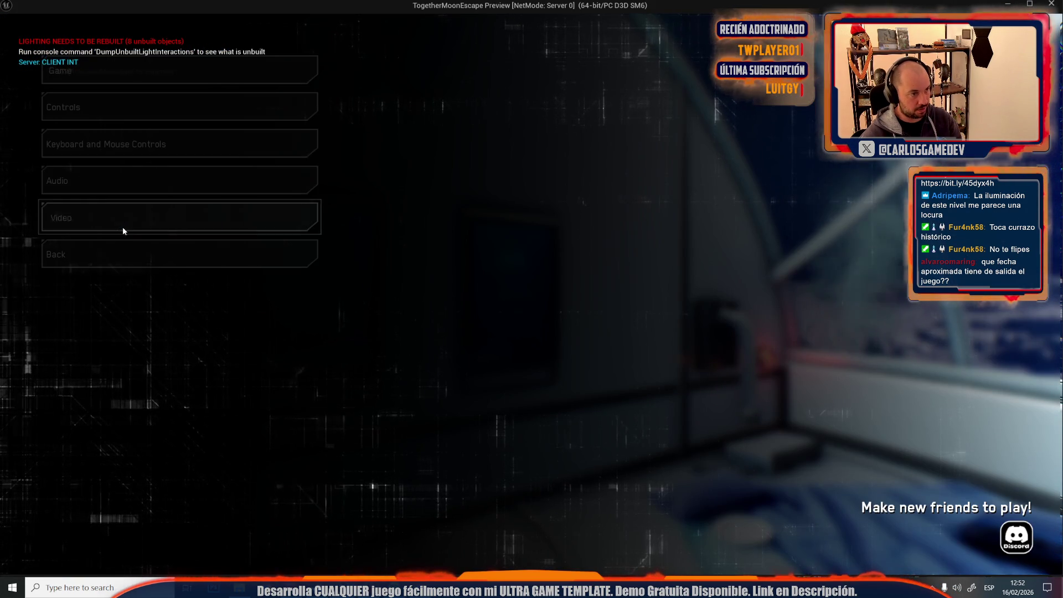
{"action": "left_click", "coordinate": [291, 75]}
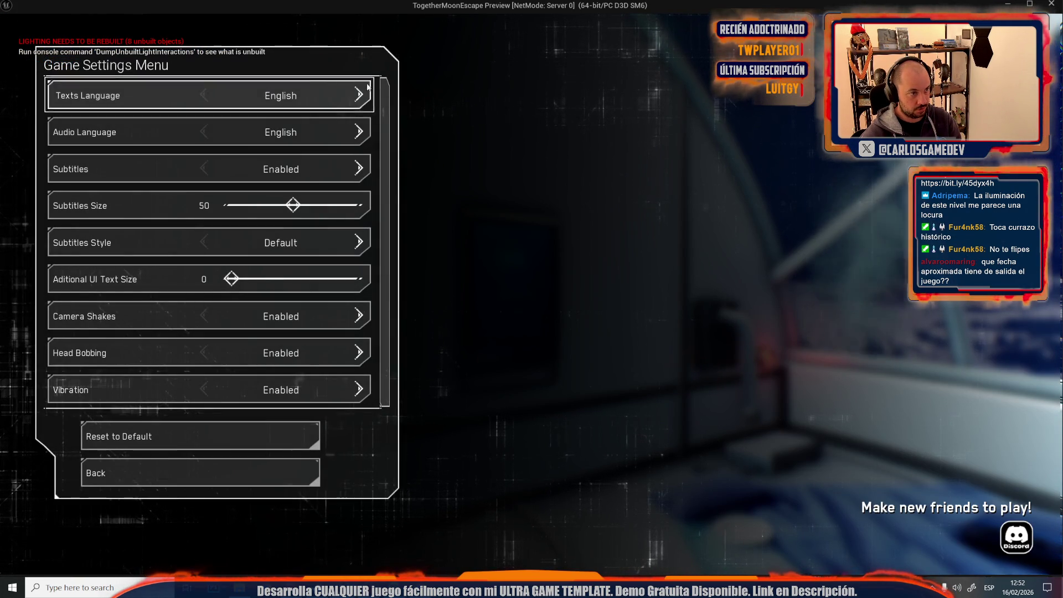
{"action": "left_click", "coordinate": [395, 95]}
{"action": "left_click", "coordinate": [394, 131]}
{"action": "key", "text": "Escape"}
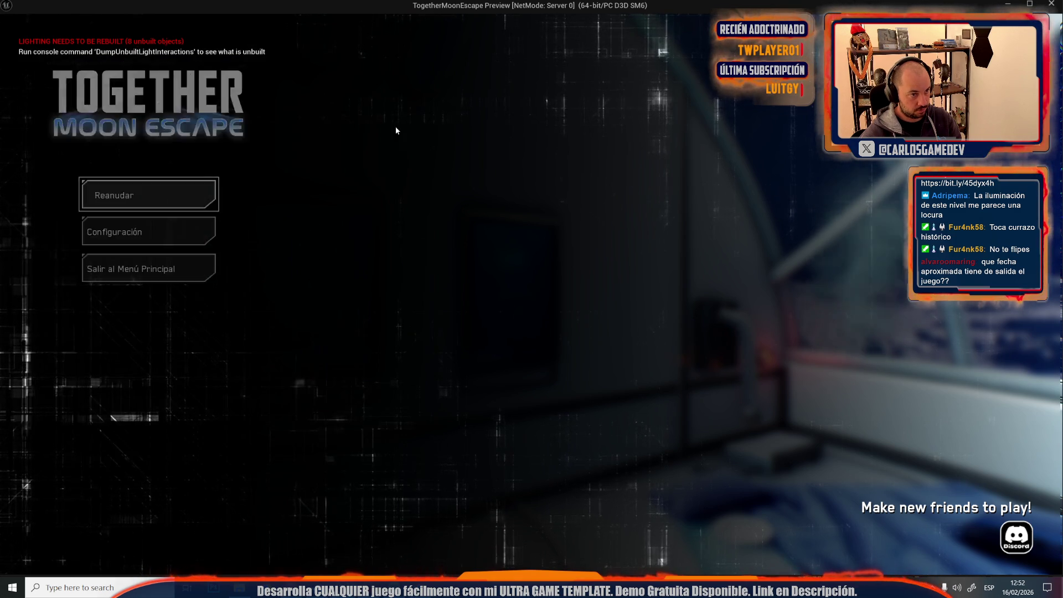
Step: Walk up to each blue poster to read its Spanish text, then stop the preview
{"action": "key", "text": "w"}
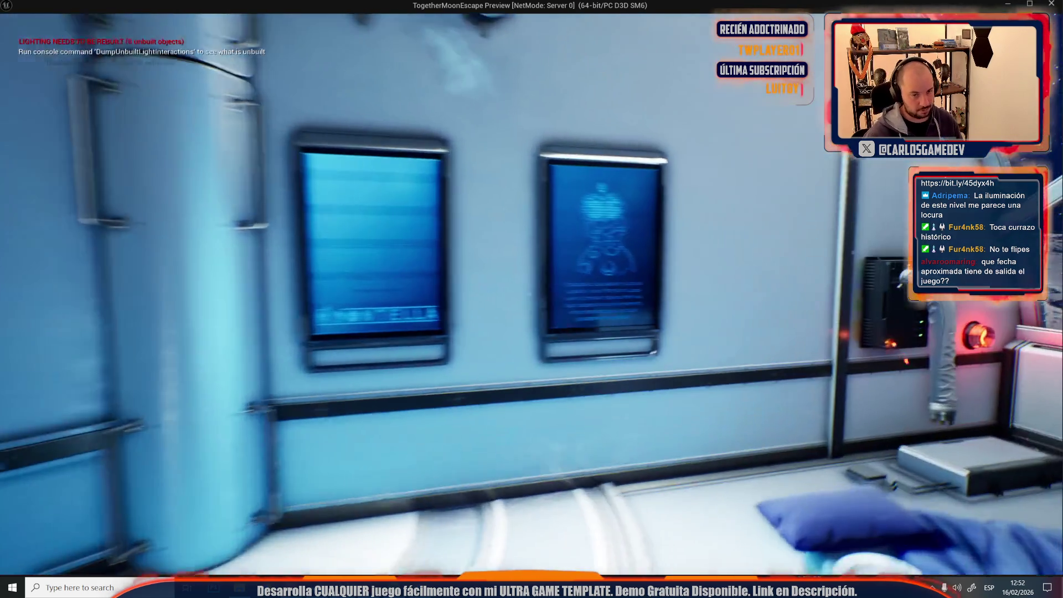
{"action": "key", "text": "s"}
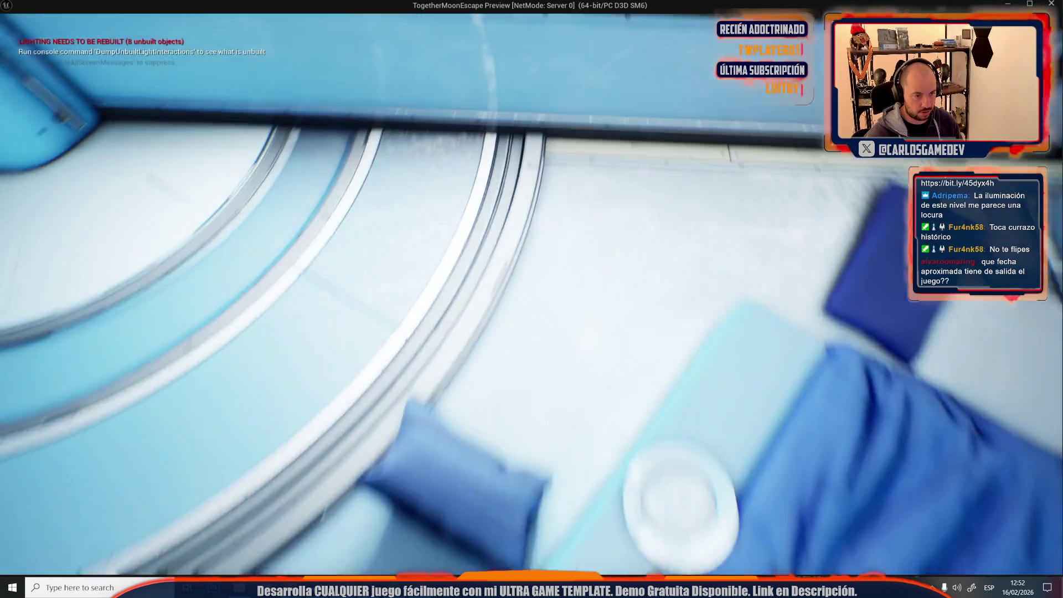
{"action": "key", "text": "w"}
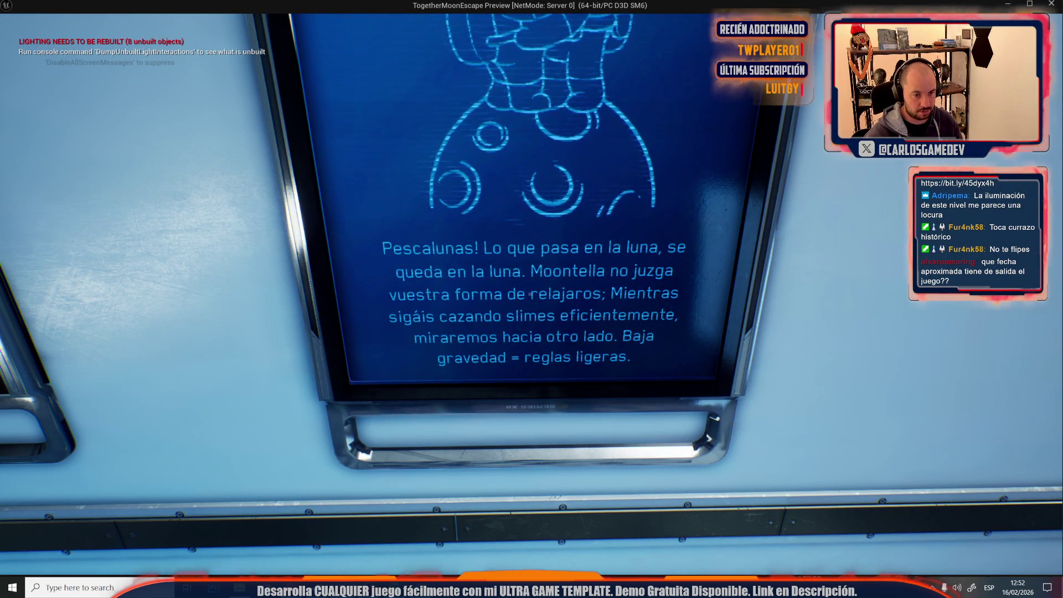
{"action": "key", "text": "w"}
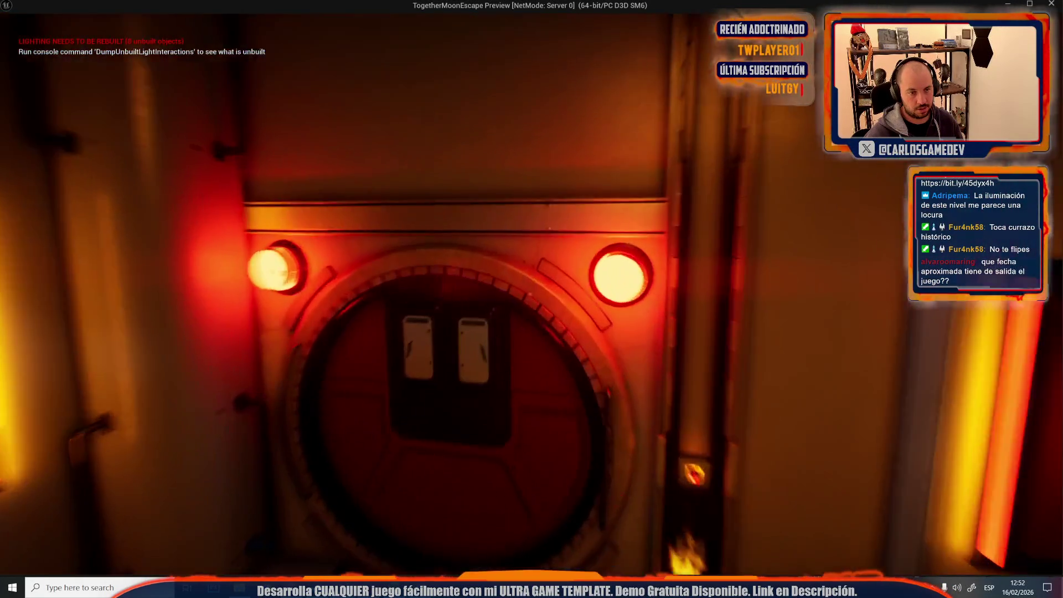
{"action": "key", "text": "w"}
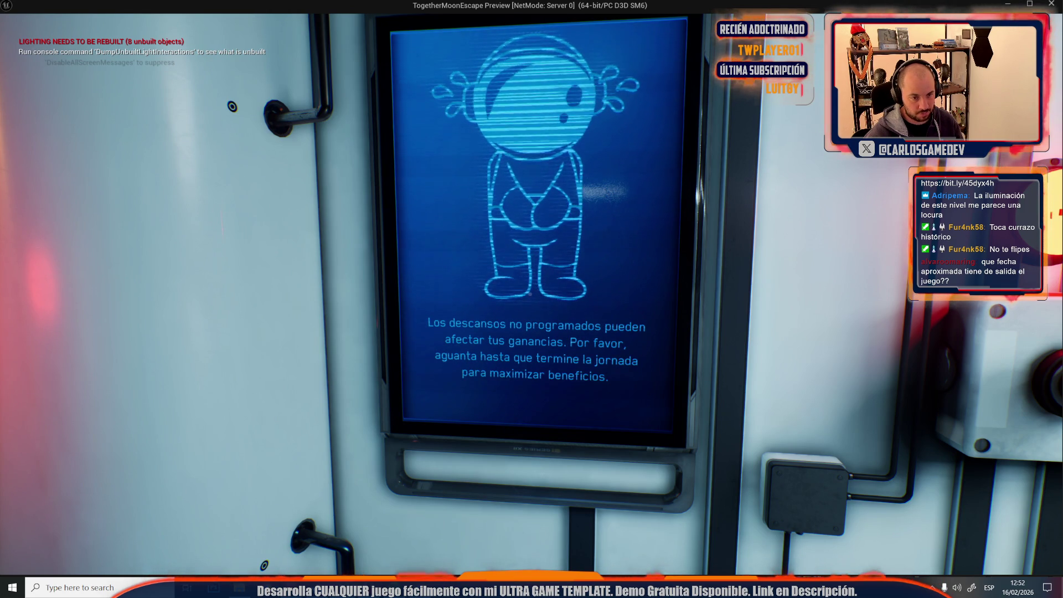
{"action": "key", "text": "s"}
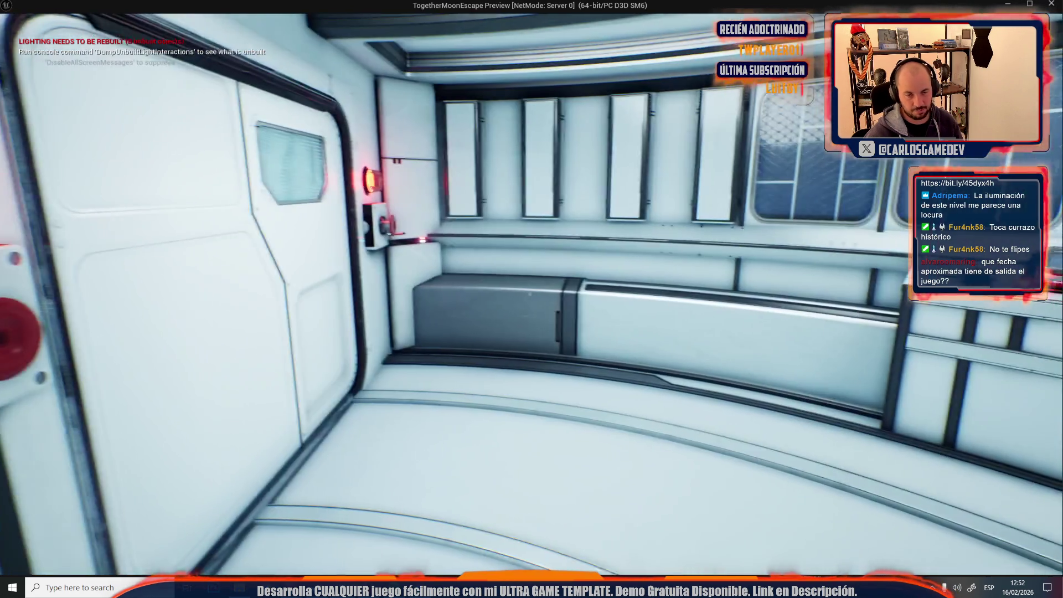
{"action": "key", "text": "w"}
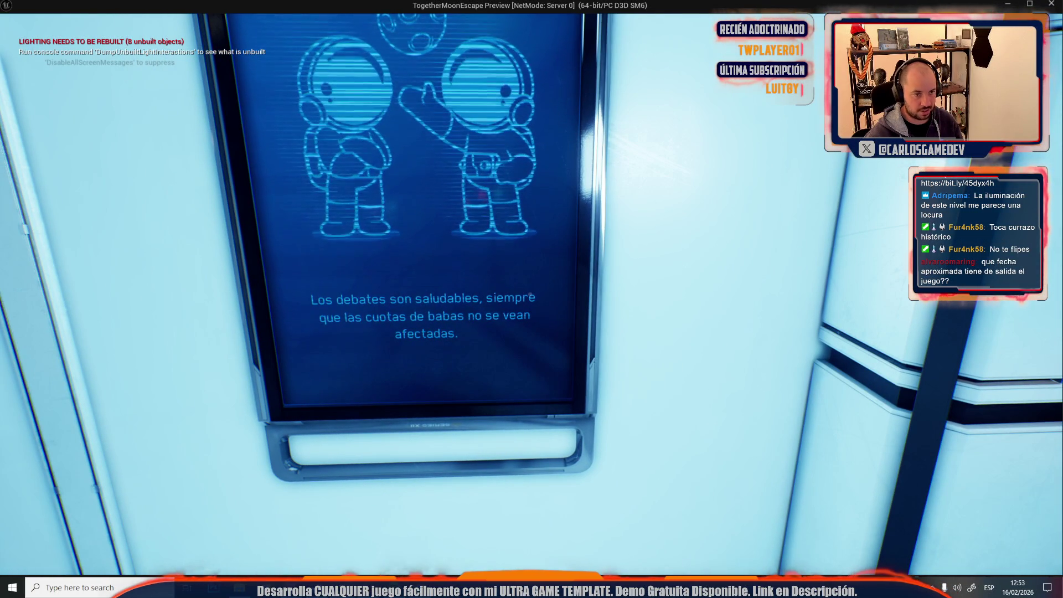
{"action": "key", "text": "s"}
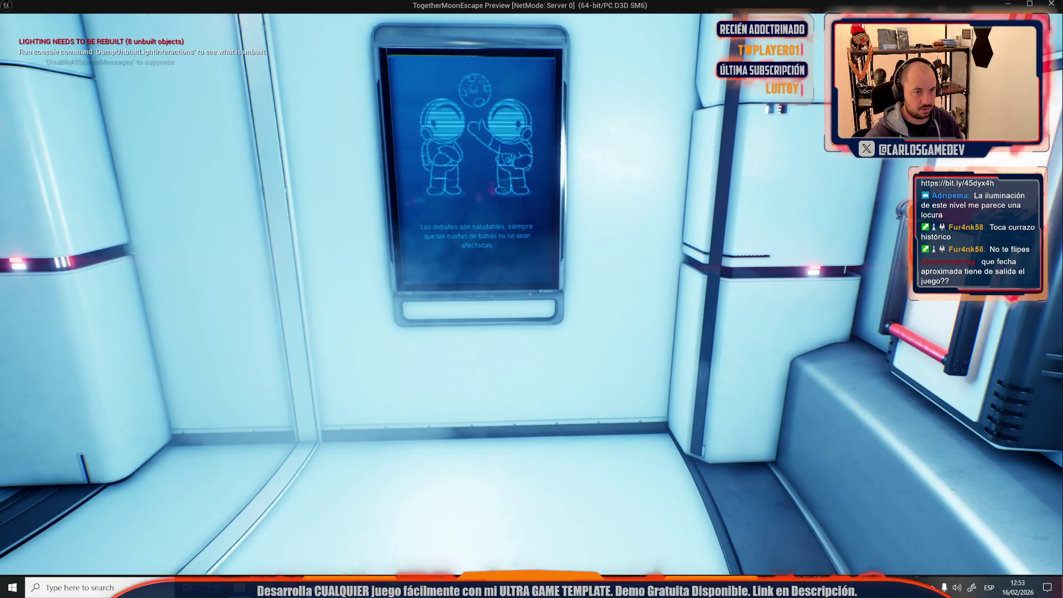
{"action": "key", "text": "w"}
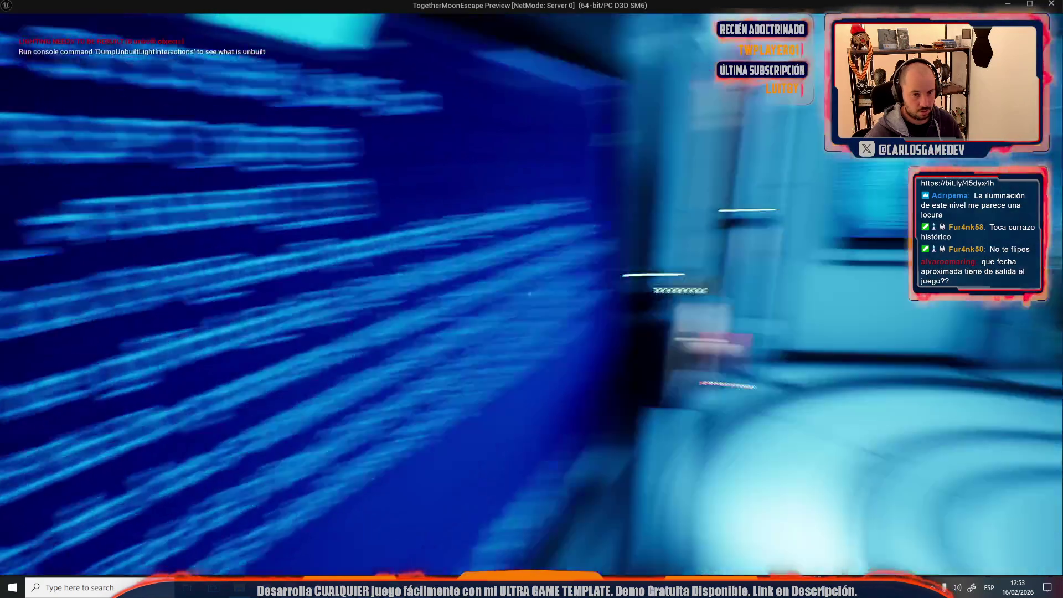
{"action": "key", "text": "Escape"}
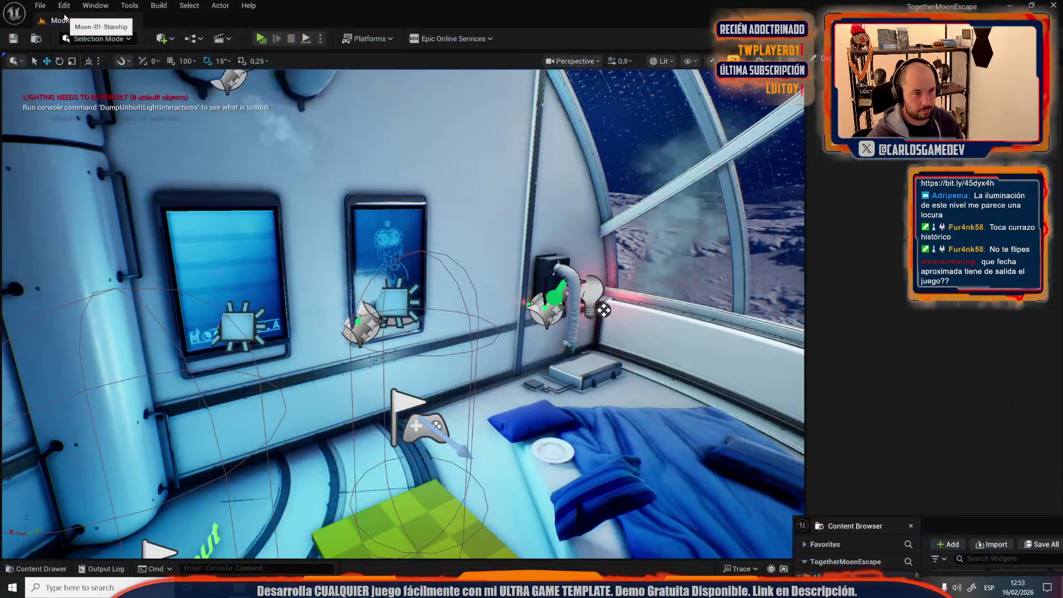
Step: Load Moon-02-Starship-Airlock and play-test it to inspect its Spanish screen texts
{"action": "left_click", "coordinate": [56, 61]}
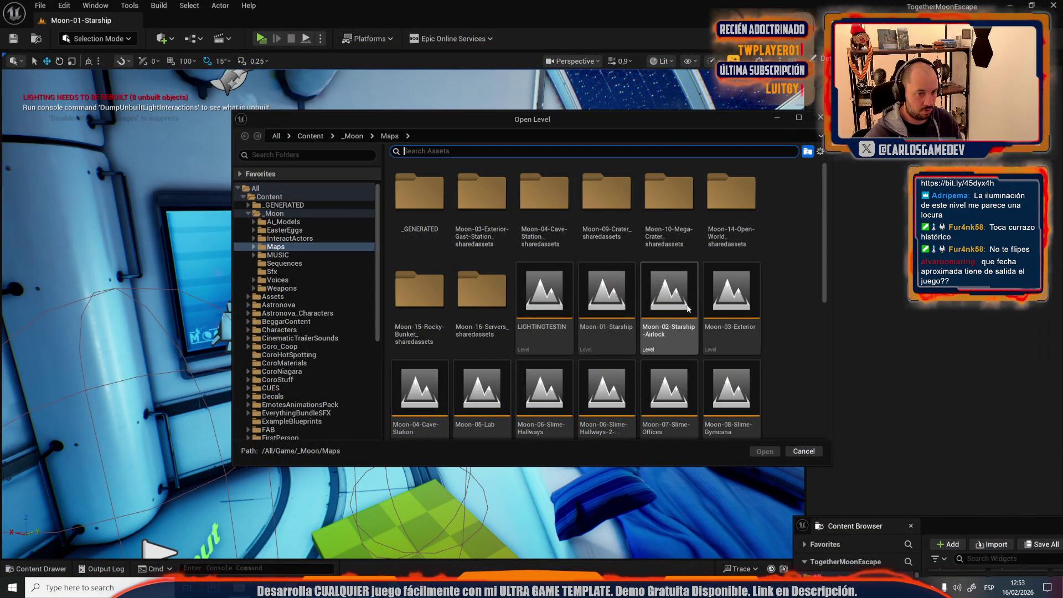
{"action": "left_click", "coordinate": [679, 308]}
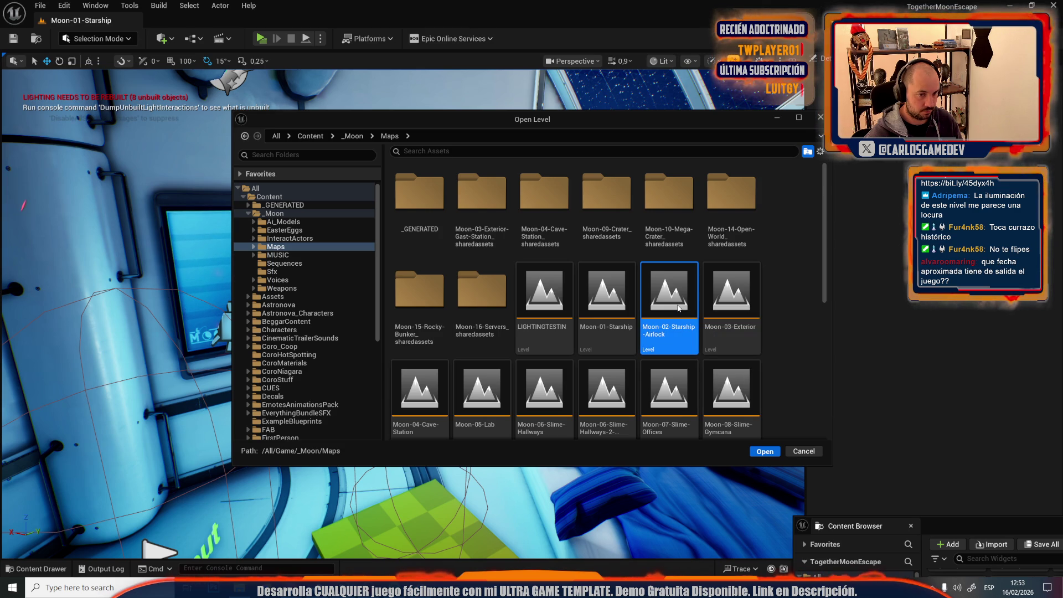
{"action": "double_click", "coordinate": [679, 308]}
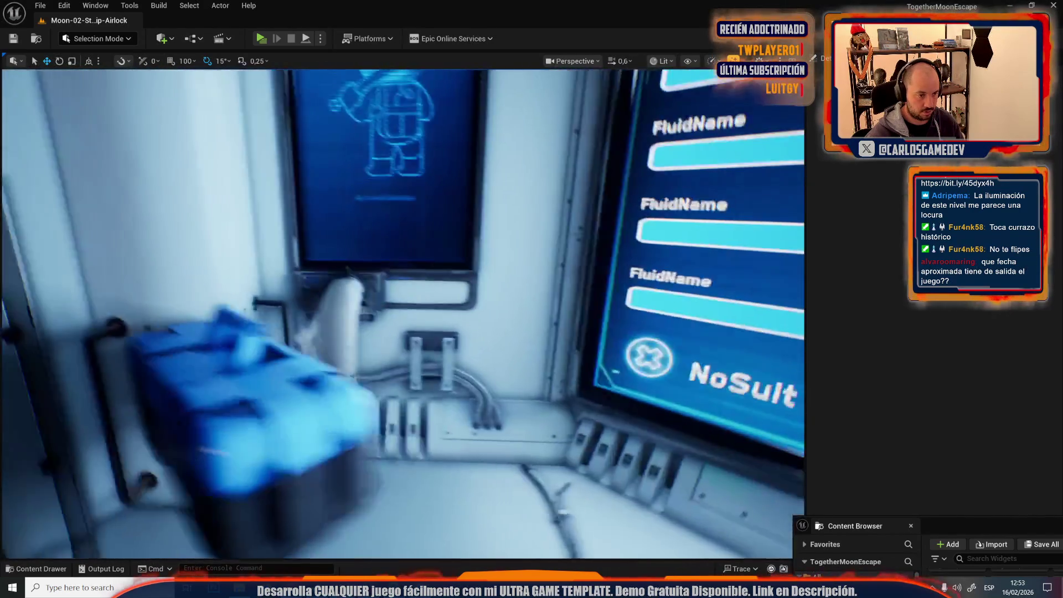
{"action": "key", "text": "alt+p"}
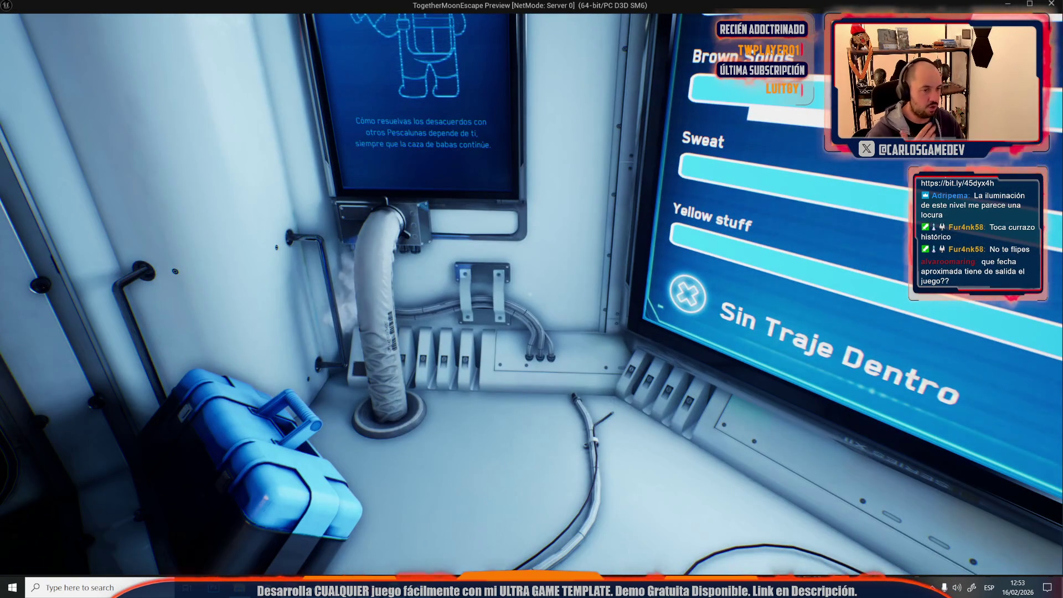
{"action": "key", "text": "Escape"}
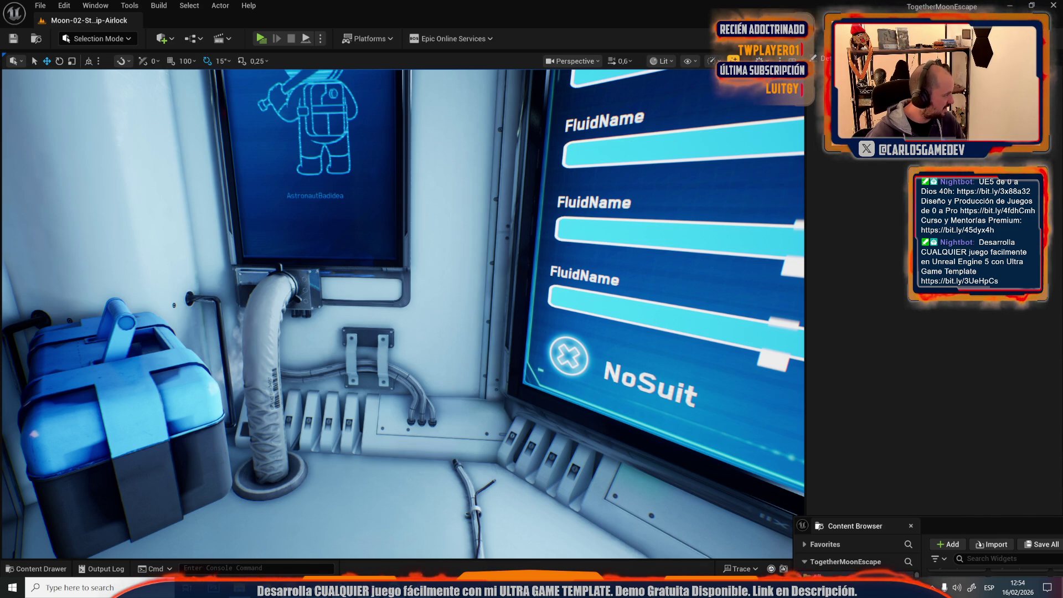
Step: Ask ChatGPT to translate the pasted Spanish poster sentence into English and Catalan ('ENG Y CAT')
{"action": "key", "text": "alt+space"}
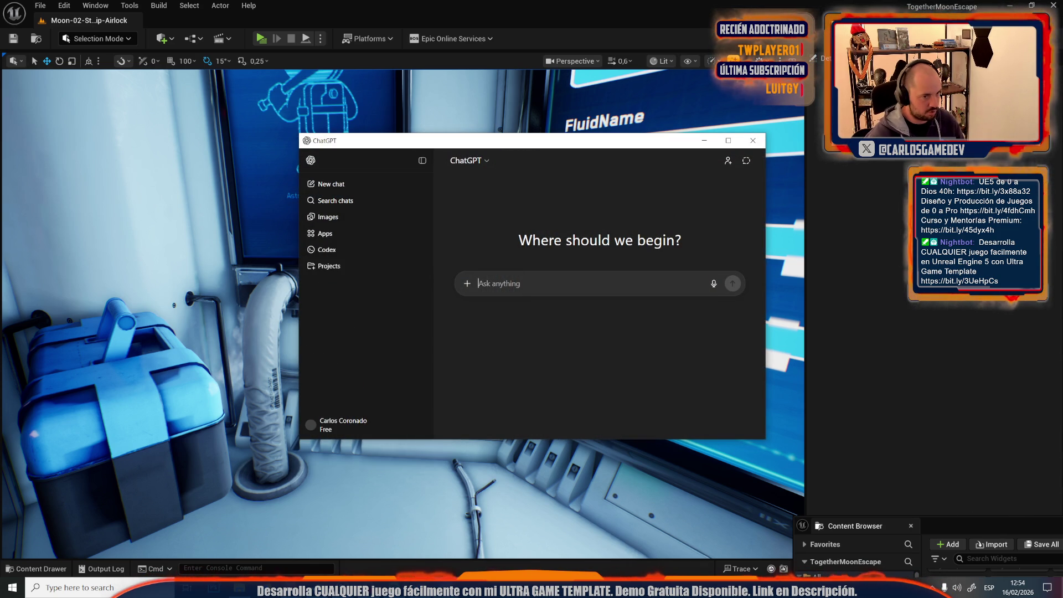
{"action": "type", "text": "Cómo resuelvas los desacuerdos con otros Pescalunas depende de ti, siempre que vuestro rendimiento sea óptimo."}
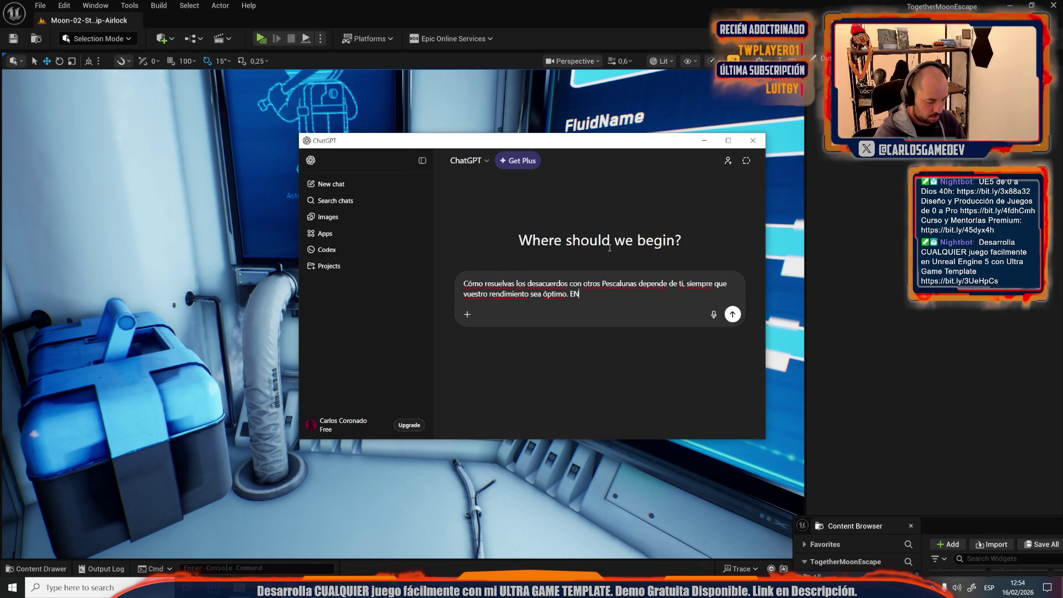
{"action": "type", "text": "Y CAT"}
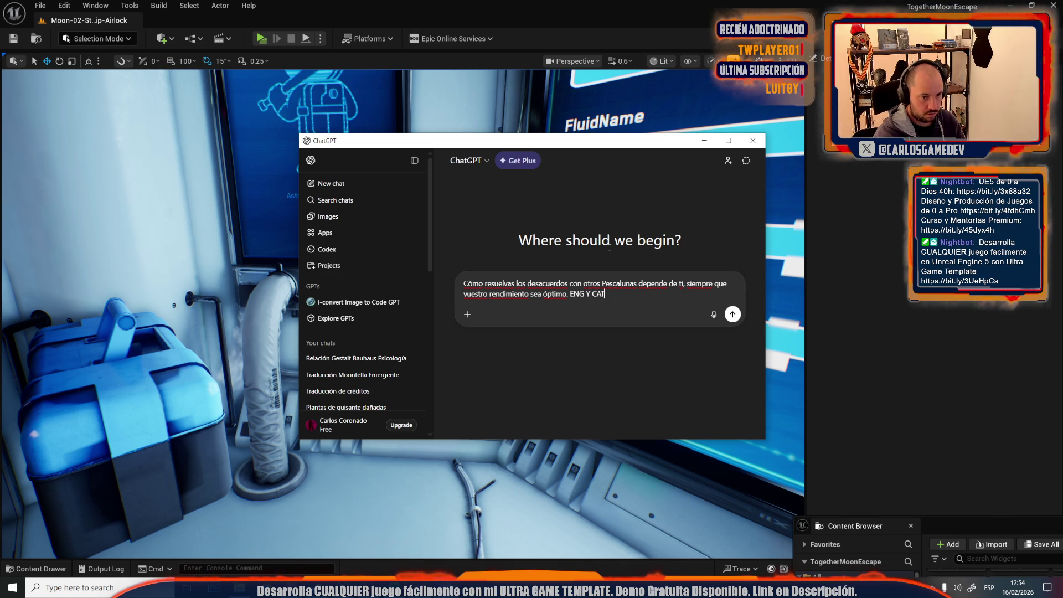
{"action": "key", "text": "Return"}
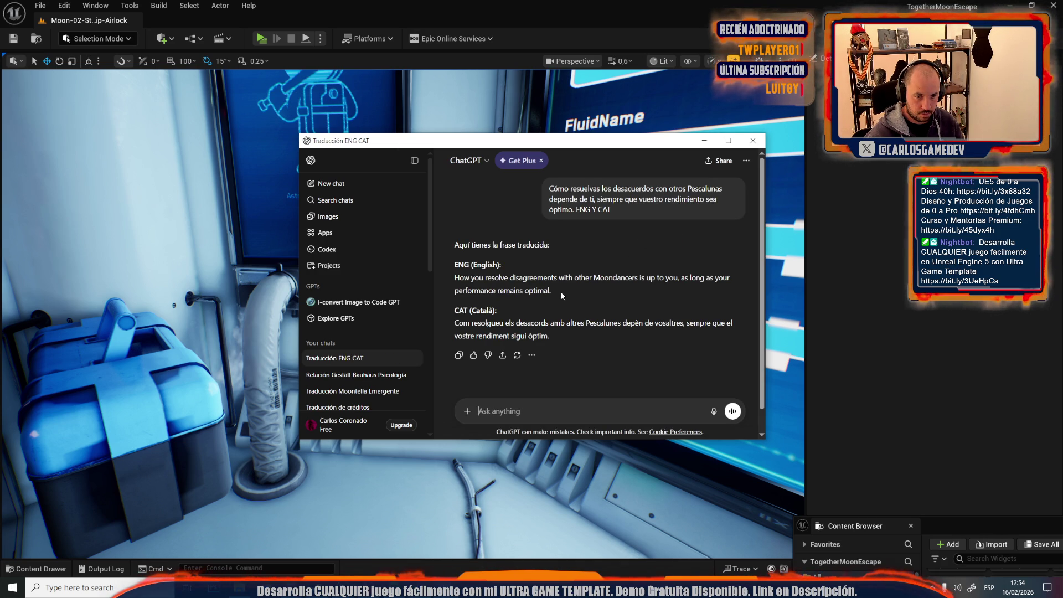
Step: Select the English translation and the closing clauses of the Catalan translation
{"action": "mouse_move", "coordinate": [560, 290]}
{"action": "left_mouse_down"}
{"action": "mouse_move", "coordinate": [469, 290]}
{"action": "mouse_move", "coordinate": [455, 277]}
{"action": "left_mouse_up"}
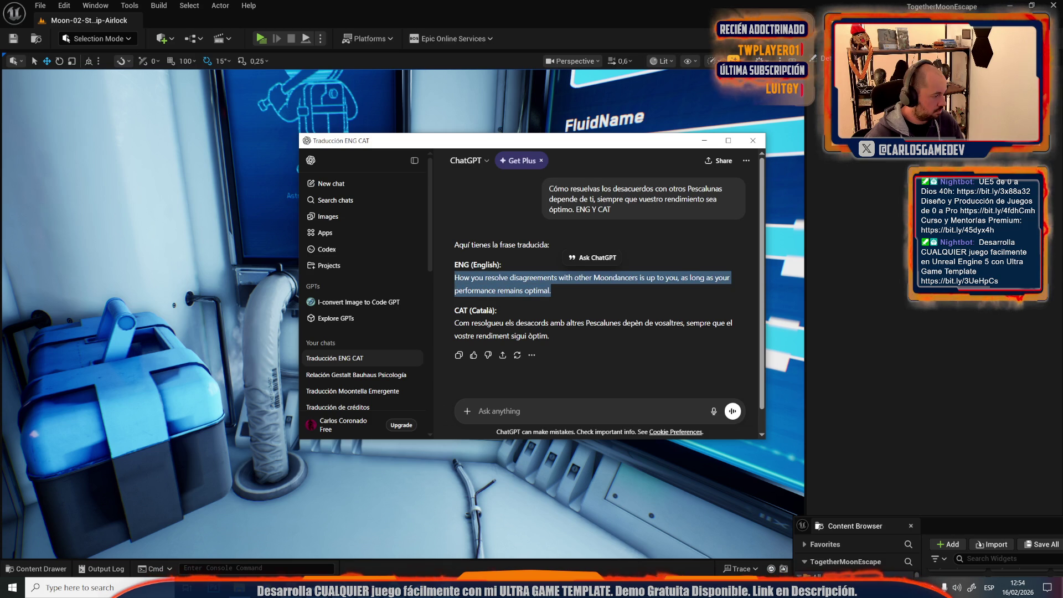
{"action": "key", "text": "alt+Tab"}
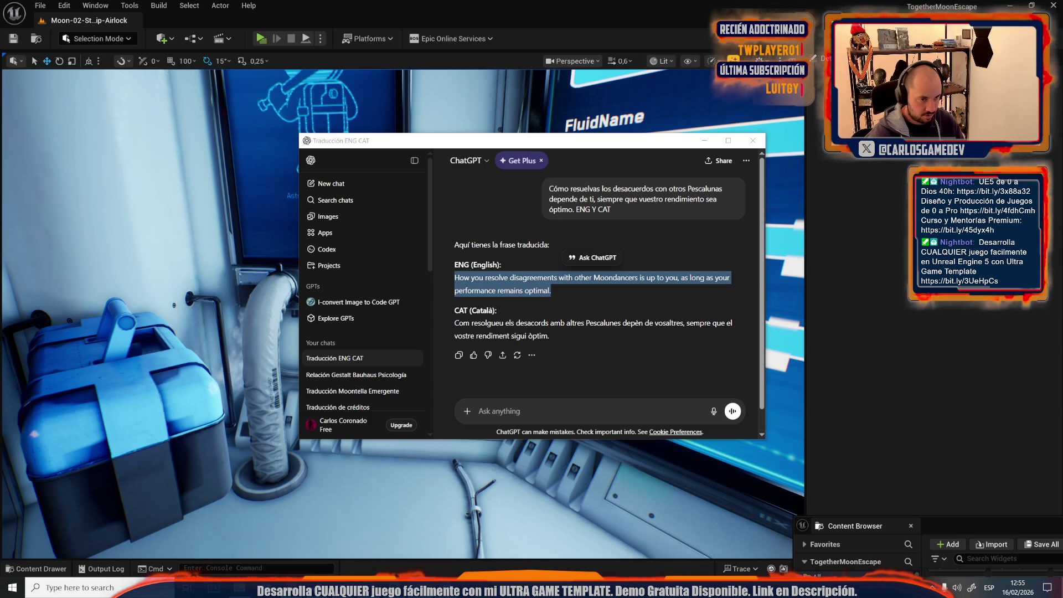
{"action": "left_click_drag", "start_coordinate": [576, 336], "coordinate": [450, 336]}
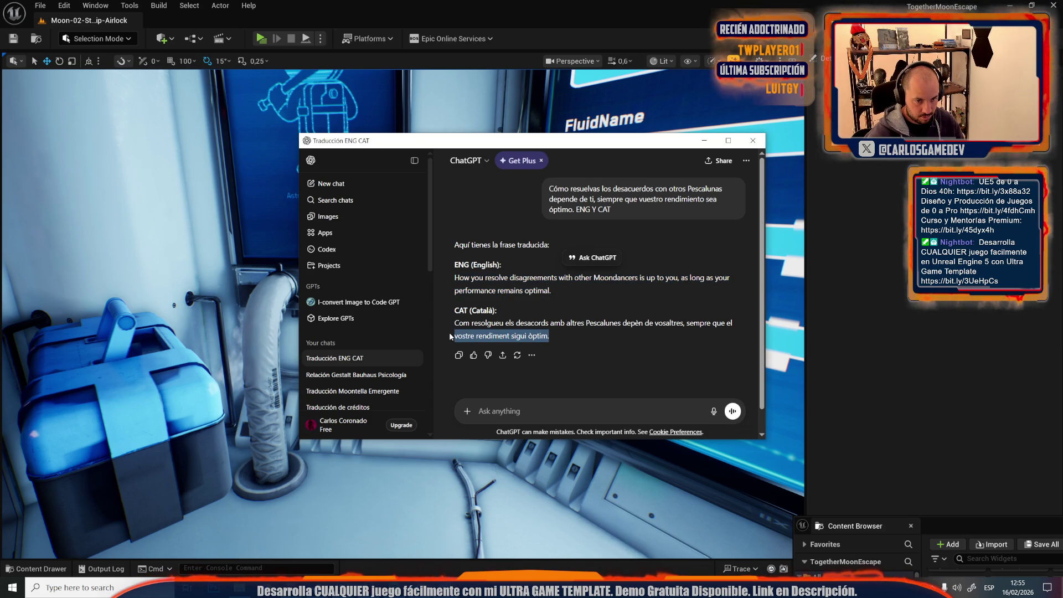
{"action": "left_click_drag", "start_coordinate": [604, 338], "coordinate": [686, 322]}
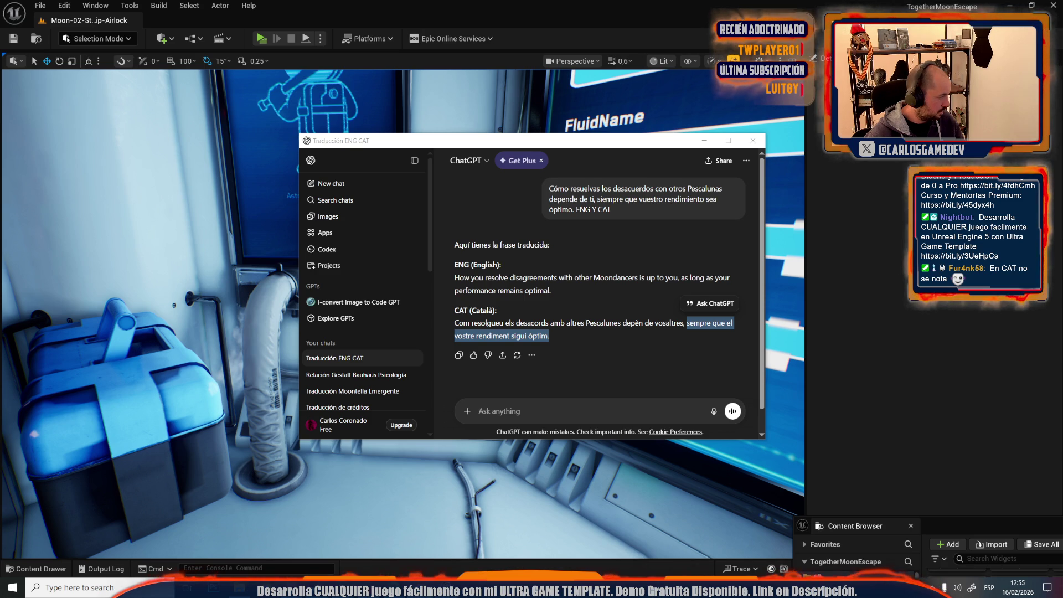
{"action": "left_click", "coordinate": [262, 44]}
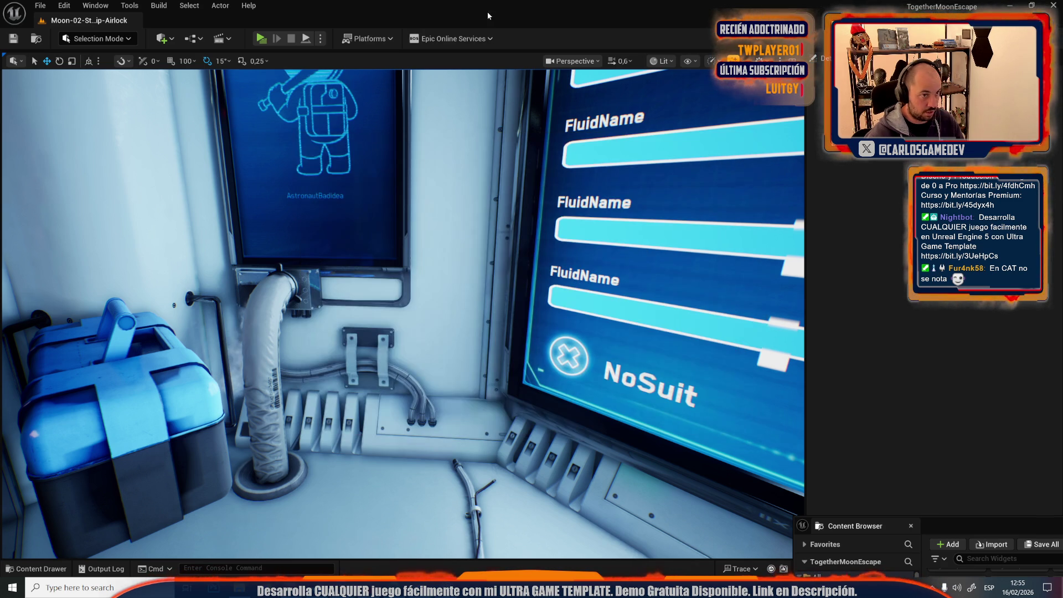
Step: Play the airlock level with text set to Català, check the wall screen, then return to ChatGPT
{"action": "left_click", "coordinate": [262, 43]}
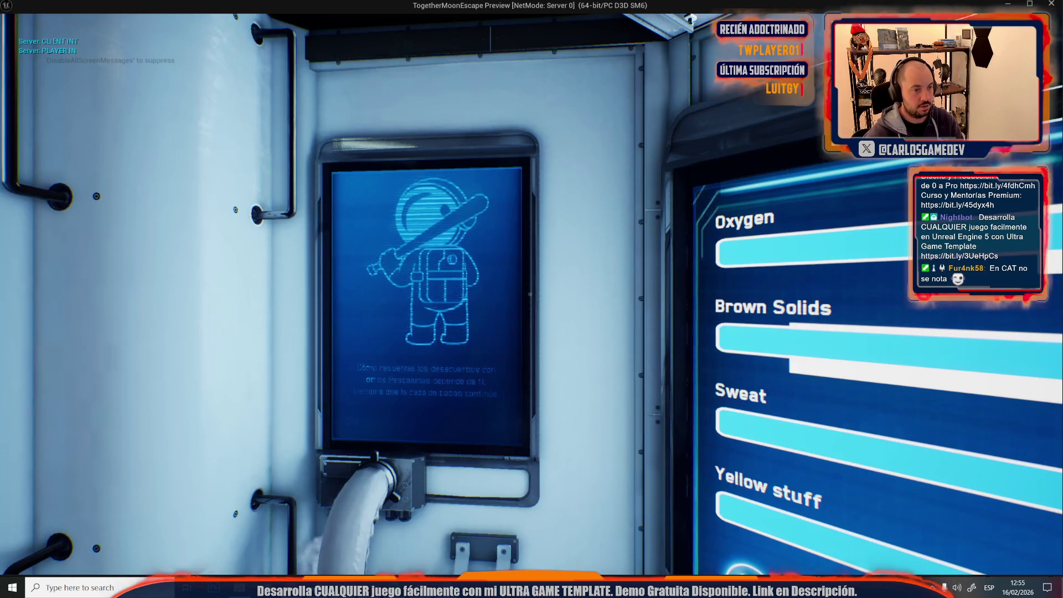
{"action": "left_click", "coordinate": [172, 226]}
{"action": "left_click", "coordinate": [140, 71]}
{"action": "left_click", "coordinate": [380, 95]}
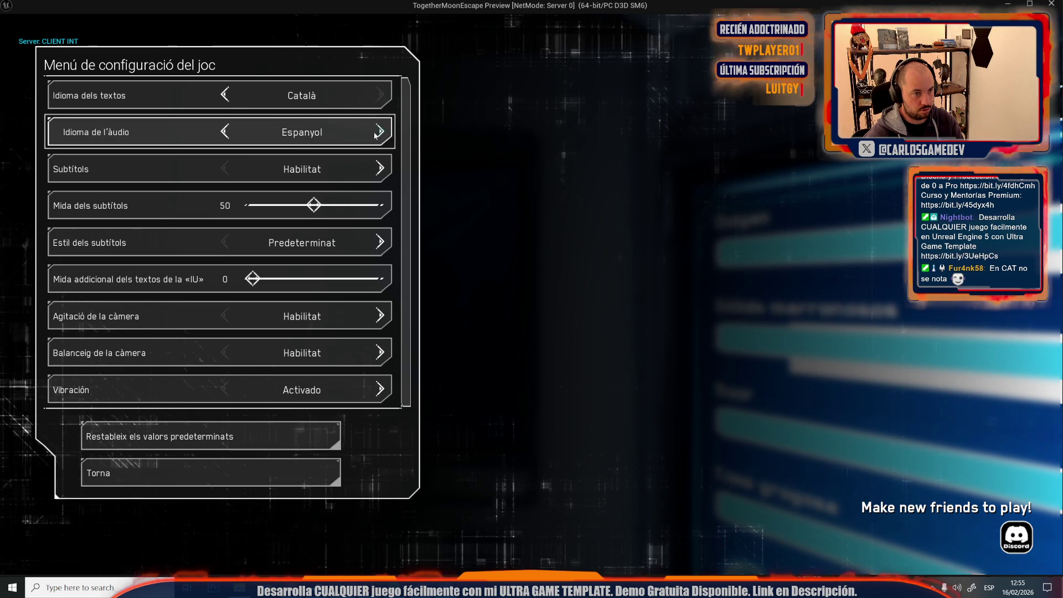
{"action": "key", "text": "Escape"}
{"action": "key", "text": "Escape"}
{"action": "key", "text": "w"}
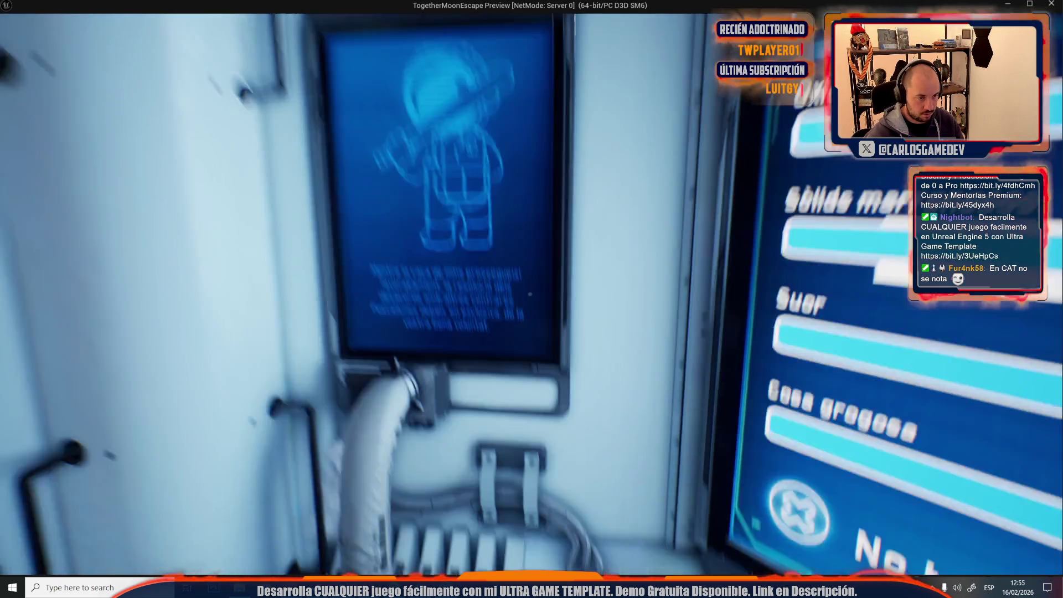
{"action": "key", "text": "Escape"}
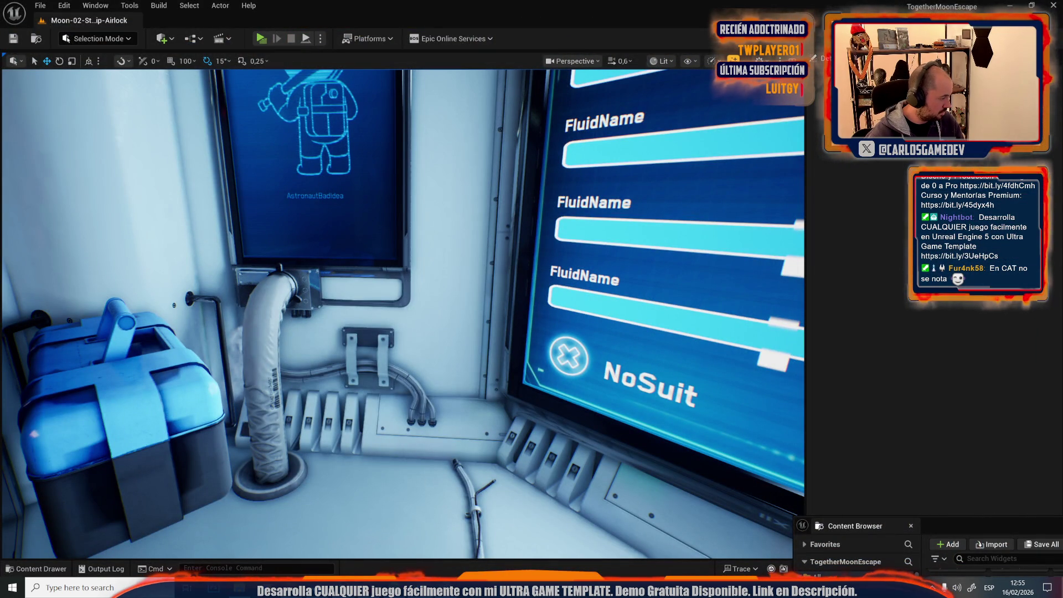
{"action": "key", "text": "alt+Tab"}
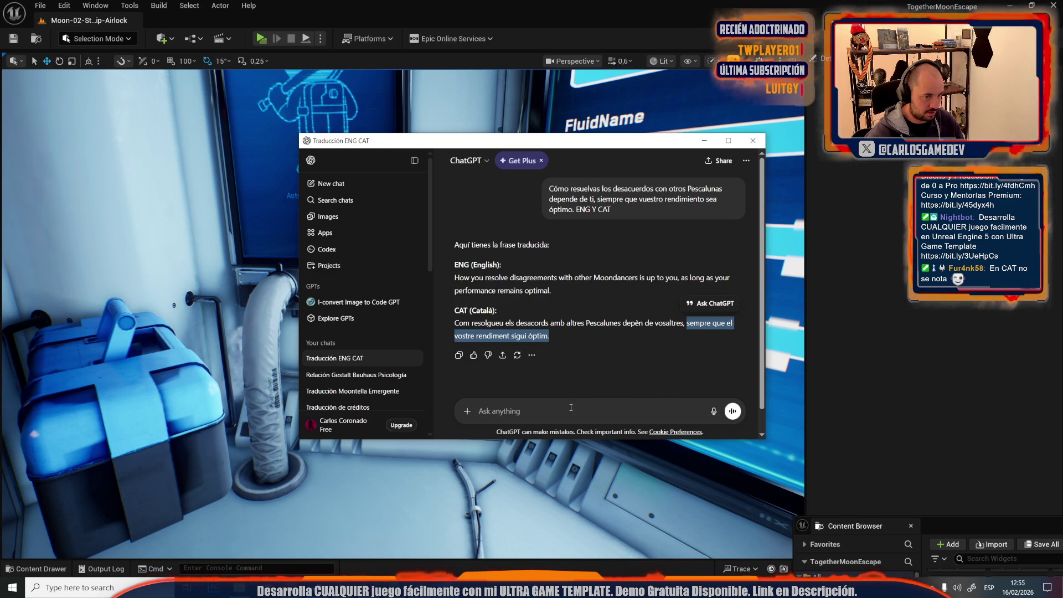
Step: Select the whole Catalan translation, then bring up Unreal's Open Level list of Moon maps
{"action": "left_click", "coordinate": [520, 331]}
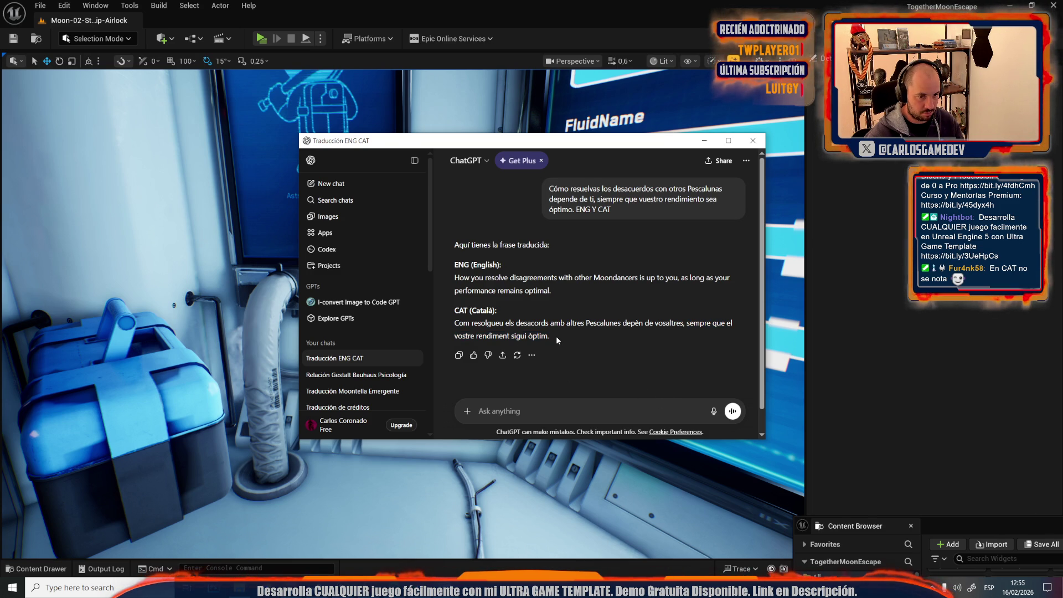
{"action": "left_click_drag", "start_coordinate": [557, 335], "coordinate": [449, 327]}
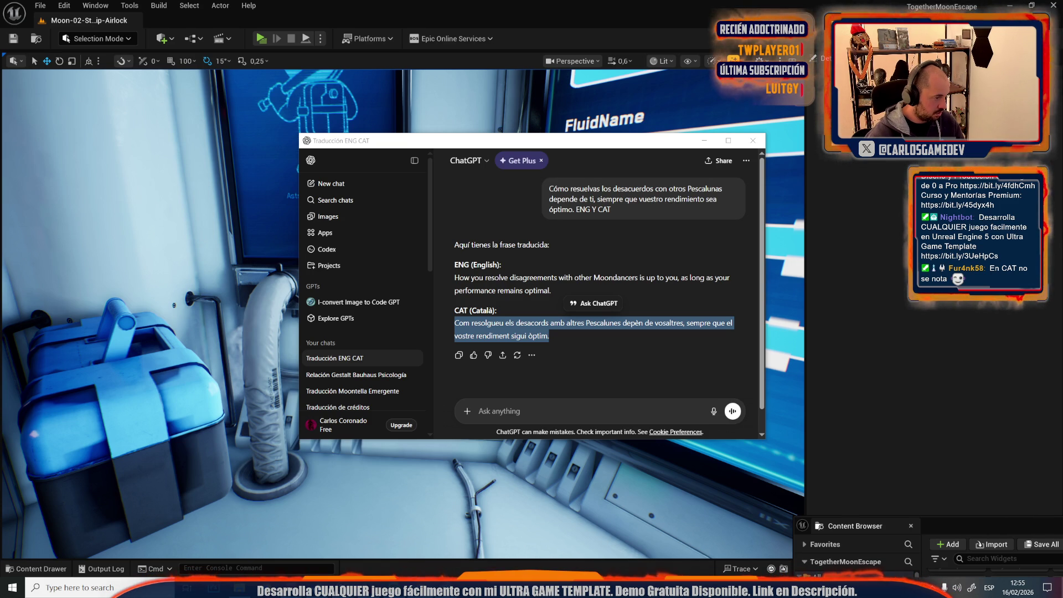
{"action": "left_click", "coordinate": [402, 3]}
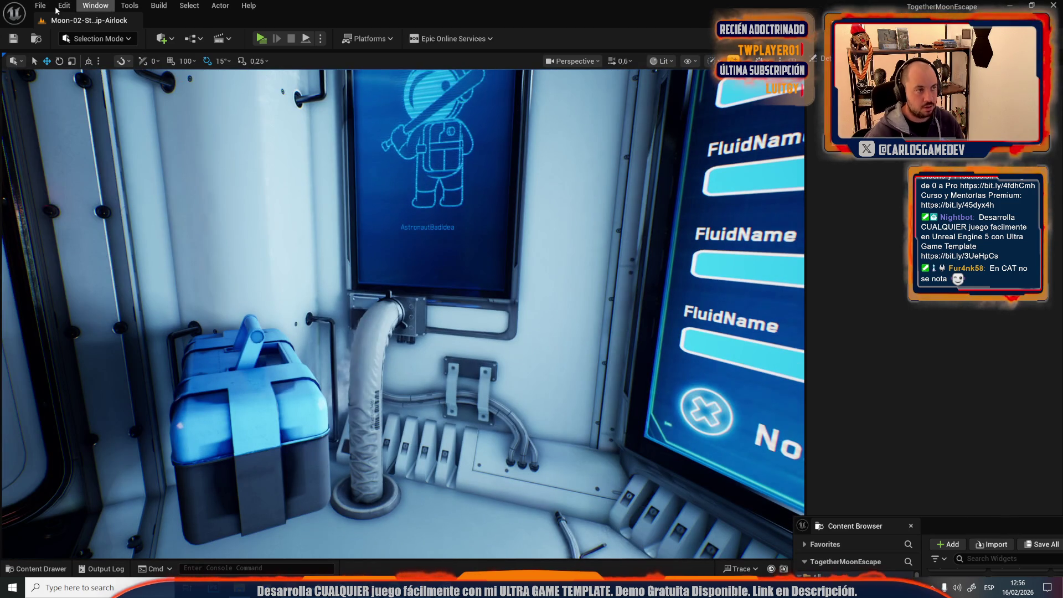
{"action": "left_click", "coordinate": [40, 5]}
{"action": "left_click", "coordinate": [61, 58]}
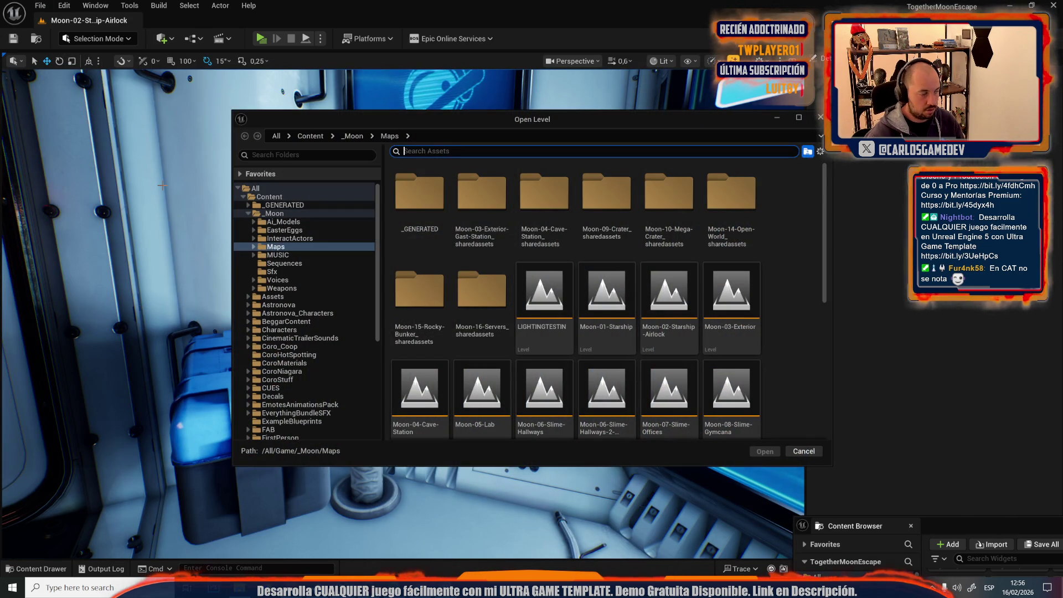
{"action": "scroll", "coordinate": [529, 291], "scroll_direction": "down", "scroll_amount": 2}
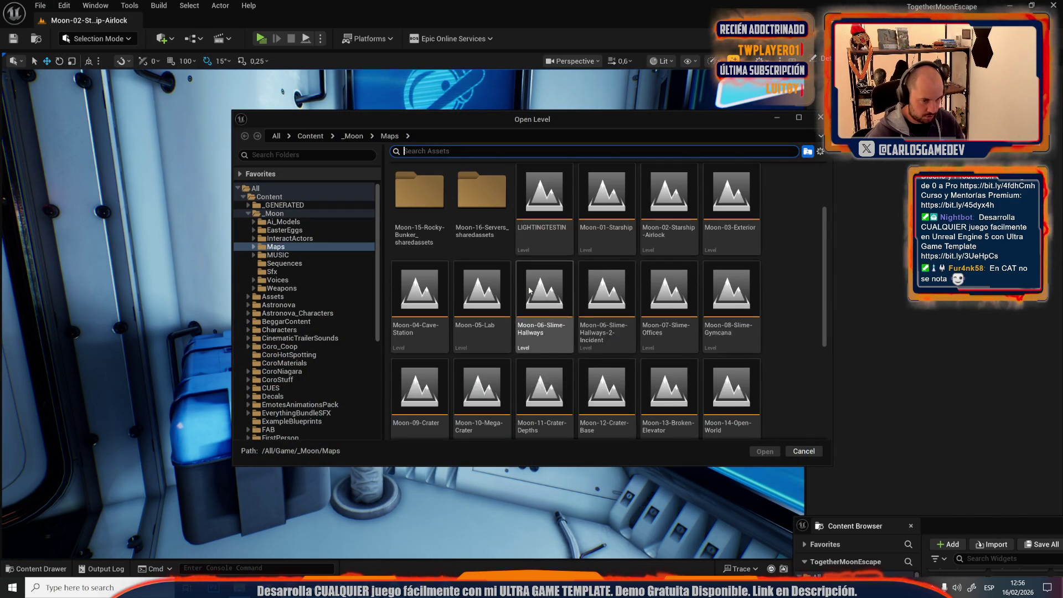
Step: Open Moon-01-Starship and play it, walking up to the wall poster to read its Catalan text
{"action": "left_click", "coordinate": [607, 199]}
{"action": "key", "text": "Return"}
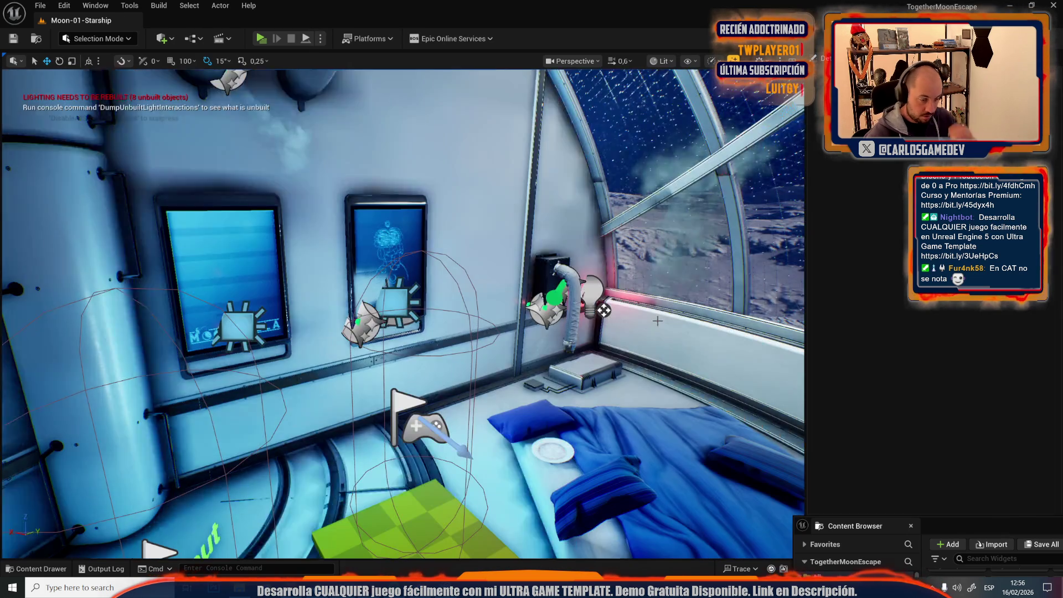
{"action": "left_click", "coordinate": [261, 43]}
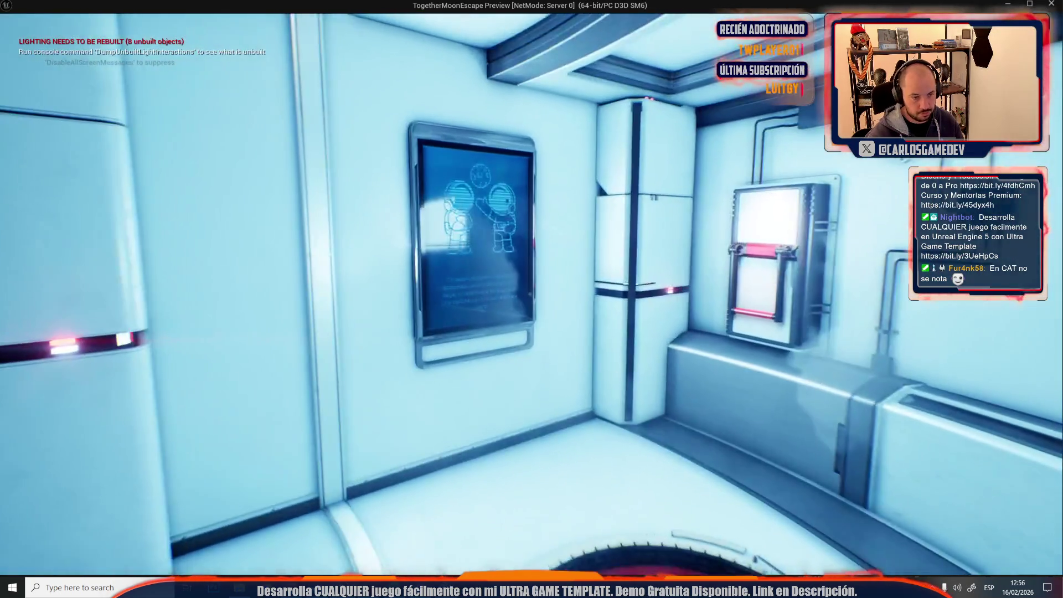
{"action": "key", "text": "w"}
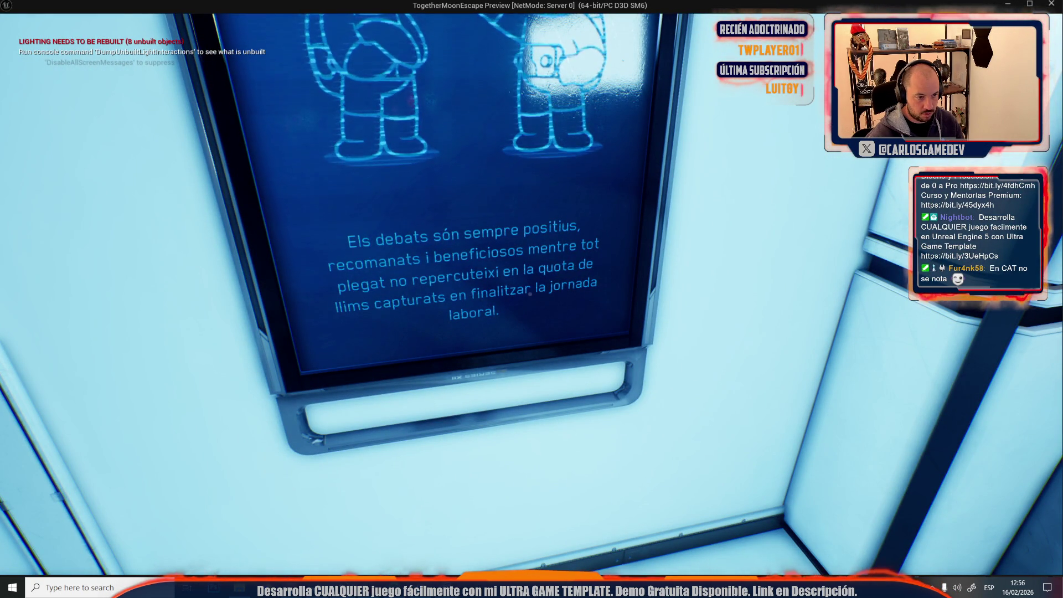
{"action": "key", "text": "s"}
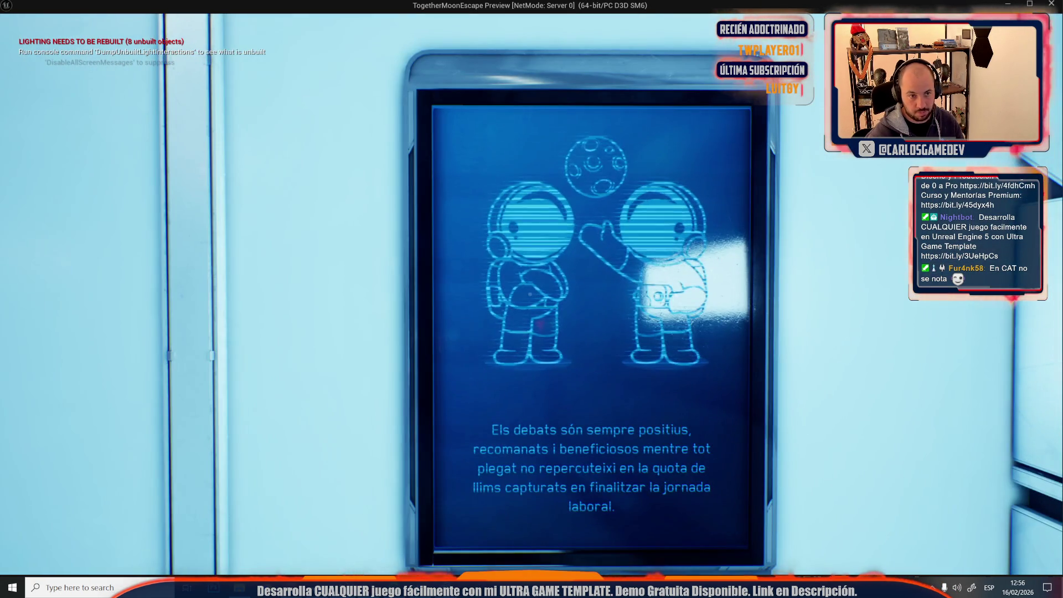
{"action": "key", "text": "Escape"}
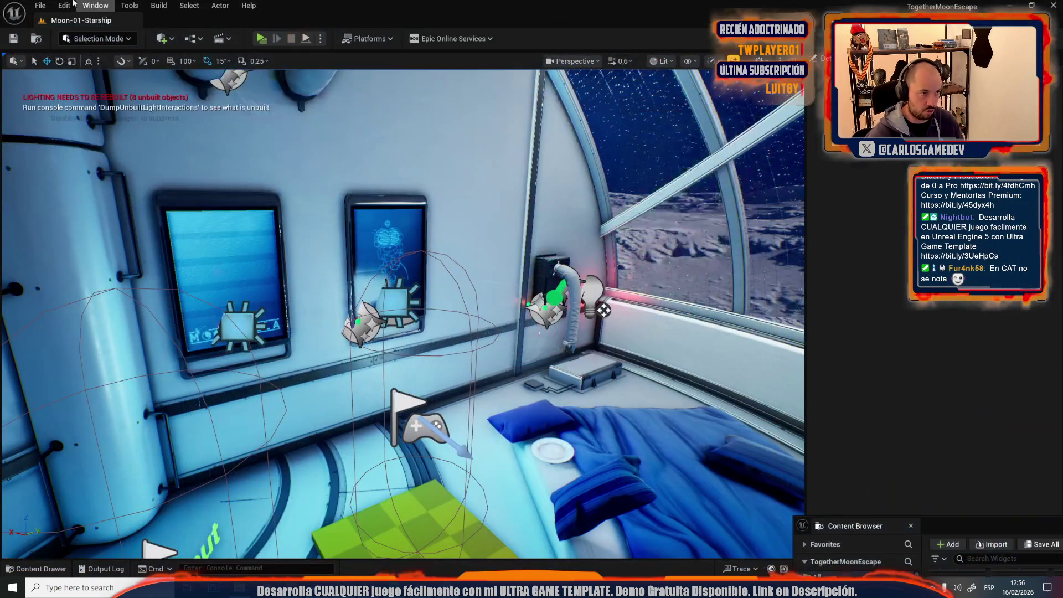
Step: Open Moon-03-Exterior, fly the view to the blue door and run a quick play preview
{"action": "left_click", "coordinate": [65, 5]}
{"action": "mouse_move", "coordinate": [40, 5]}
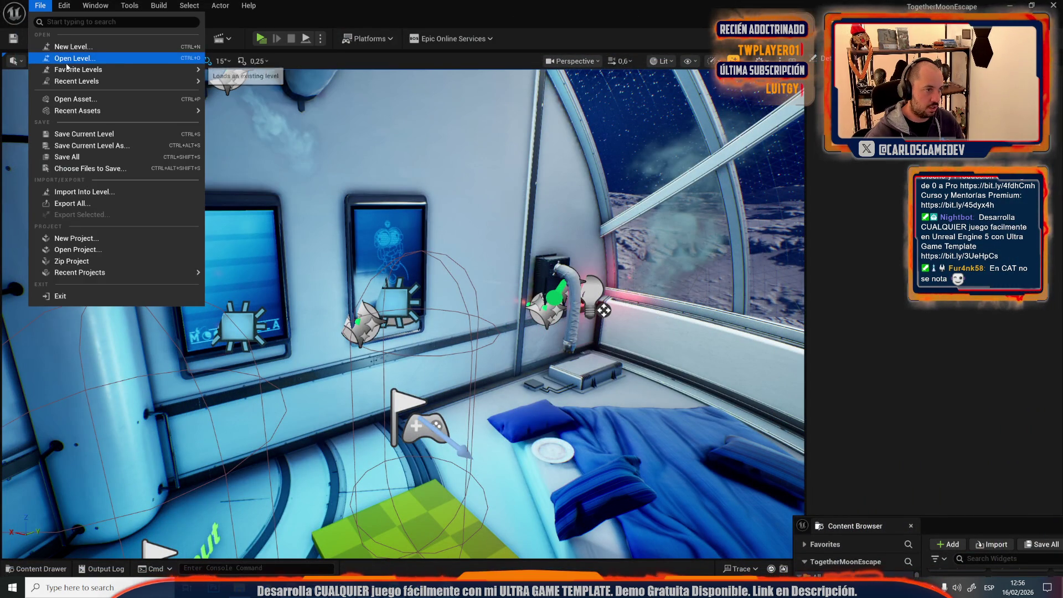
{"action": "left_click", "coordinate": [67, 62]}
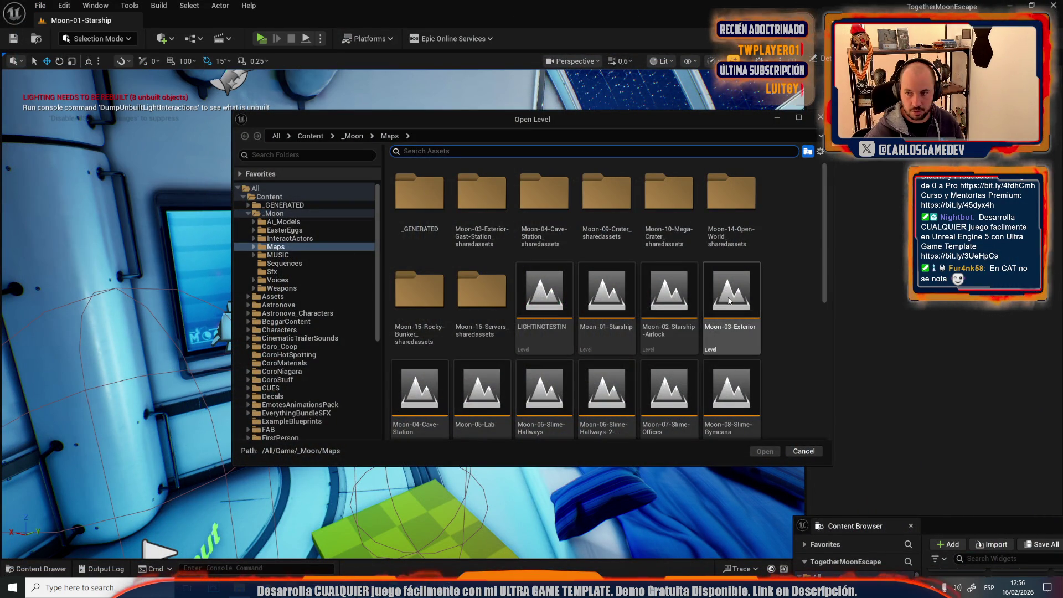
{"action": "left_click", "coordinate": [730, 300]}
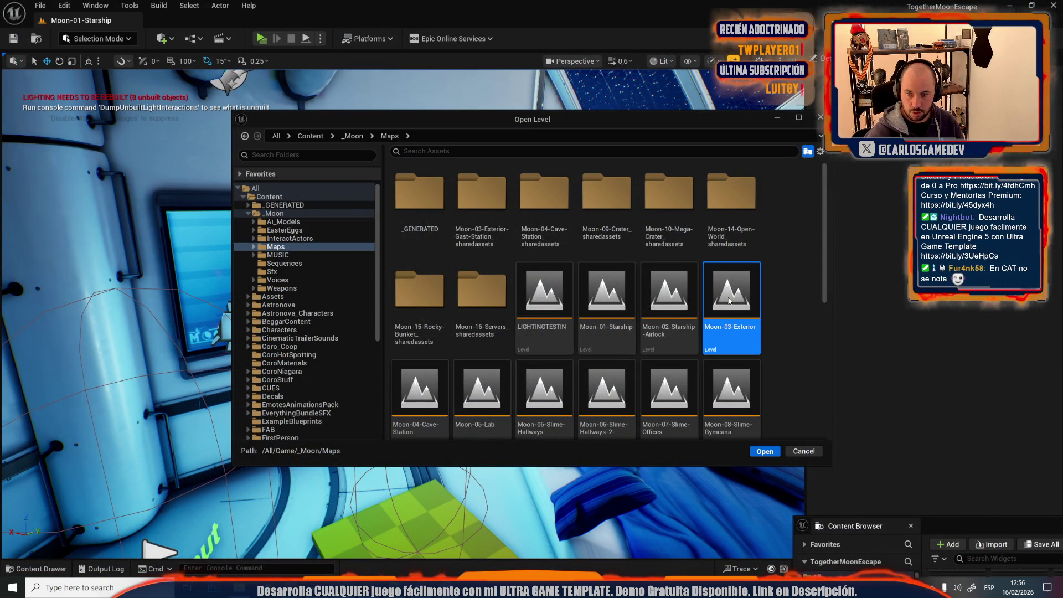
{"action": "double_click", "coordinate": [729, 301]}
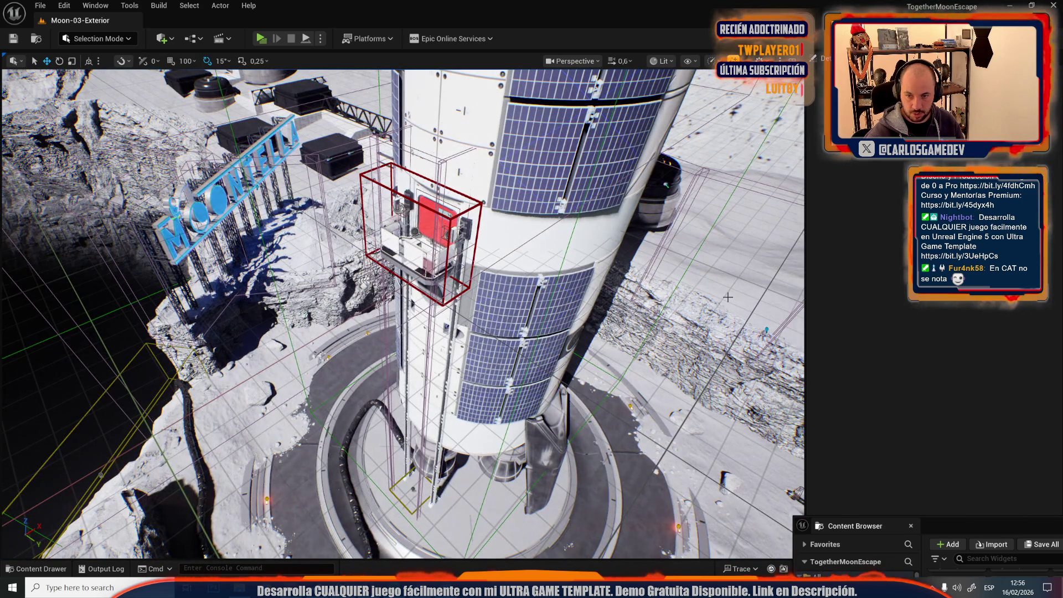
{"action": "mouse_move", "coordinate": [729, 298]}
{"action": "left_mouse_down"}
{"action": "mouse_move", "coordinate": [484, 376]}
{"action": "mouse_move", "coordinate": [496, 305]}
{"action": "left_mouse_up"}
{"action": "left_click_drag", "start_coordinate": [485, 376], "coordinate": [484, 376]}
{"action": "scroll", "coordinate": [485, 376], "scroll_direction": "down", "scroll_amount": 1}
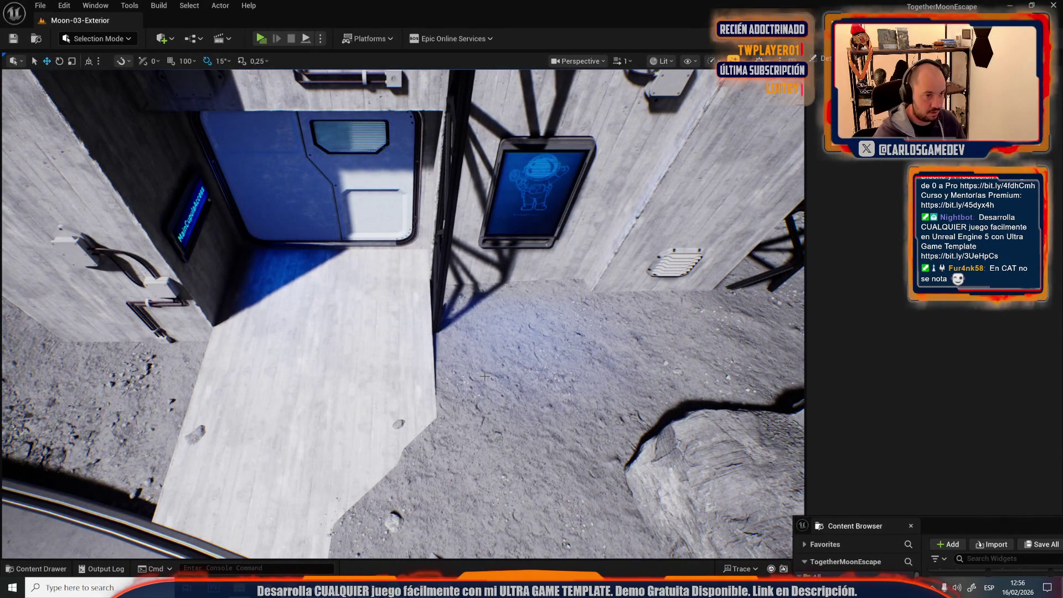
{"action": "key", "text": "alt+p"}
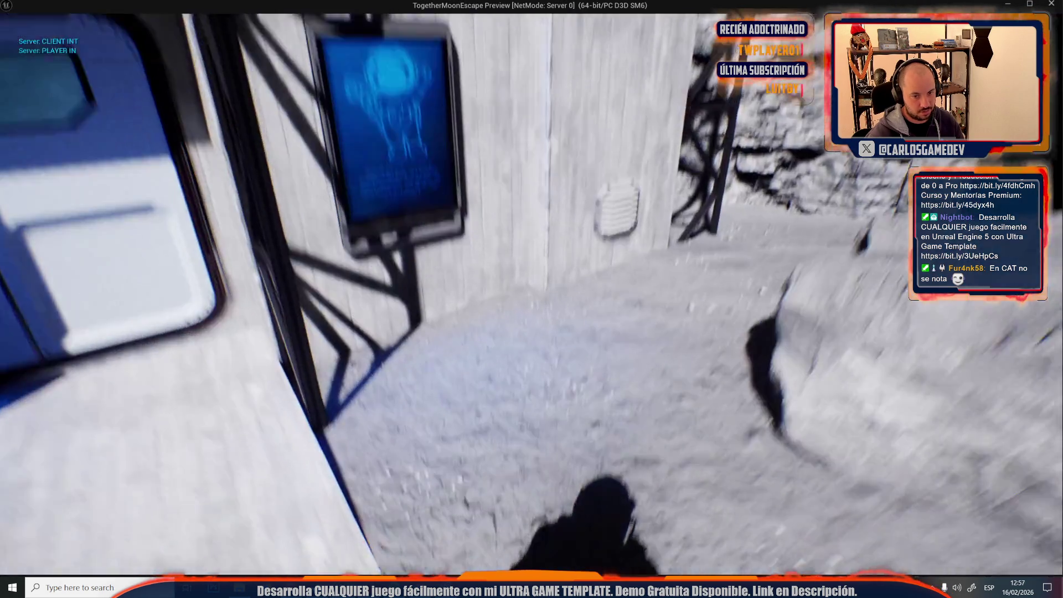
{"action": "key", "text": "Escape"}
Step: Open the Moon-15-Rocky-Bunker level via Ctrl+O
{"action": "key", "text": "ctrl+o"}
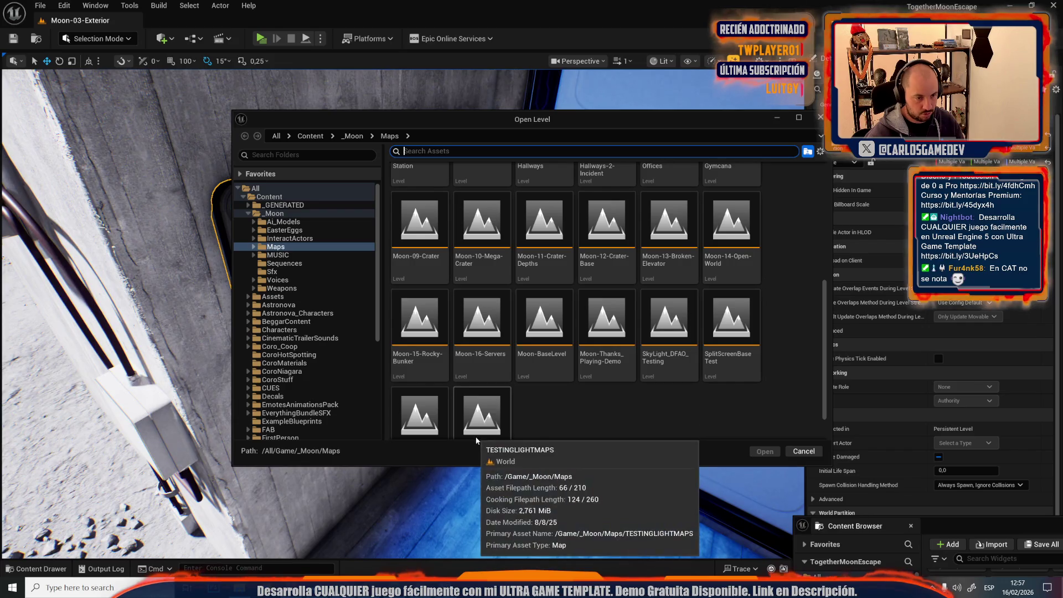
{"action": "left_click", "coordinate": [432, 341]}
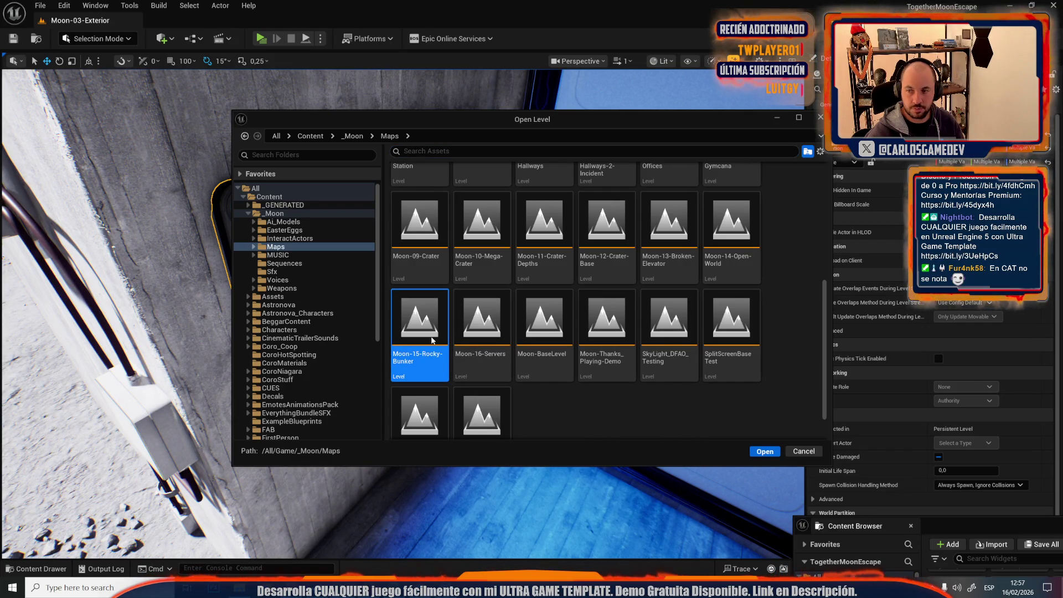
{"action": "double_click", "coordinate": [432, 340]}
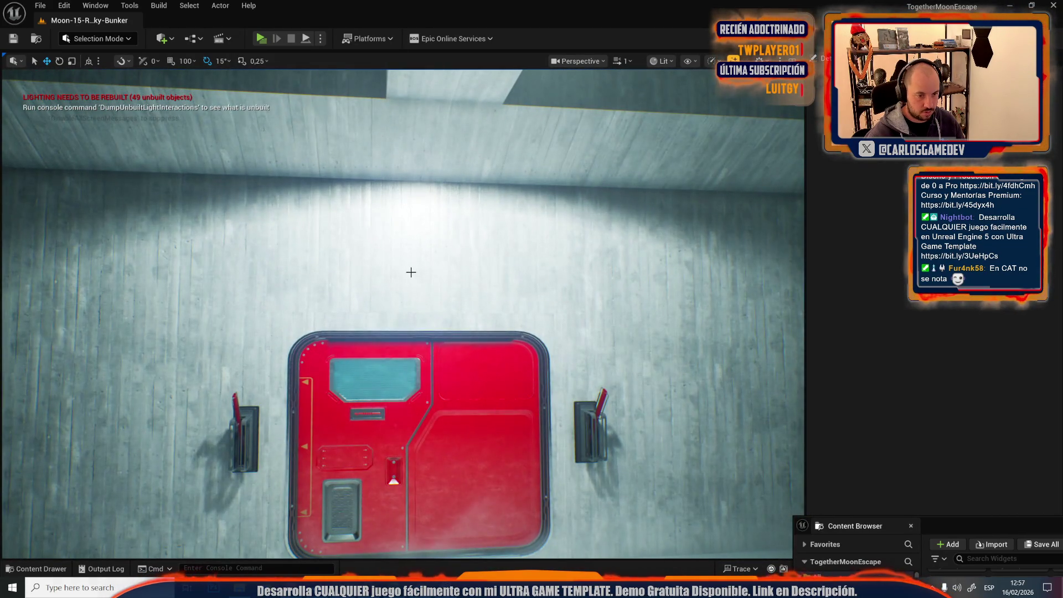
Step: Rotate the sign panel at the bunker door upright on the wall and nudge it sideways
{"action": "left_click", "coordinate": [413, 274]}
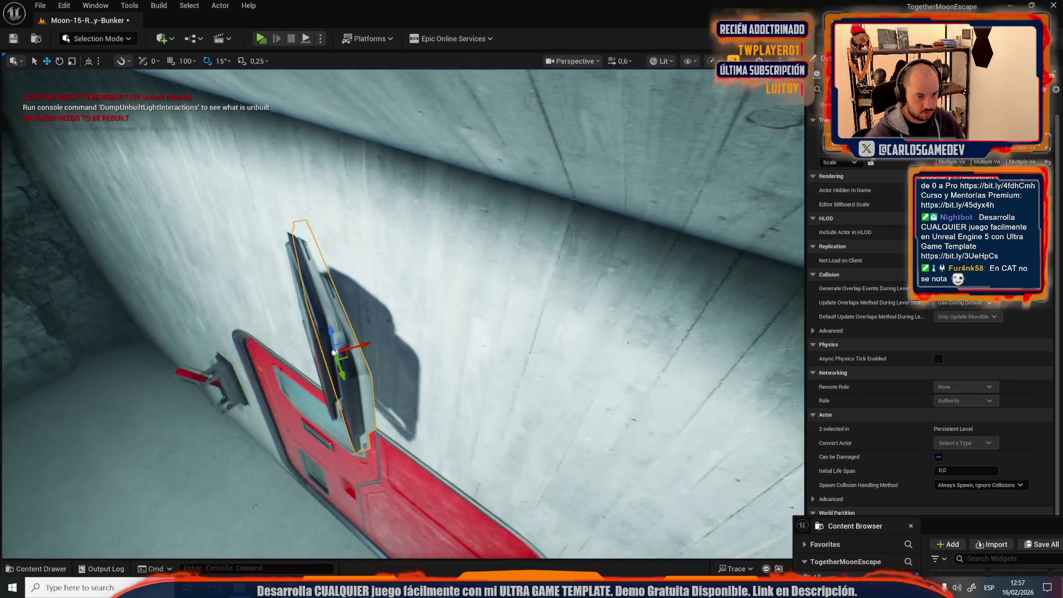
{"action": "key", "text": "e"}
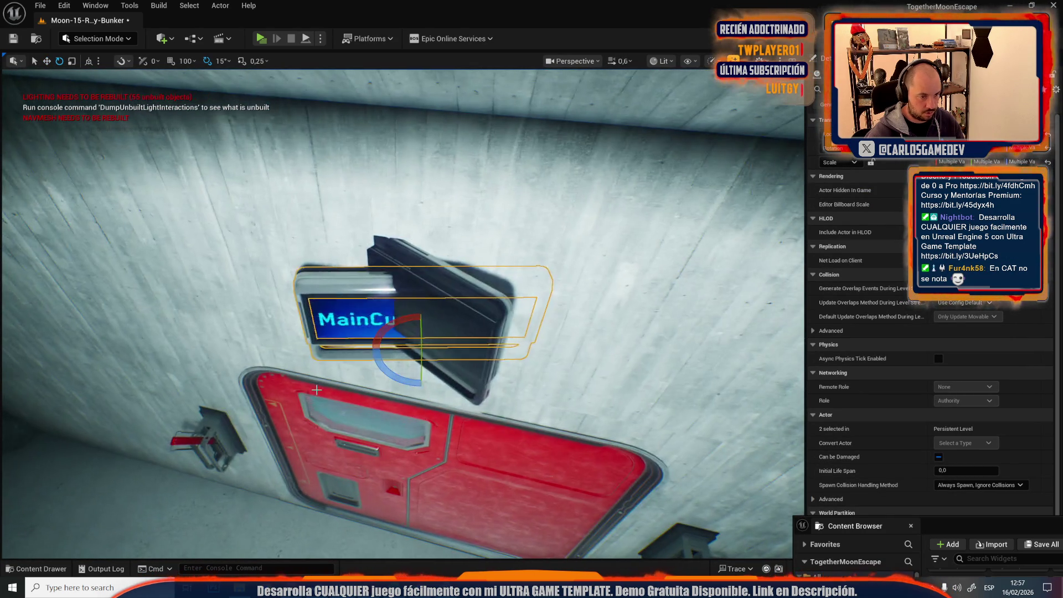
{"action": "key", "text": "ctrl+z"}
{"action": "left_click", "coordinate": [317, 390]}
{"action": "key", "text": "ctrl+z"}
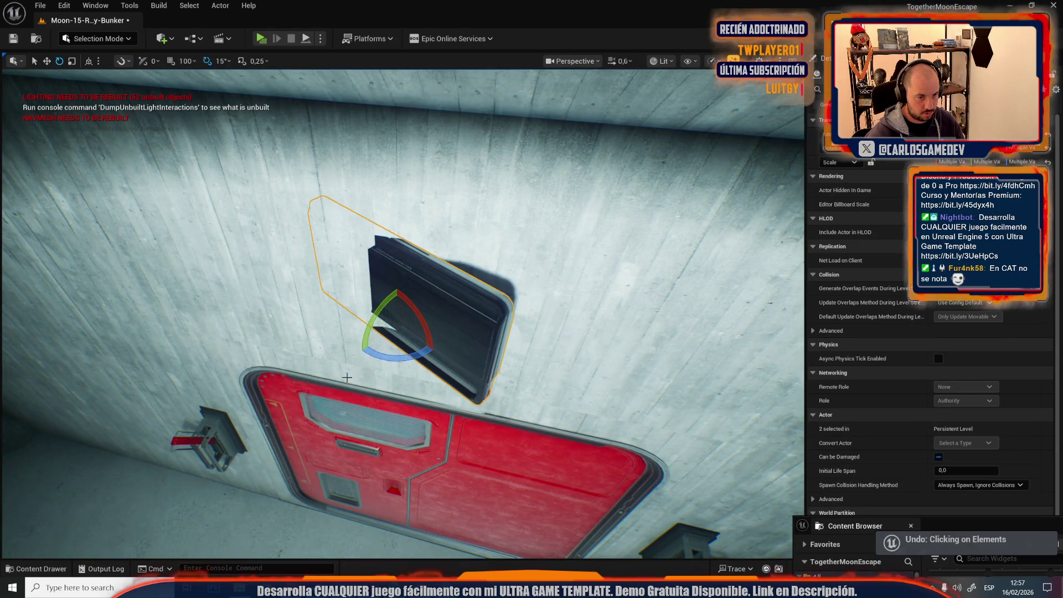
{"action": "mouse_move", "coordinate": [412, 381]}
{"action": "left_mouse_down"}
{"action": "mouse_move", "coordinate": [437, 332]}
{"action": "mouse_move", "coordinate": [413, 310]}
{"action": "mouse_move", "coordinate": [436, 329]}
{"action": "left_mouse_up"}
{"action": "key", "text": "w"}
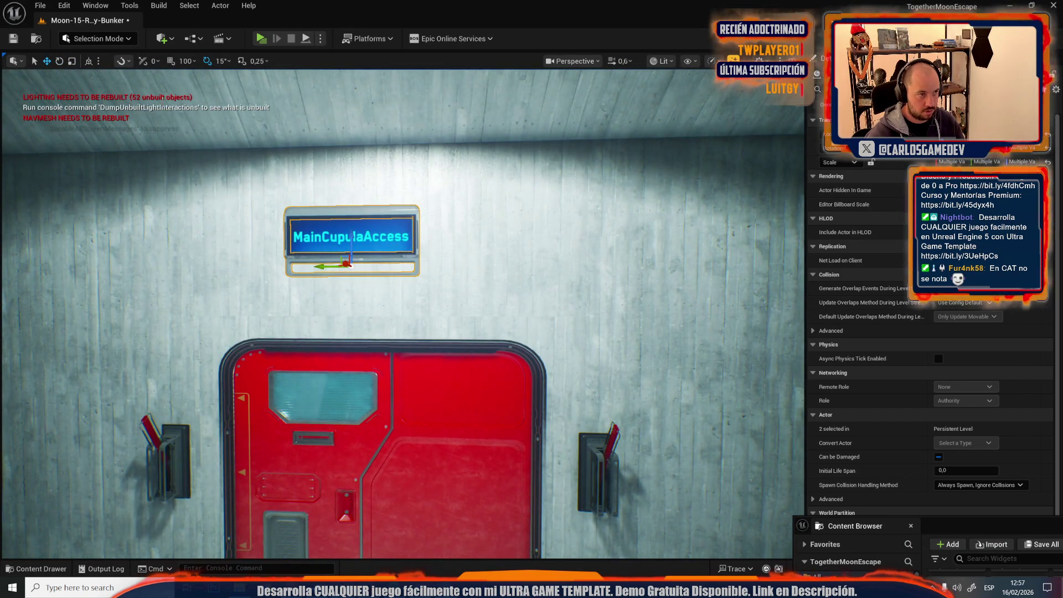
{"action": "scroll", "coordinate": [243, 188], "scroll_direction": "down", "scroll_amount": 3}
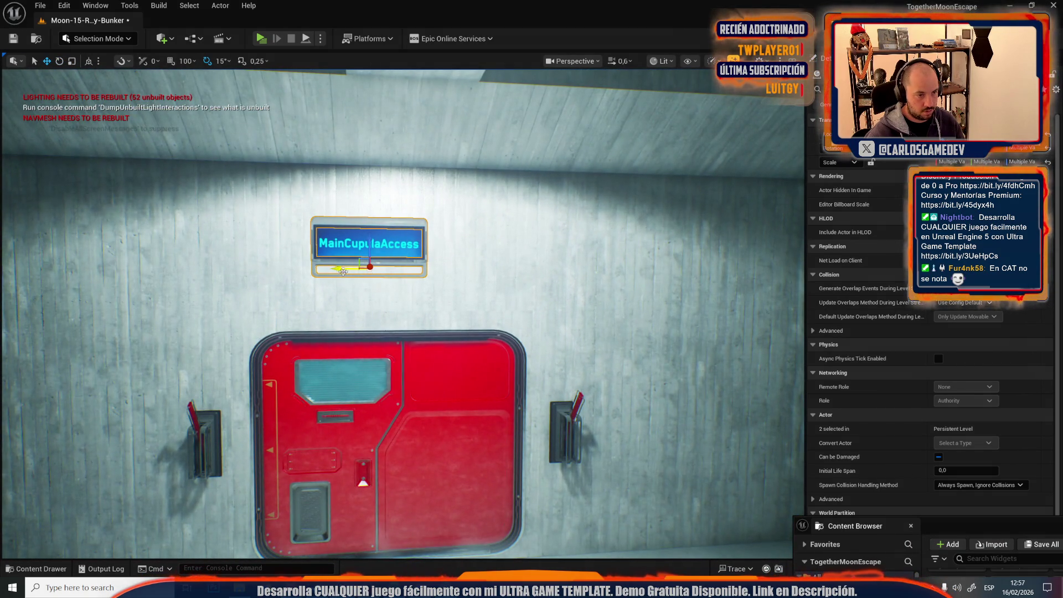
{"action": "left_click_drag", "start_coordinate": [347, 270], "coordinate": [376, 270]}
Step: Try enlarging the panel and deleting the datapad frame, undoing both changes
{"action": "key", "text": "r"}
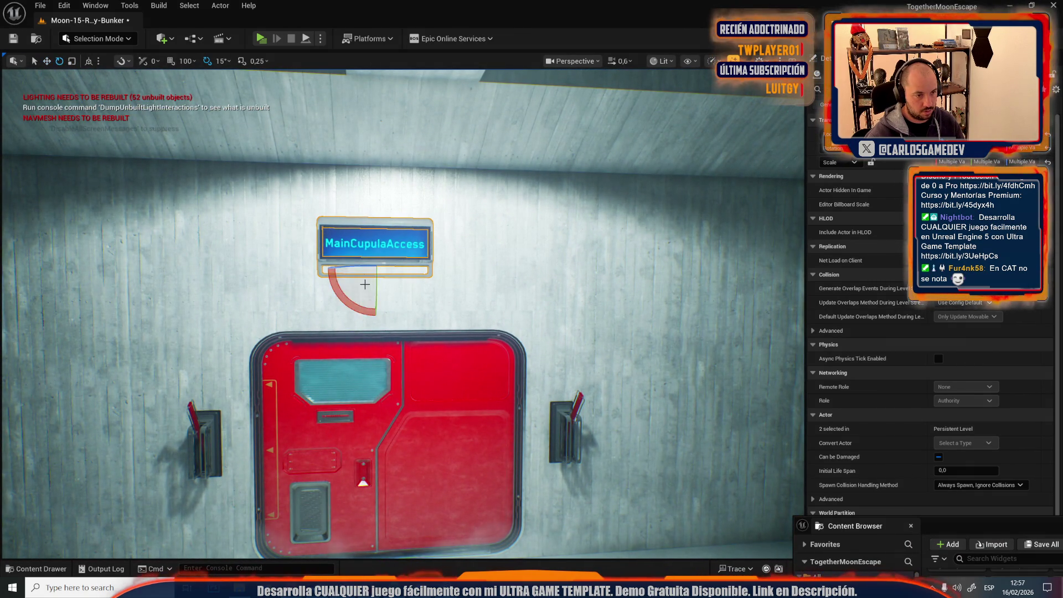
{"action": "left_click_drag", "start_coordinate": [376, 271], "coordinate": [399, 261]}
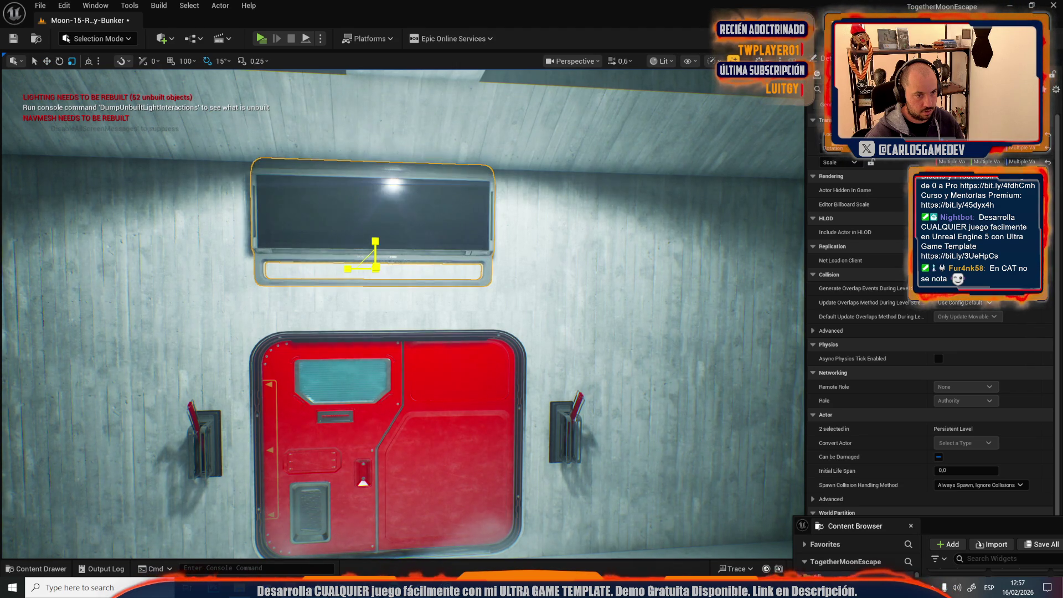
{"action": "key", "text": "ctrl+z"}
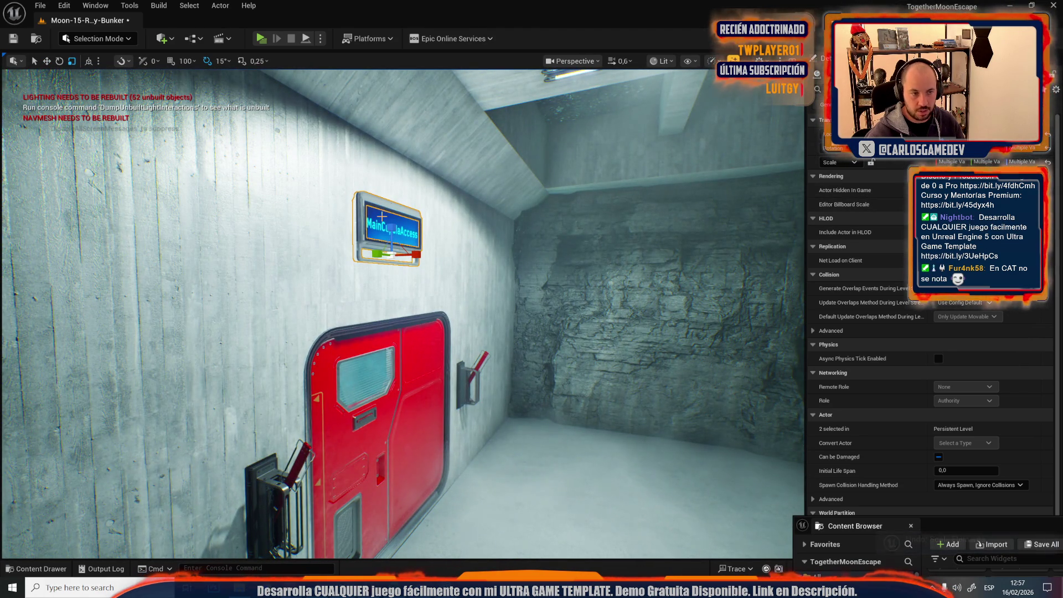
{"action": "left_click", "coordinate": [374, 199]}
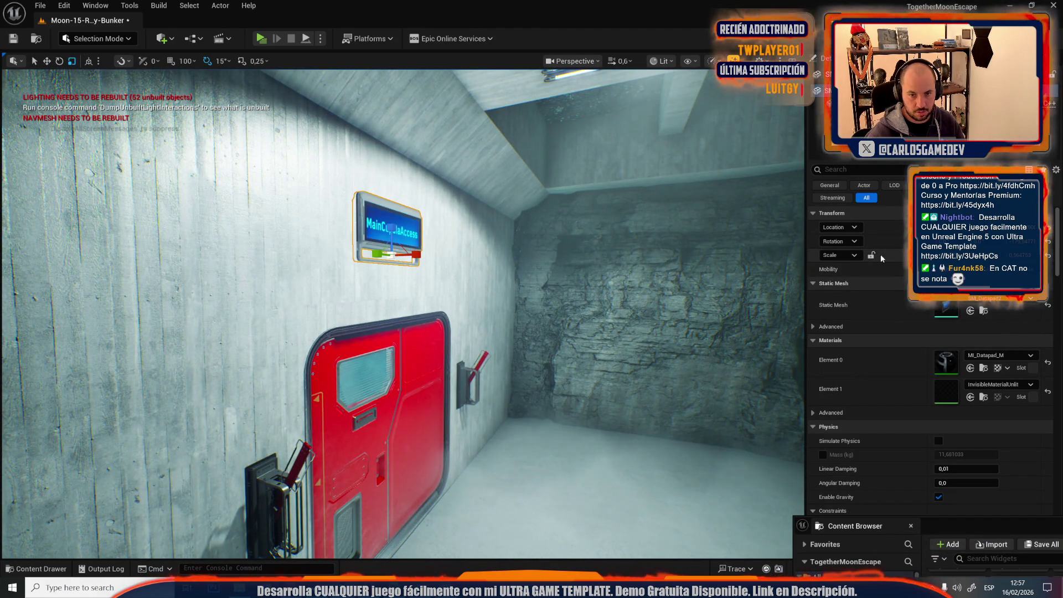
{"action": "key", "text": "f"}
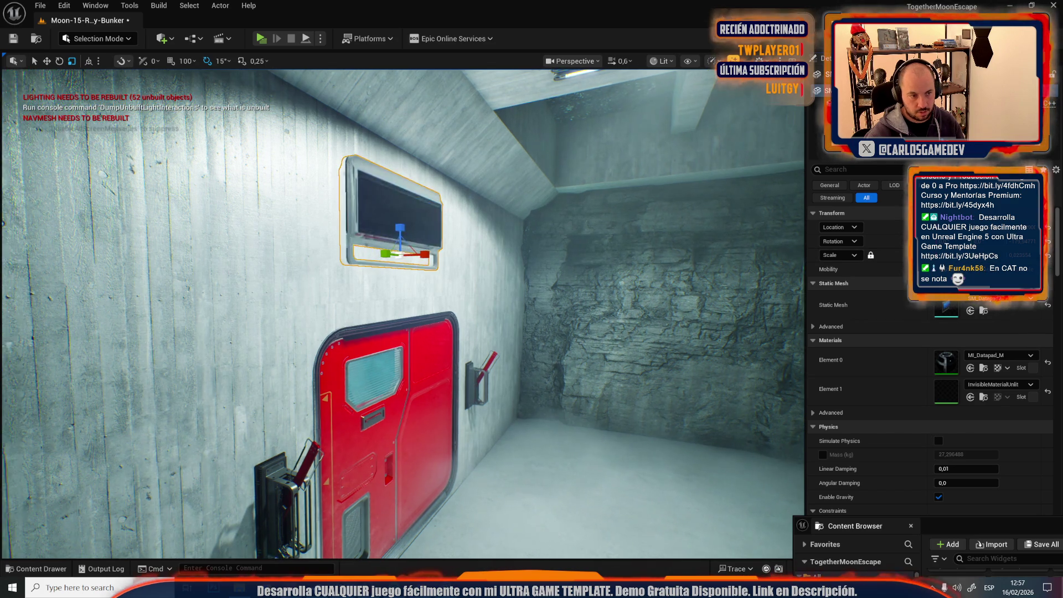
{"action": "scroll", "coordinate": [404, 314], "scroll_direction": "down", "scroll_amount": 1}
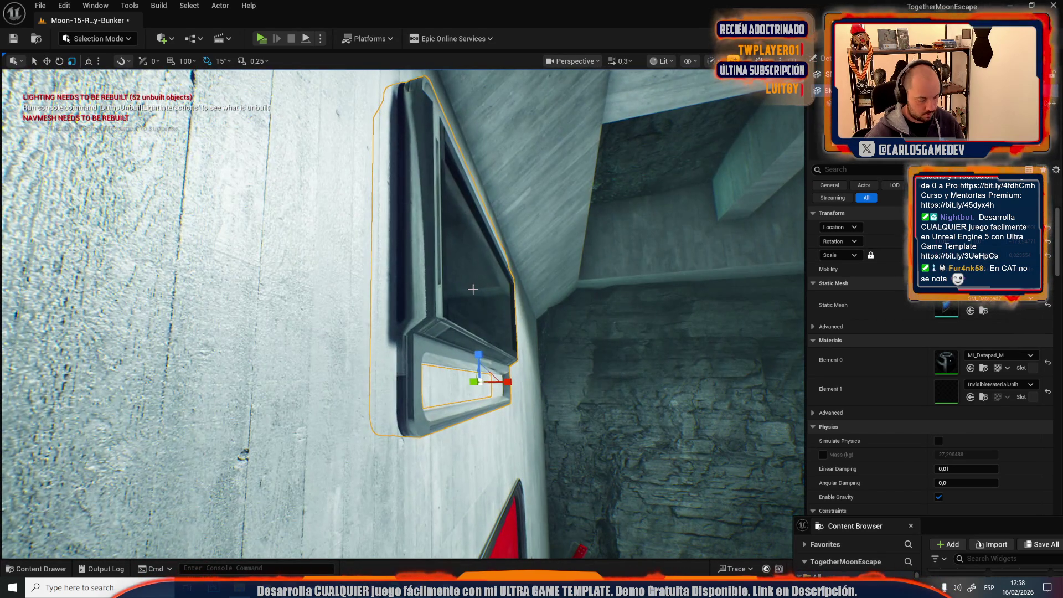
{"action": "key", "text": "Delete"}
{"action": "left_click", "coordinate": [491, 295]}
{"action": "key", "text": "ctrl+z"}
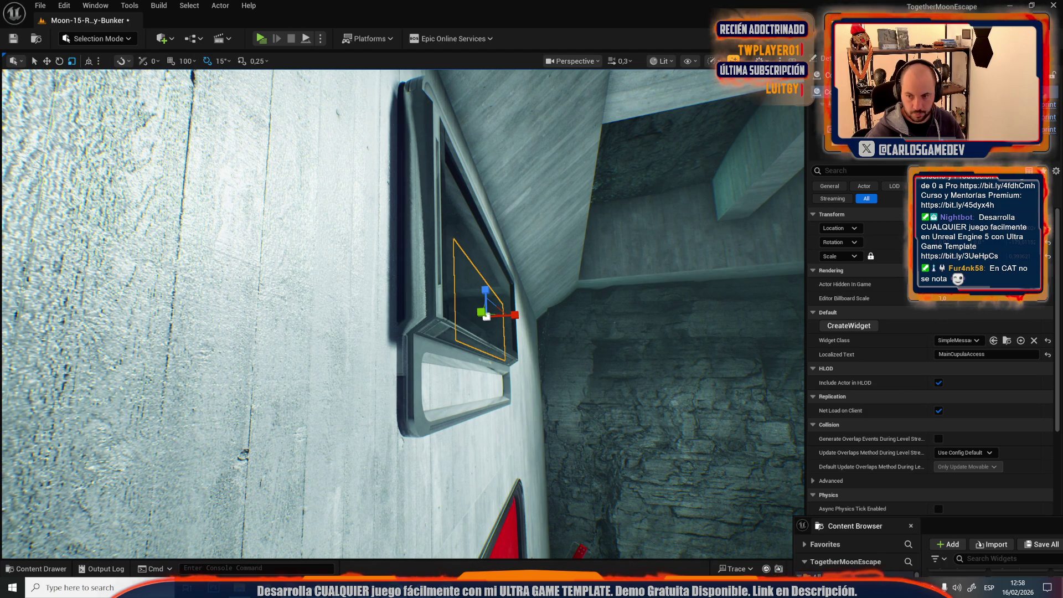
Step: Enlarge the MainCupulaAccess screen to fill the frame and lower it slightly in unlit view
{"action": "left_click_drag", "start_coordinate": [396, 345], "coordinate": [459, 294]}
{"action": "key", "text": "w"}
{"action": "mouse_move", "coordinate": [330, 301]}
{"action": "left_mouse_down"}
{"action": "mouse_move", "coordinate": [347, 318]}
{"action": "mouse_move", "coordinate": [350, 348]}
{"action": "left_mouse_up"}
{"action": "key", "text": "r"}
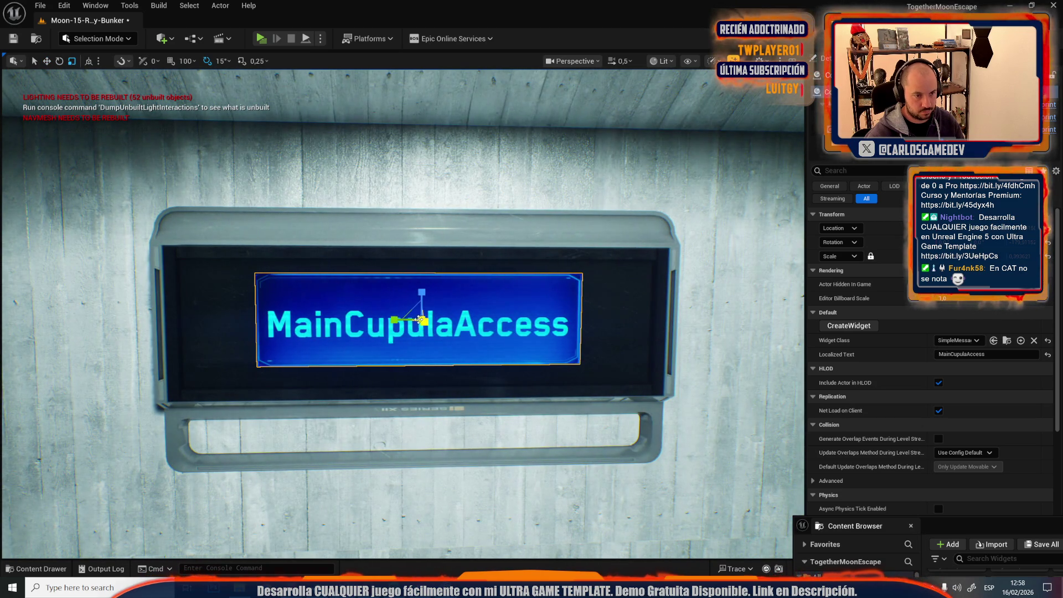
{"action": "mouse_move", "coordinate": [418, 320]}
{"action": "left_mouse_down"}
{"action": "mouse_move", "coordinate": [422, 340]}
{"action": "mouse_move", "coordinate": [417, 320]}
{"action": "left_mouse_up"}
{"action": "scroll", "coordinate": [402, 329], "scroll_direction": "up", "scroll_amount": 5}
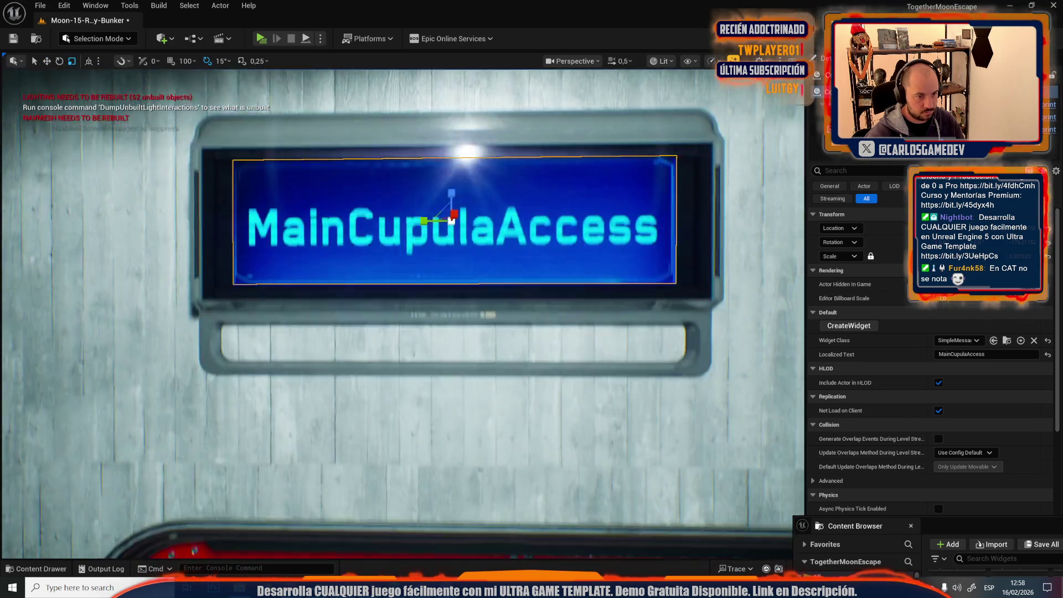
{"action": "key", "text": "alt+3"}
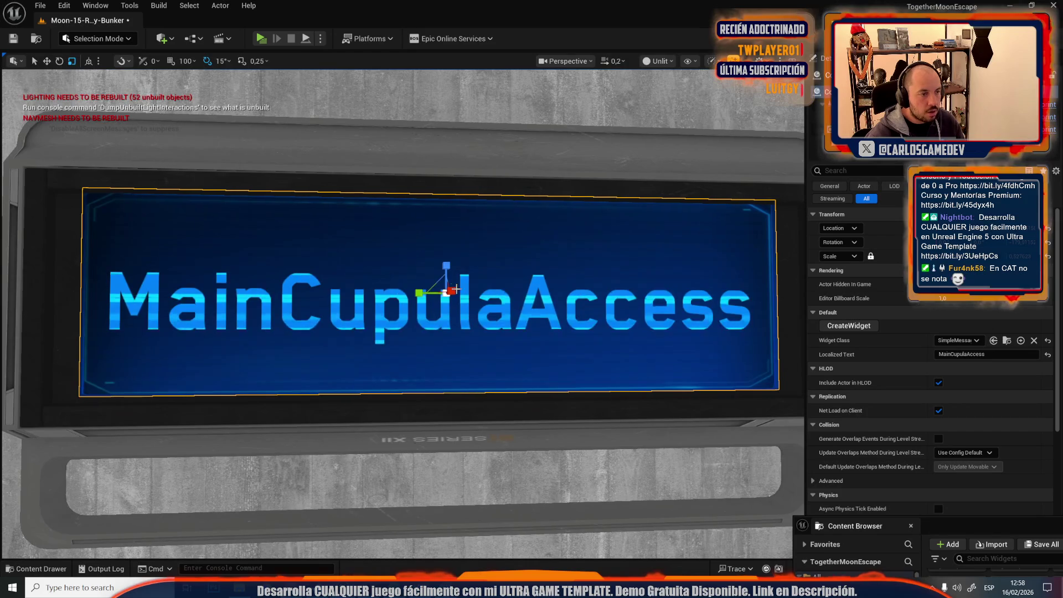
{"action": "mouse_move", "coordinate": [446, 267]}
{"action": "left_mouse_down"}
{"action": "mouse_move", "coordinate": [440, 304]}
{"action": "mouse_move", "coordinate": [457, 300]}
{"action": "mouse_move", "coordinate": [446, 299]}
{"action": "left_mouse_up"}
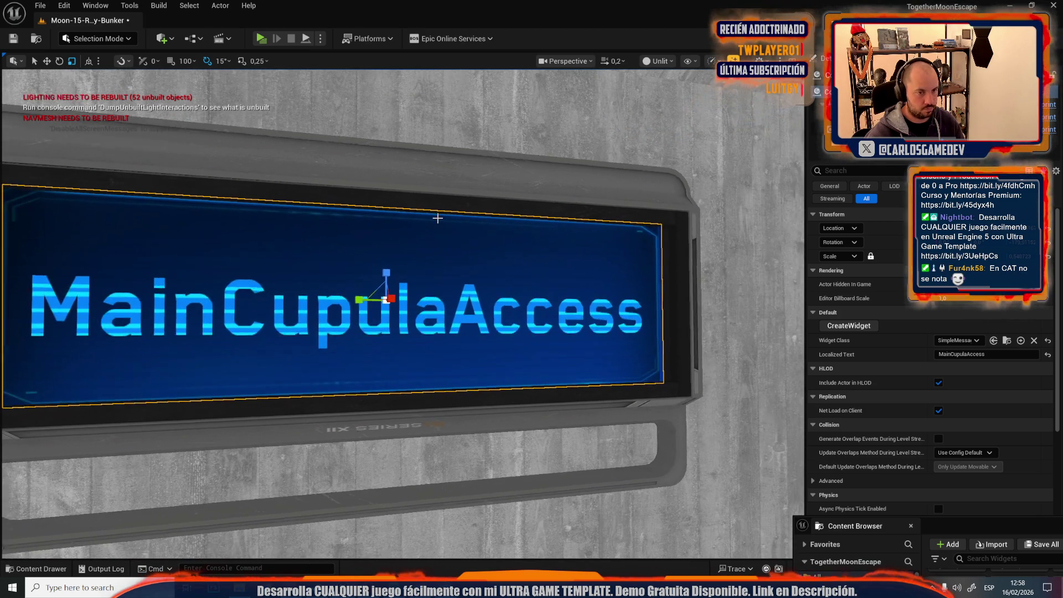
Step: Resize the frame mesh around the screen and switch the viewport back to lit shading
{"action": "left_click", "coordinate": [415, 424]}
{"action": "key", "text": "f"}
{"action": "left_click_drag", "start_coordinate": [415, 424], "coordinate": [425, 423]}
{"action": "left_click", "coordinate": [670, 82]}
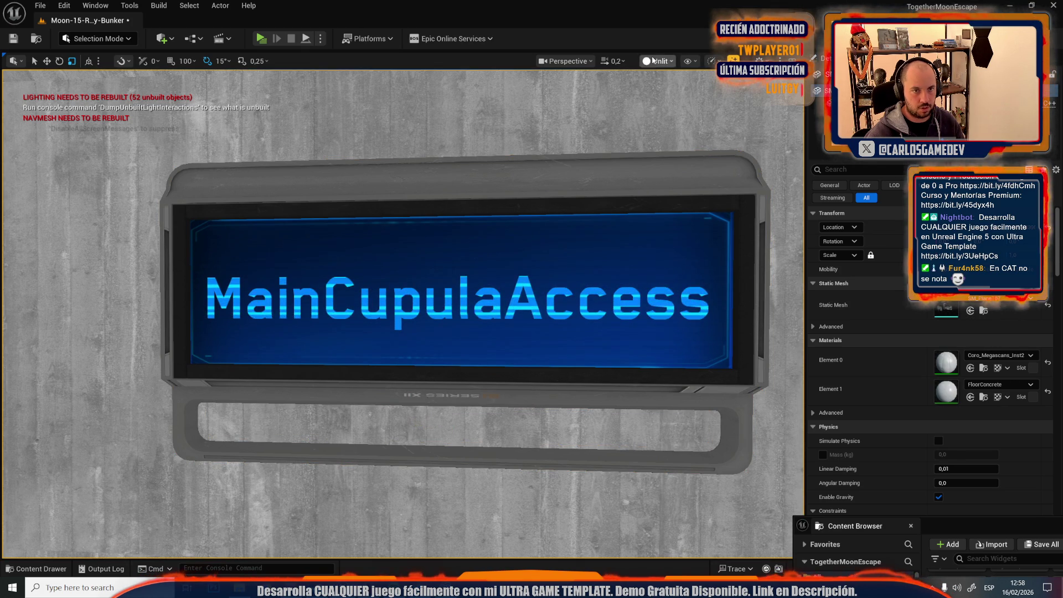
{"action": "left_click", "coordinate": [658, 61]}
{"action": "left_click", "coordinate": [673, 102]}
{"action": "key", "text": "alt+4"}
Step: Shift the MainCupulaAccess screen and its frame slightly to the right together
{"action": "scroll", "coordinate": [404, 314], "scroll_direction": "down", "scroll_amount": 10}
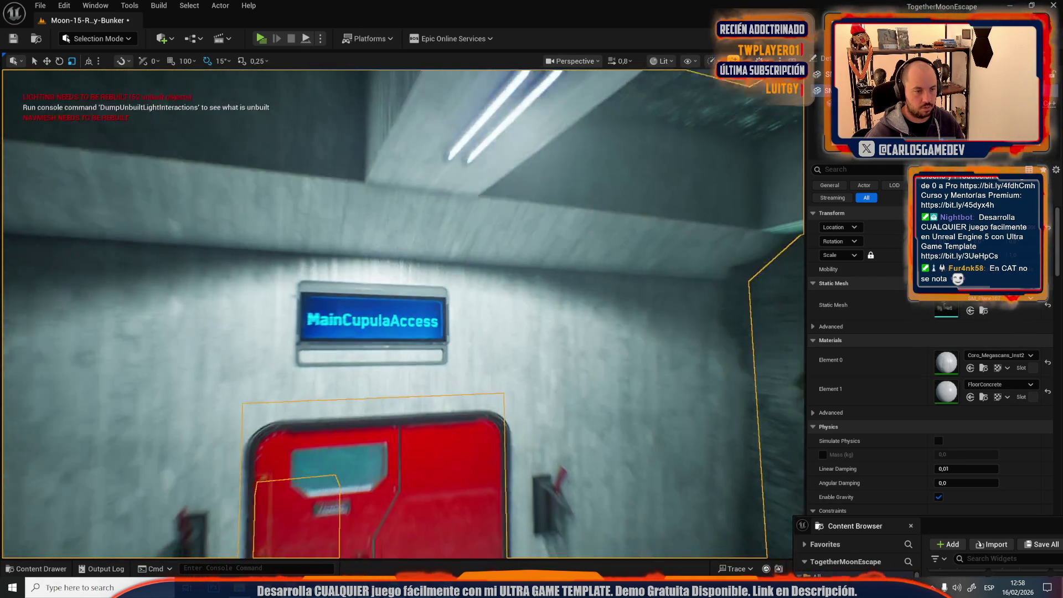
{"action": "scroll", "coordinate": [403, 314], "scroll_direction": "down", "scroll_amount": 3}
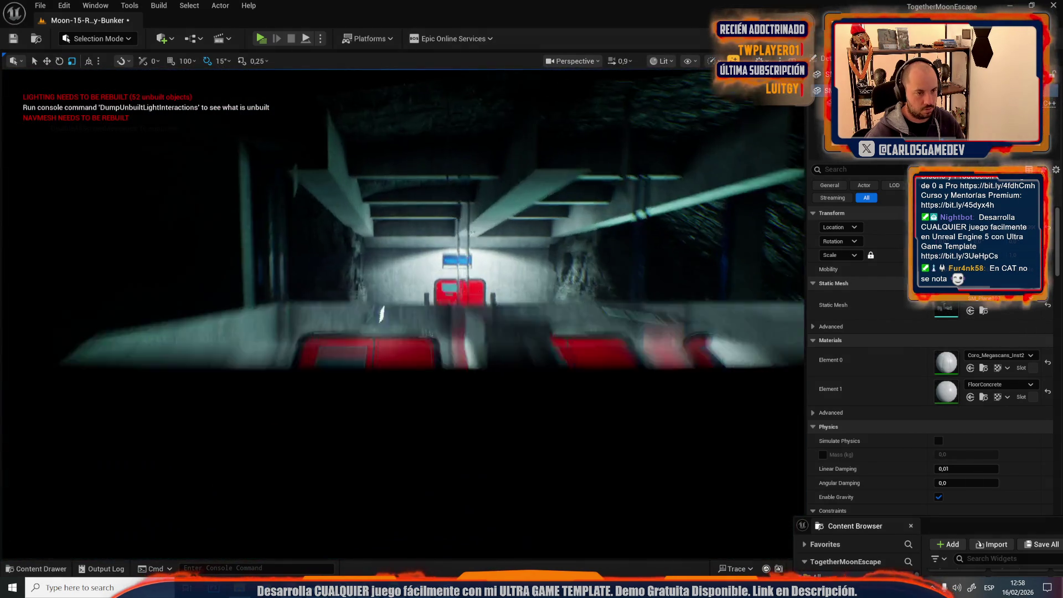
{"action": "scroll", "coordinate": [403, 313], "scroll_direction": "up", "scroll_amount": 5}
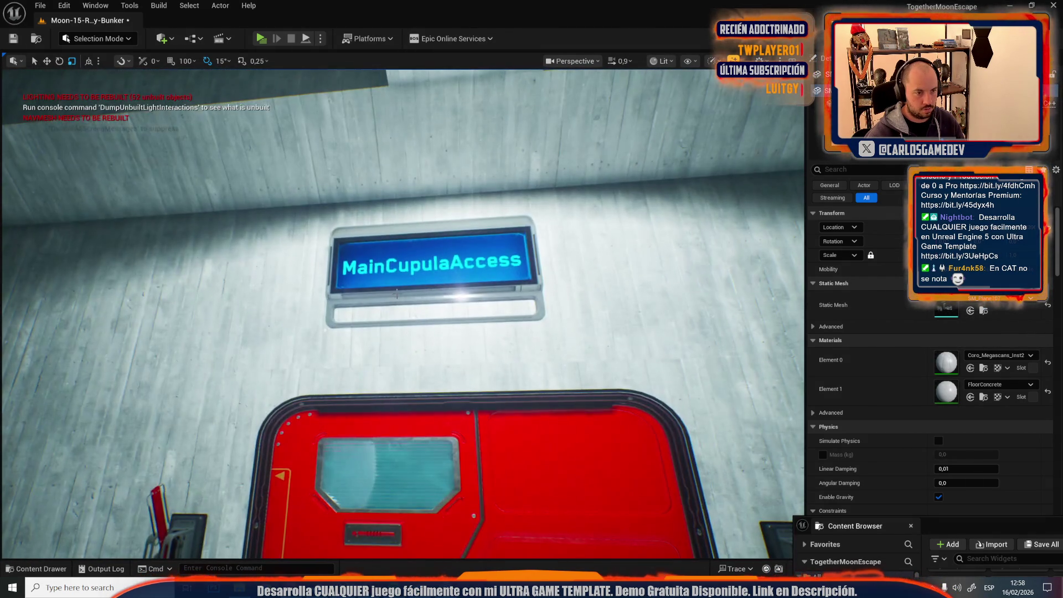
{"action": "left_click", "coordinate": [421, 260]}
{"action": "left_click", "coordinate": [424, 302], "text": "ctrl"}
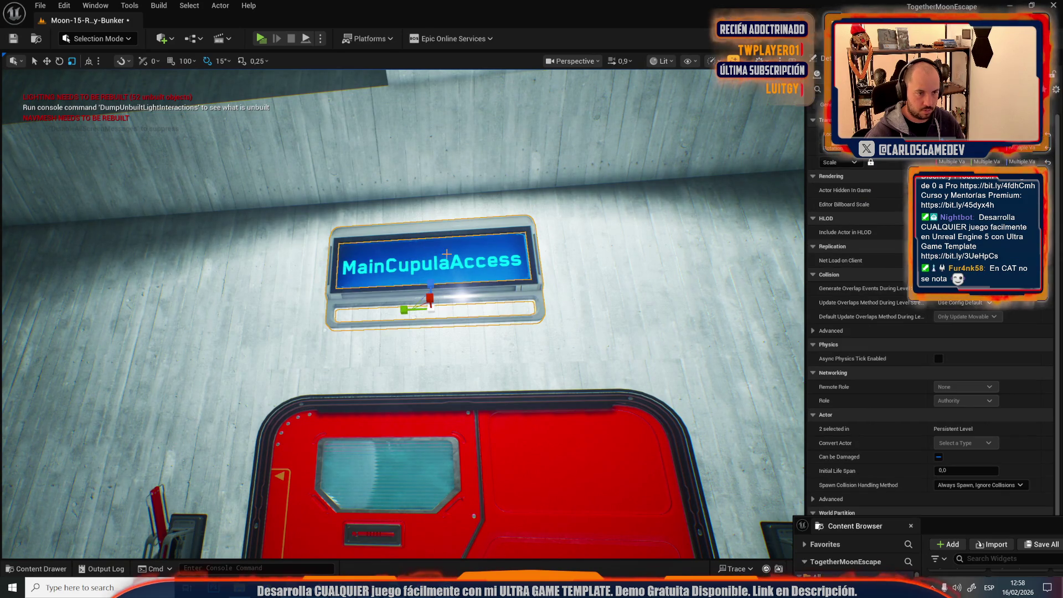
{"action": "left_click_drag", "start_coordinate": [422, 301], "coordinate": [445, 308]}
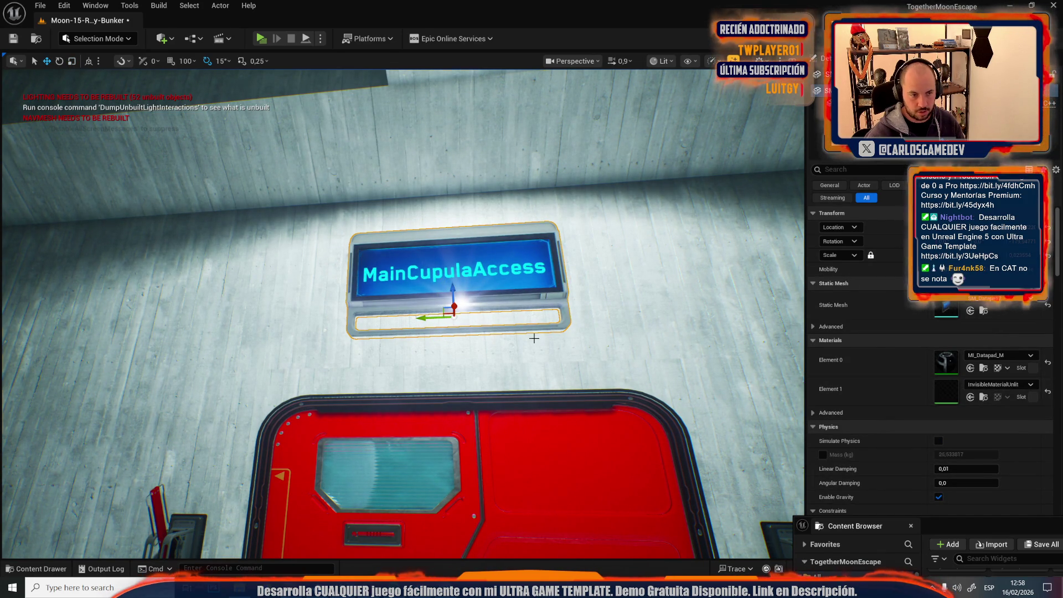
Step: Set the sign screen's Localized Text to LUNA
{"action": "left_click", "coordinate": [454, 268]}
{"action": "left_click", "coordinate": [984, 354]}
{"action": "type", "text": "LUNA"}
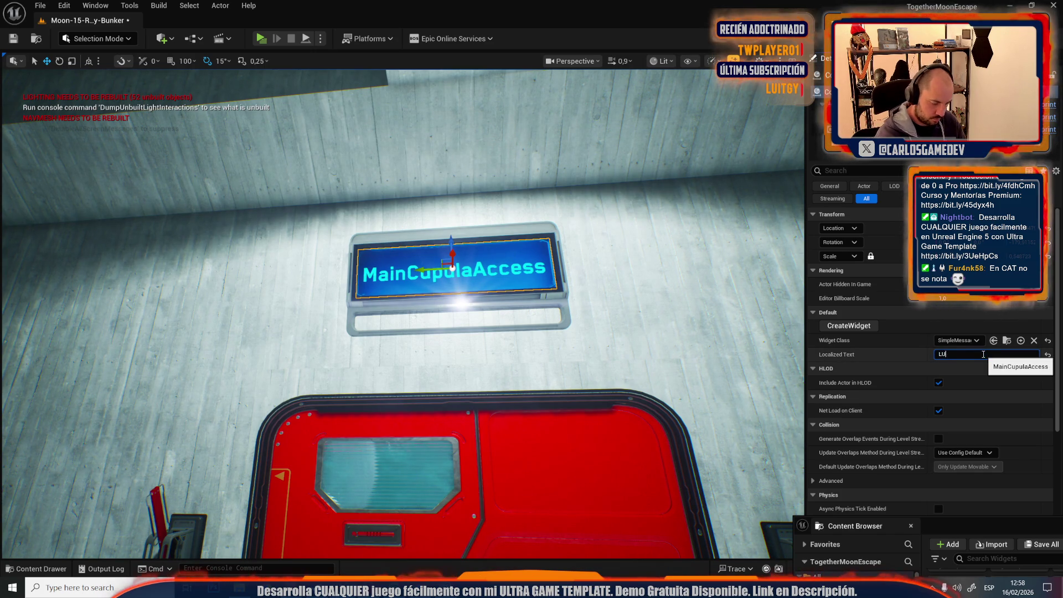
{"action": "key", "text": "Return"}
Step: Duplicate the LUNA sign to the right, undo the move, and reselect the sign screen
{"action": "mouse_move", "coordinate": [476, 354]}
{"action": "left_mouse_down"}
{"action": "mouse_move", "coordinate": [460, 365]}
{"action": "mouse_move", "coordinate": [424, 202]}
{"action": "left_mouse_up"}
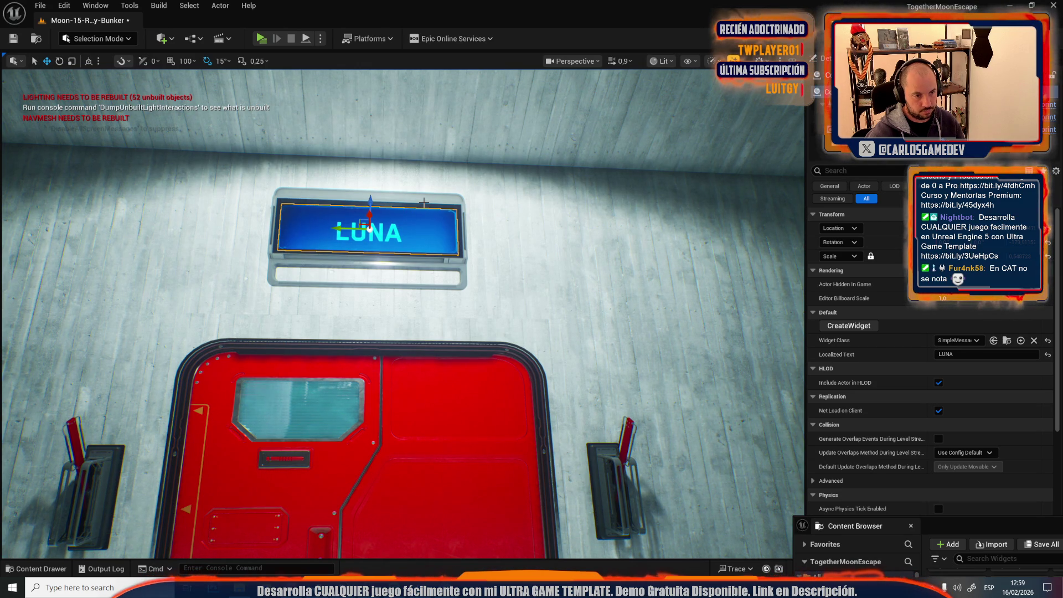
{"action": "left_click", "coordinate": [425, 203], "text": "ctrl"}
{"action": "scroll", "coordinate": [425, 203], "scroll_direction": "down", "scroll_amount": 5}
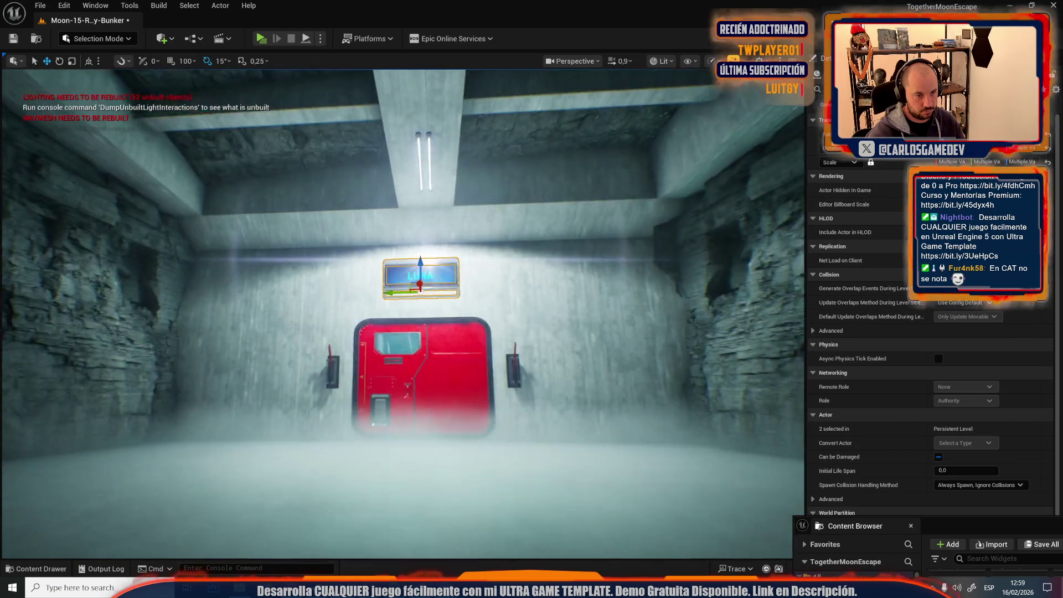
{"action": "scroll", "coordinate": [424, 203], "scroll_direction": "up", "scroll_amount": 4}
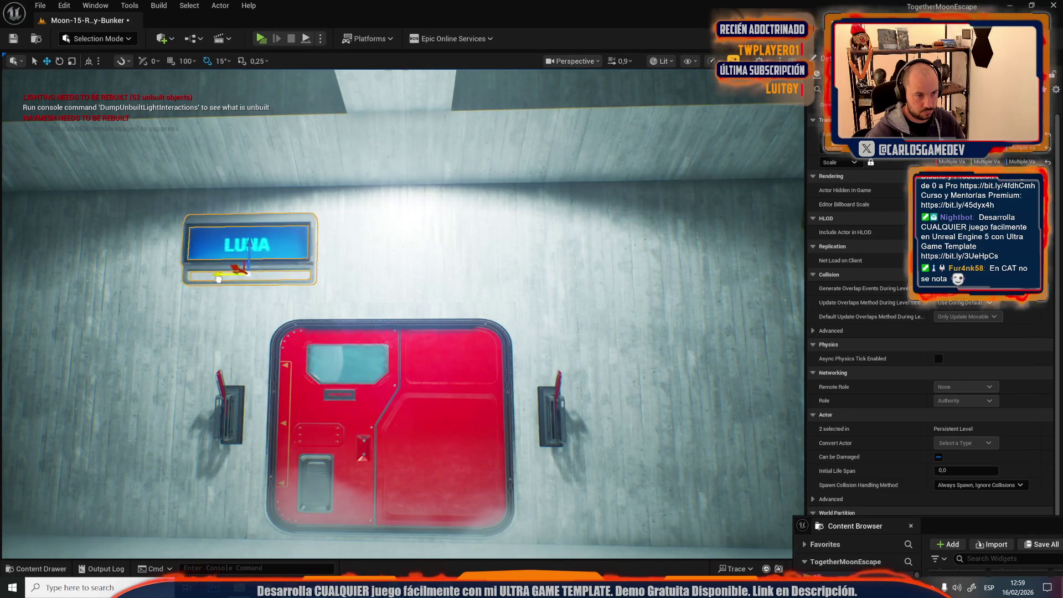
{"action": "left_click_drag", "start_coordinate": [268, 275], "coordinate": [487, 275]}
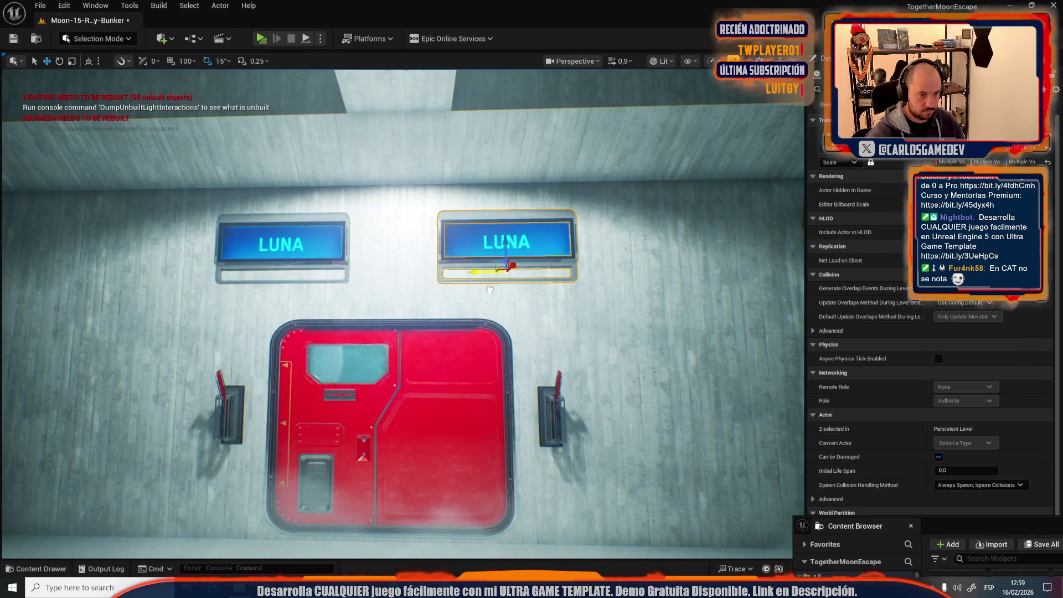
{"action": "scroll", "coordinate": [488, 276], "scroll_direction": "down", "scroll_amount": 5}
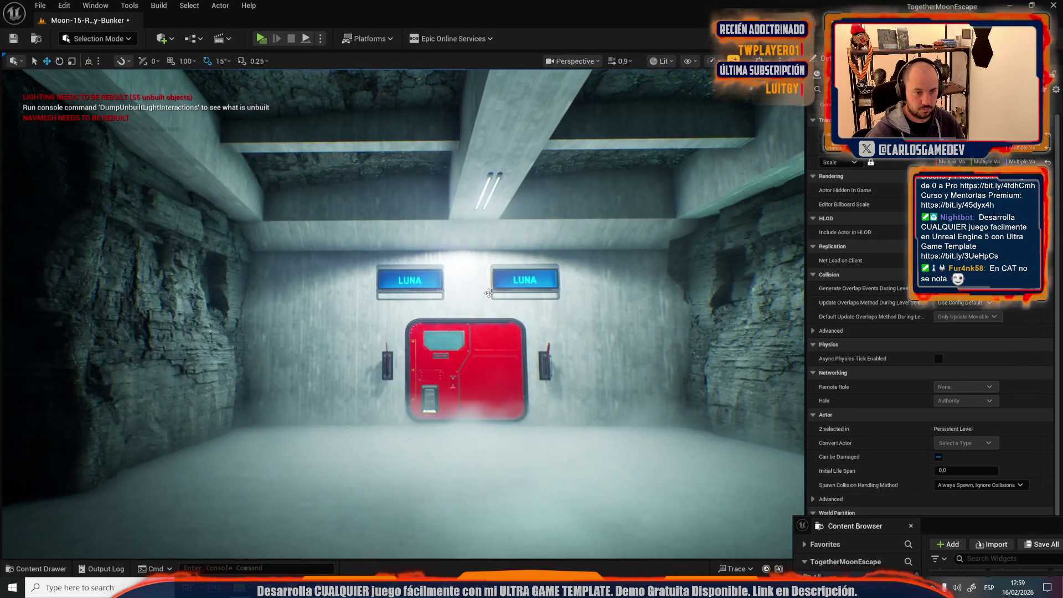
{"action": "key", "text": "ctrl+z"}
{"action": "left_click", "coordinate": [489, 293]}
Step: Retype and confirm the sign's Localized Text as LUNA_Sign
{"action": "key", "text": "f"}
{"action": "left_click", "coordinate": [990, 353]}
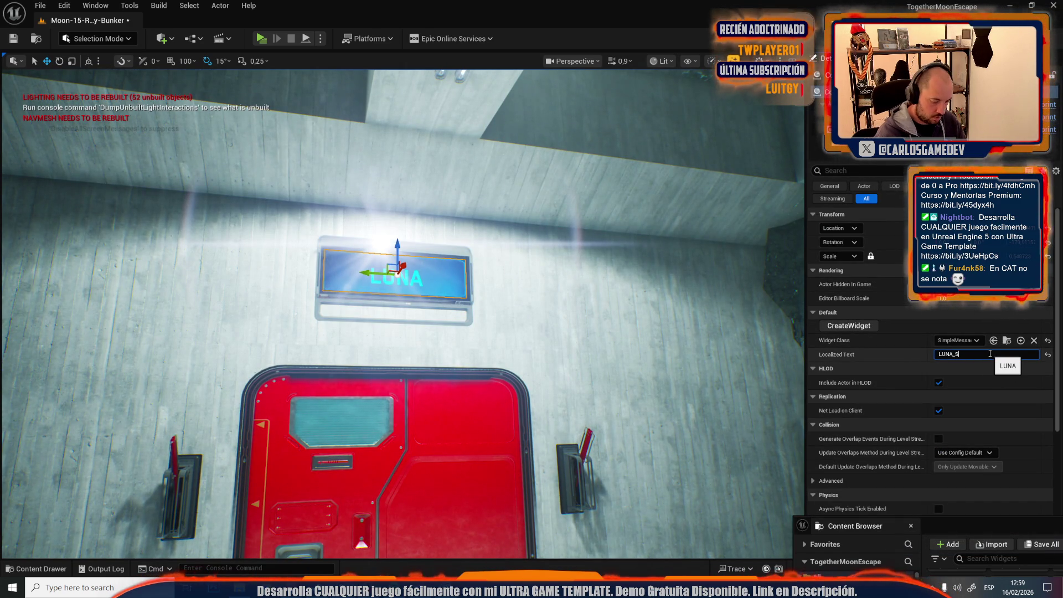
{"action": "key", "text": "Return"}
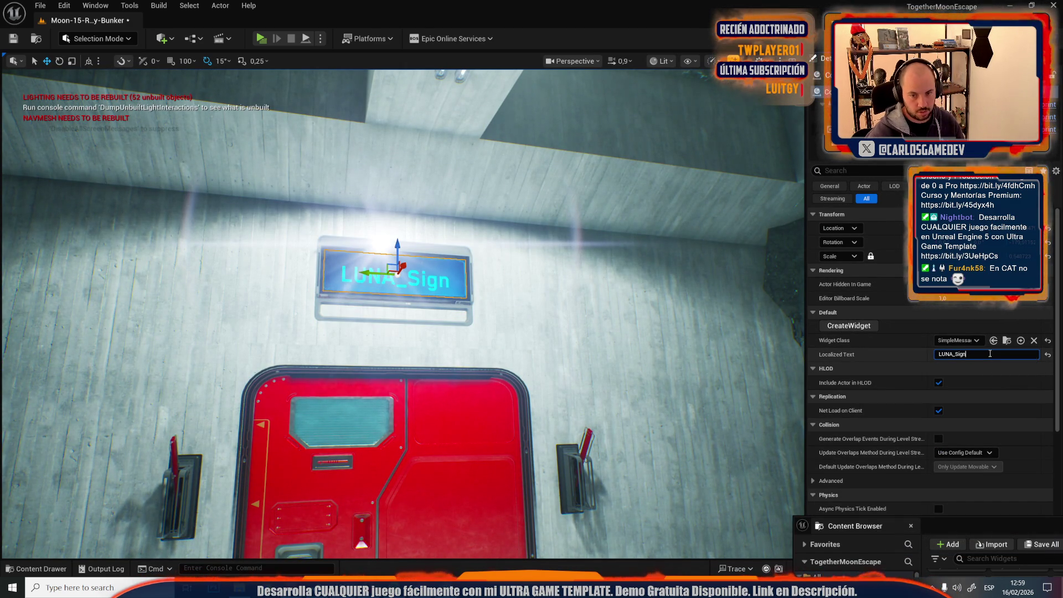
{"action": "key", "text": "Return"}
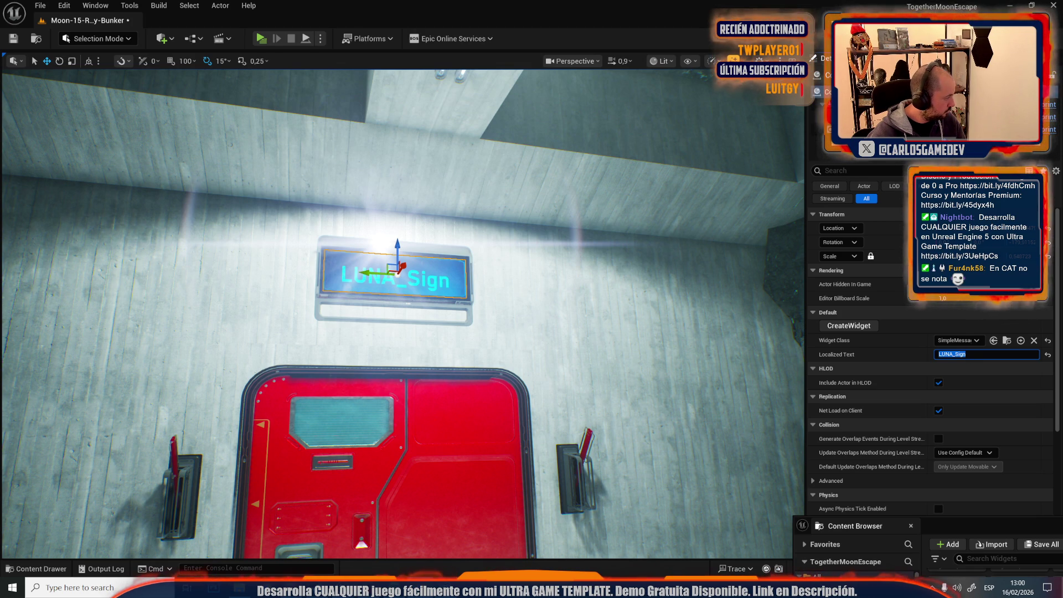
{"action": "key", "text": "Return"}
Step: Undo the accidental move of the red trigger box by the door and focus on it
{"action": "left_click_drag", "start_coordinate": [182, 344], "coordinate": [251, 318]}
{"action": "left_click_drag", "start_coordinate": [357, 331], "coordinate": [358, 331]}
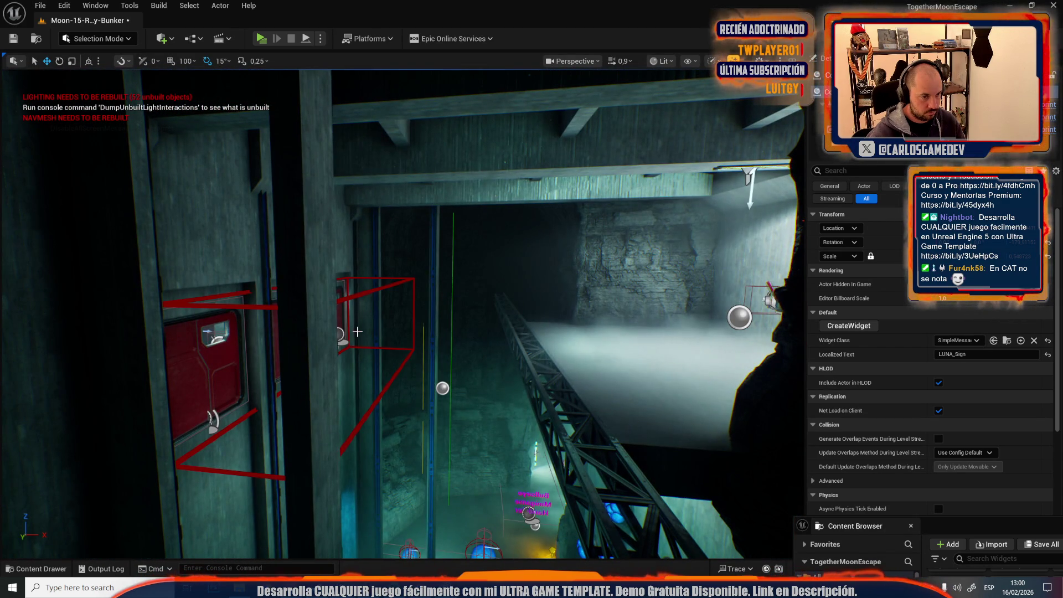
{"action": "left_click", "coordinate": [341, 332]}
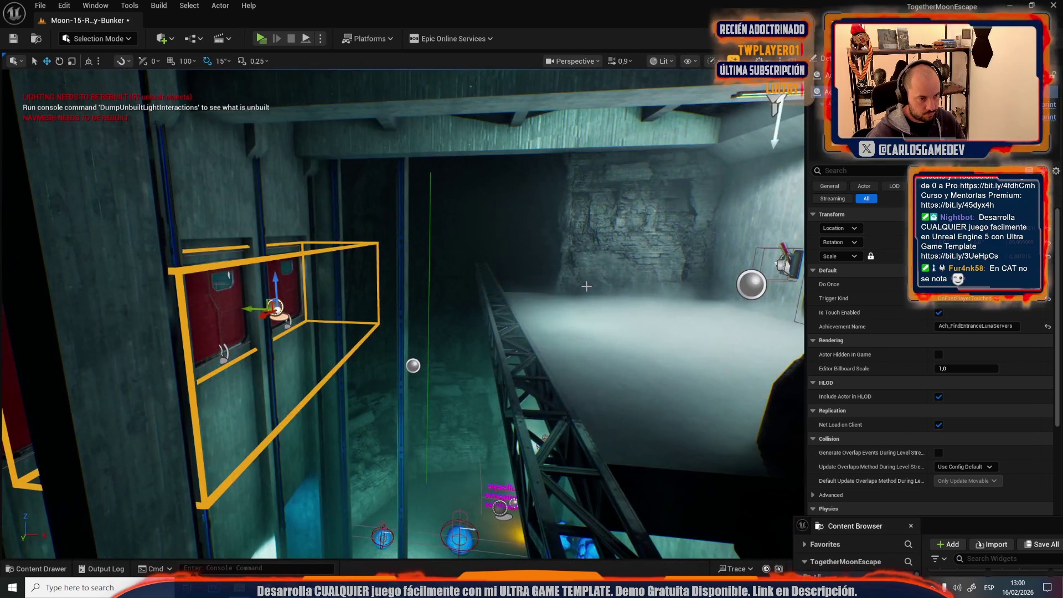
{"action": "key", "text": "ctrl+z"}
{"action": "key", "text": "f"}
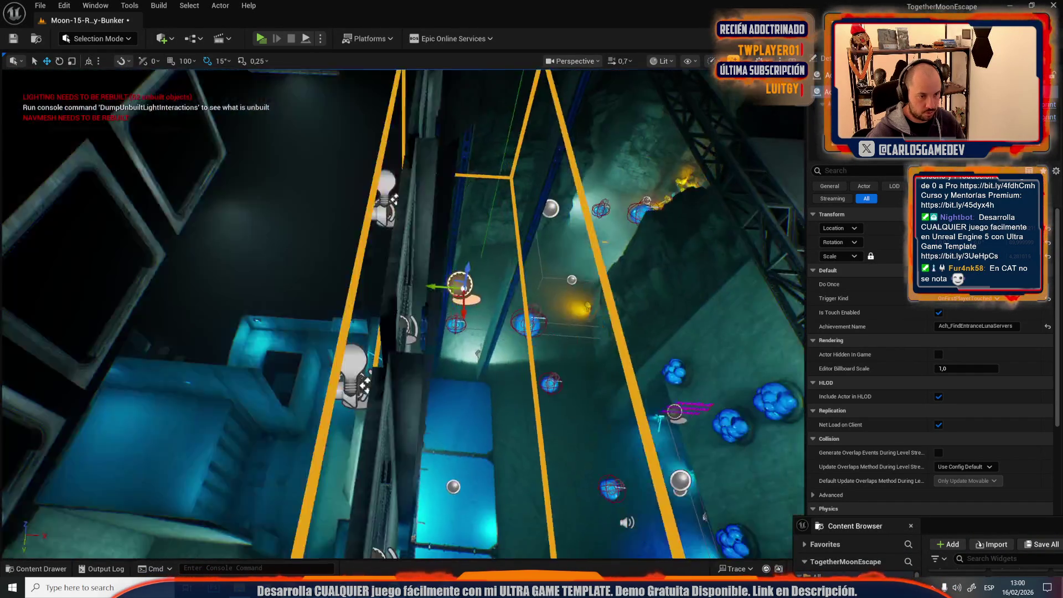
{"action": "key", "text": "f"}
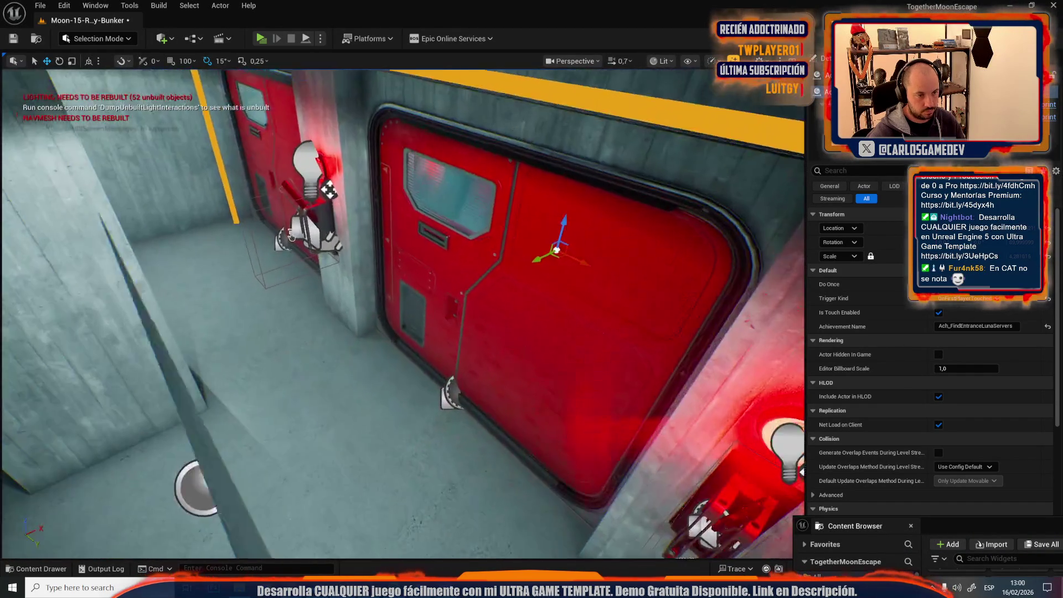
{"action": "scroll", "coordinate": [427, 362], "scroll_direction": "down", "scroll_amount": 10}
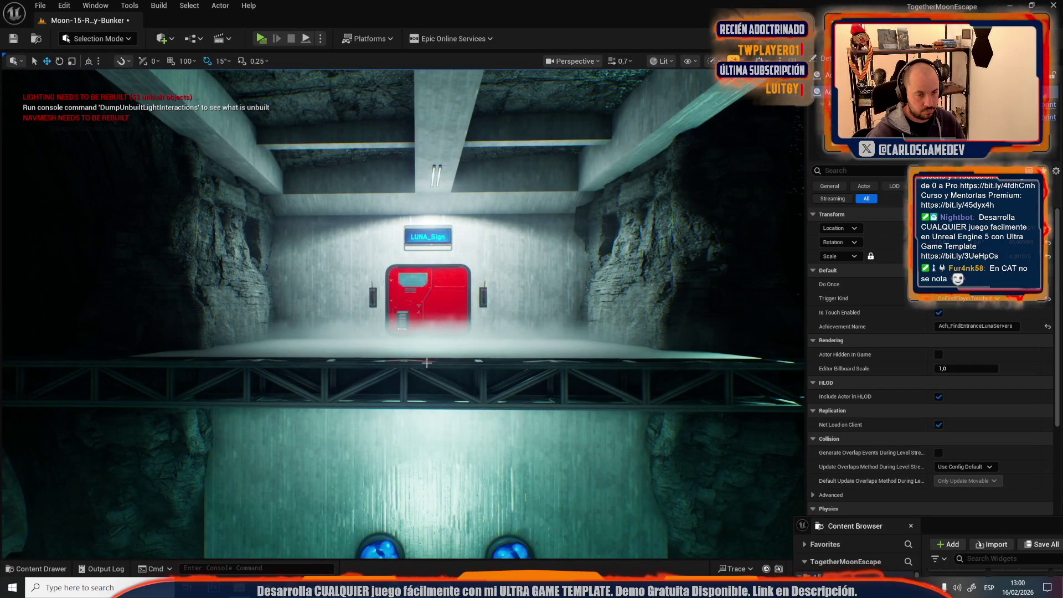
{"action": "mouse_move", "coordinate": [427, 363]}
{"action": "left_mouse_down"}
{"action": "mouse_move", "coordinate": [427, 349]}
{"action": "mouse_move", "coordinate": [355, 299]}
{"action": "mouse_move", "coordinate": [376, 332]}
{"action": "mouse_move", "coordinate": [399, 321]}
{"action": "mouse_move", "coordinate": [406, 333]}
{"action": "mouse_move", "coordinate": [415, 416]}
{"action": "left_mouse_up"}
{"action": "scroll", "coordinate": [377, 332], "scroll_direction": "up", "scroll_amount": 2}
{"action": "scroll", "coordinate": [407, 333], "scroll_direction": "up", "scroll_amount": 1}
{"action": "scroll", "coordinate": [418, 398], "scroll_direction": "up", "scroll_amount": 1}
Step: Copy the blue spotlight's Light Color and paste it onto the spotlight above LUNA_Sign
{"action": "left_click", "coordinate": [453, 338]}
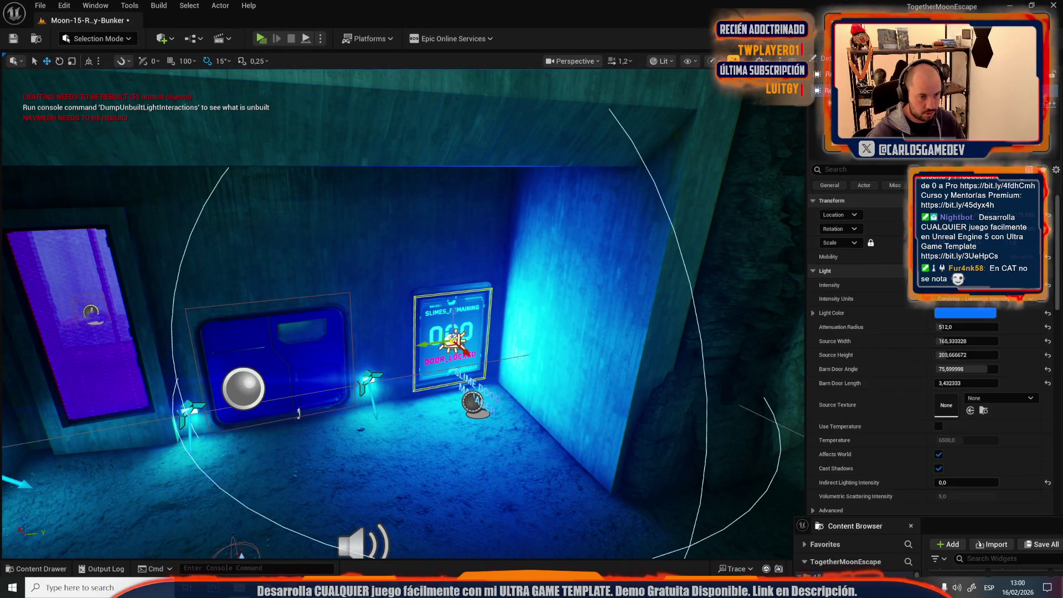
{"action": "right_click", "coordinate": [974, 311]}
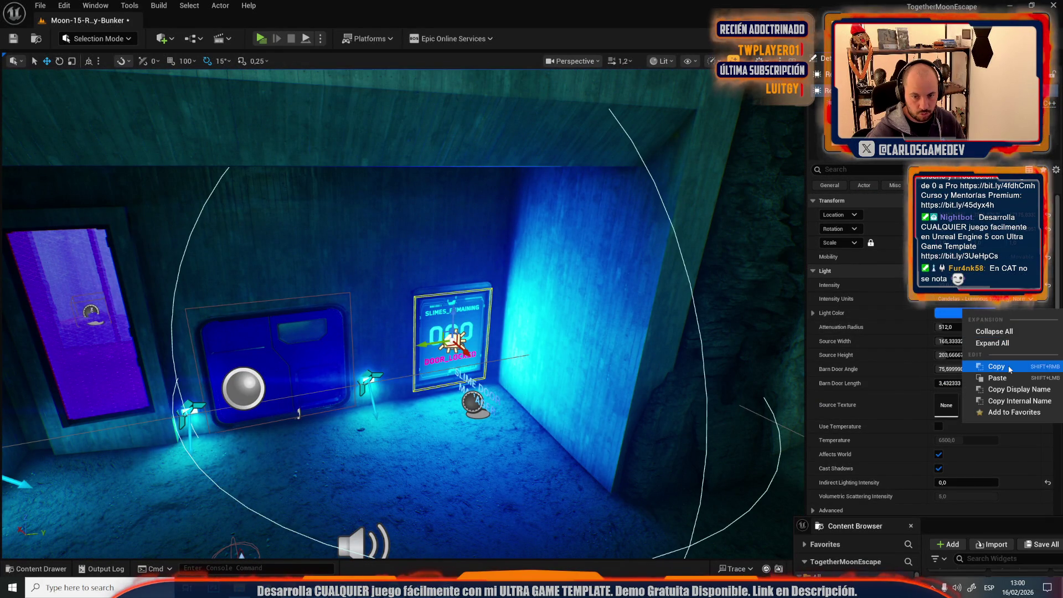
{"action": "left_click", "coordinate": [996, 366]}
{"action": "left_click_drag", "start_coordinate": [418, 241], "coordinate": [418, 241]}
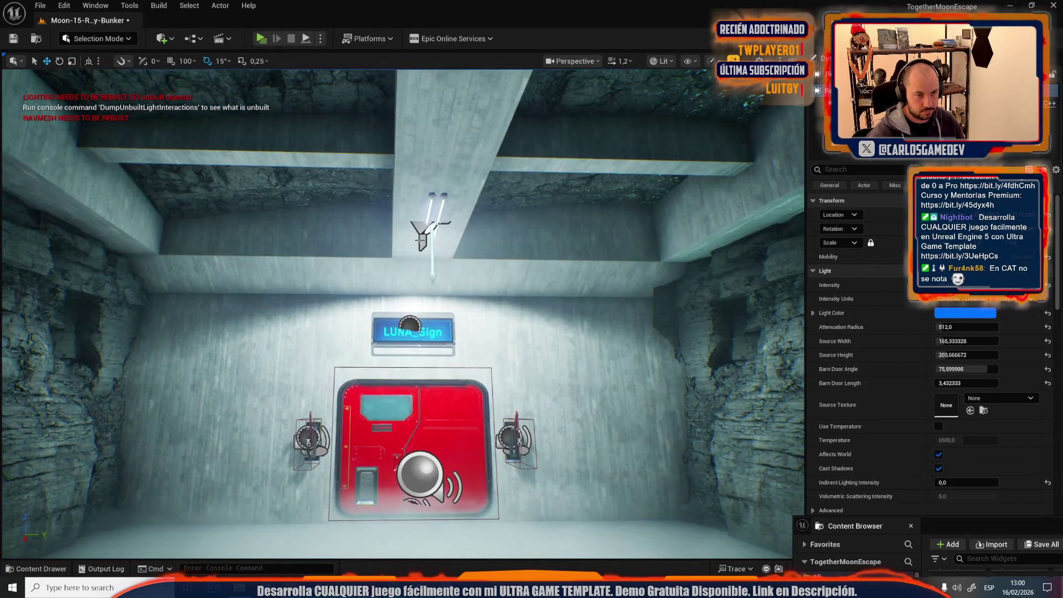
{"action": "right_click", "coordinate": [424, 233]}
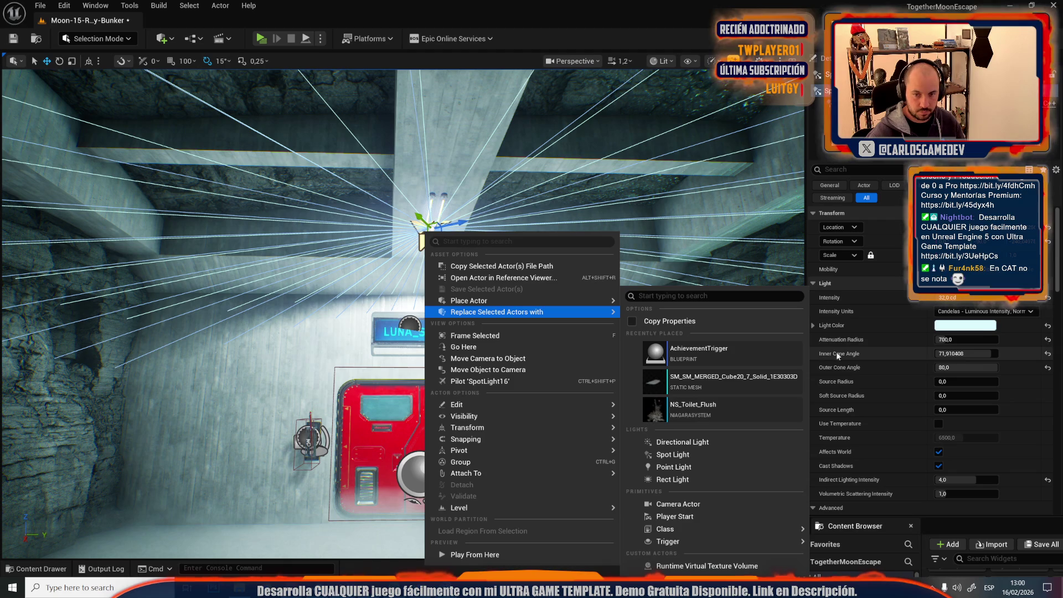
{"action": "right_click", "coordinate": [965, 326]}
{"action": "left_click", "coordinate": [1004, 401]}
Step: Inspect the nearby lights, selecting the purple-door wall fixture and the ceiling light tubes
{"action": "left_click_drag", "start_coordinate": [654, 350], "coordinate": [443, 296]}
{"action": "scroll", "coordinate": [542, 320], "scroll_direction": "down", "scroll_amount": 1}
{"action": "scroll", "coordinate": [476, 305], "scroll_direction": "up", "scroll_amount": 1}
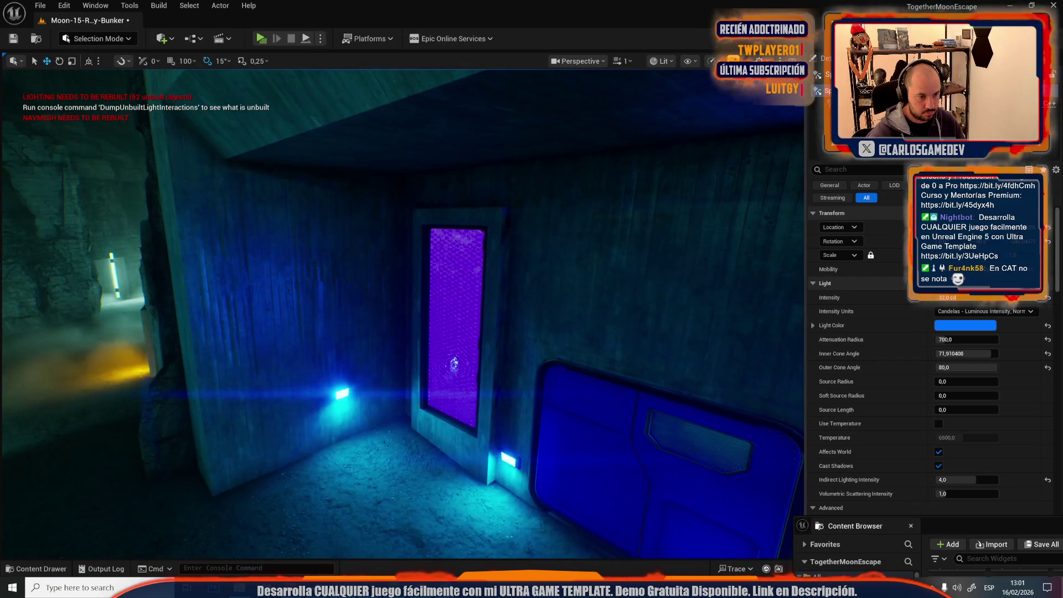
{"action": "left_click", "coordinate": [342, 393]}
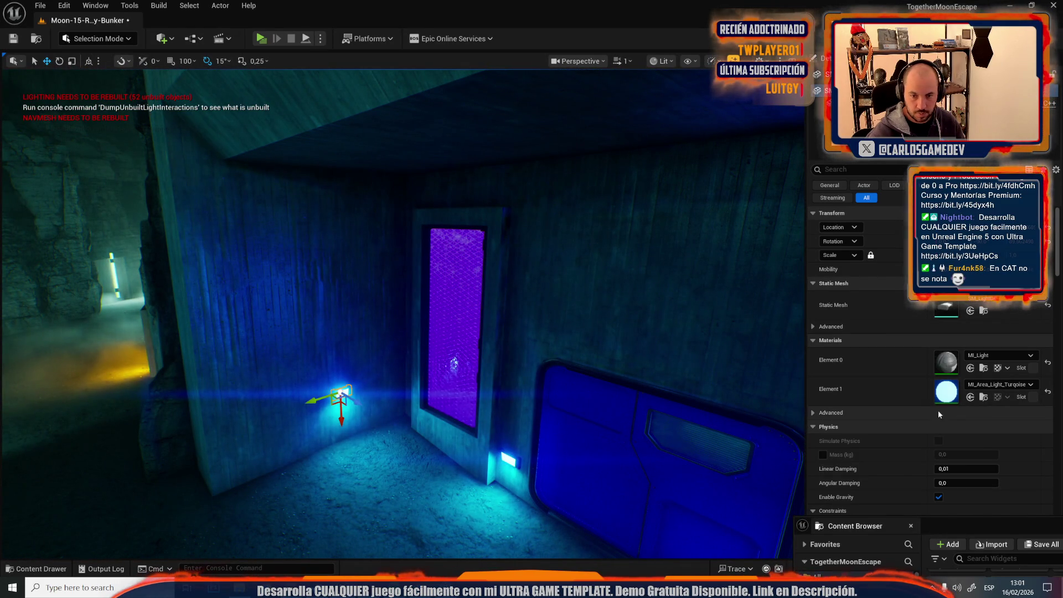
{"action": "key", "text": "1"}
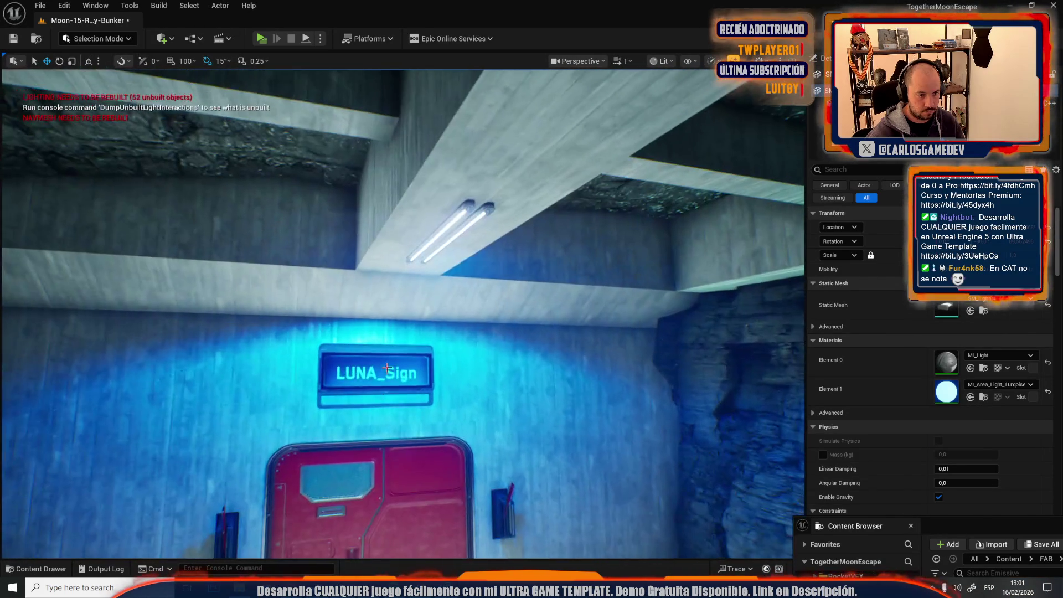
{"action": "left_click", "coordinate": [433, 237]}
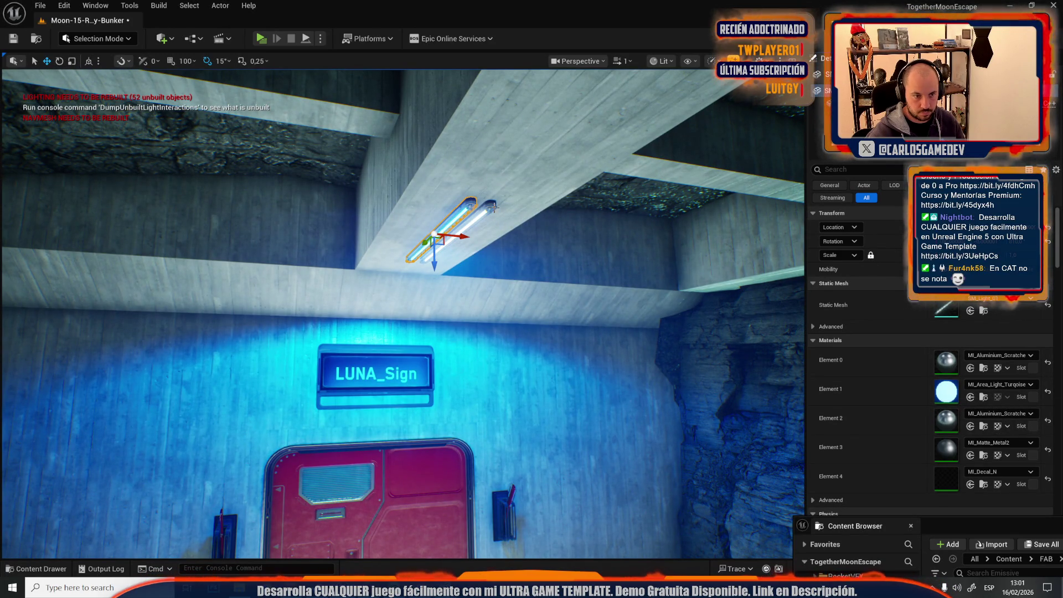
{"action": "left_click", "coordinate": [495, 208]}
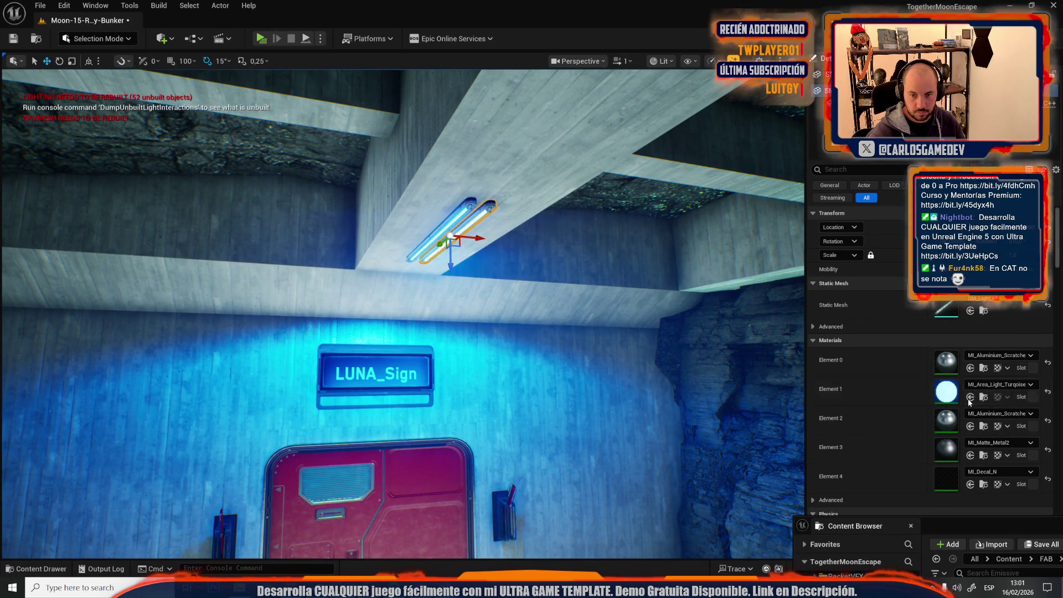
{"action": "left_click_drag", "start_coordinate": [464, 306], "coordinate": [459, 305]}
{"action": "scroll", "coordinate": [403, 313], "scroll_direction": "up", "scroll_amount": 1}
Step: Fly through the bunker's corridor, blue room and dark room, then pull back outside
{"action": "key", "text": "w"}
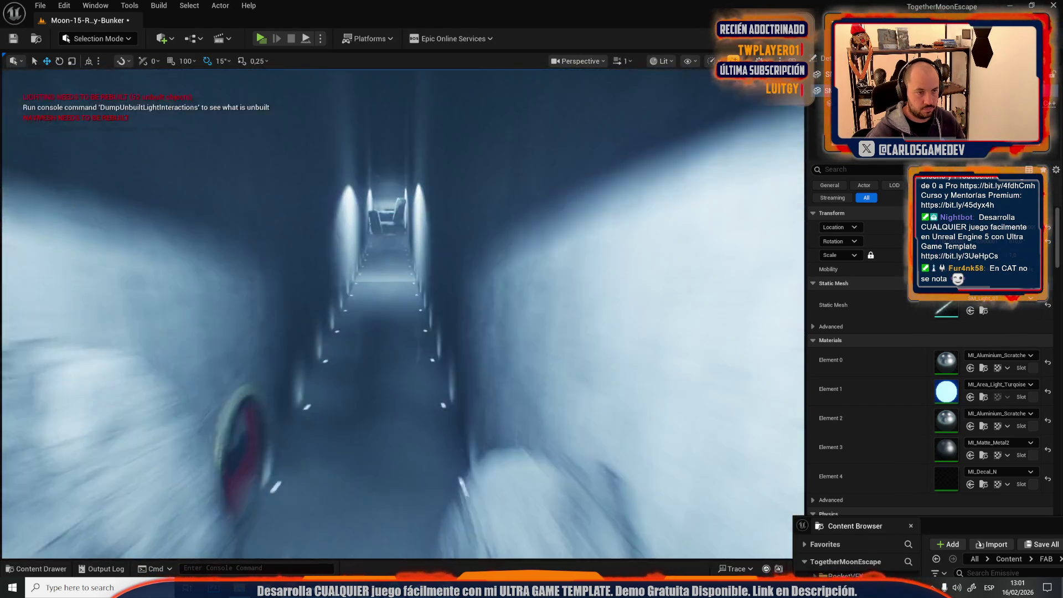
{"action": "key", "text": "w"}
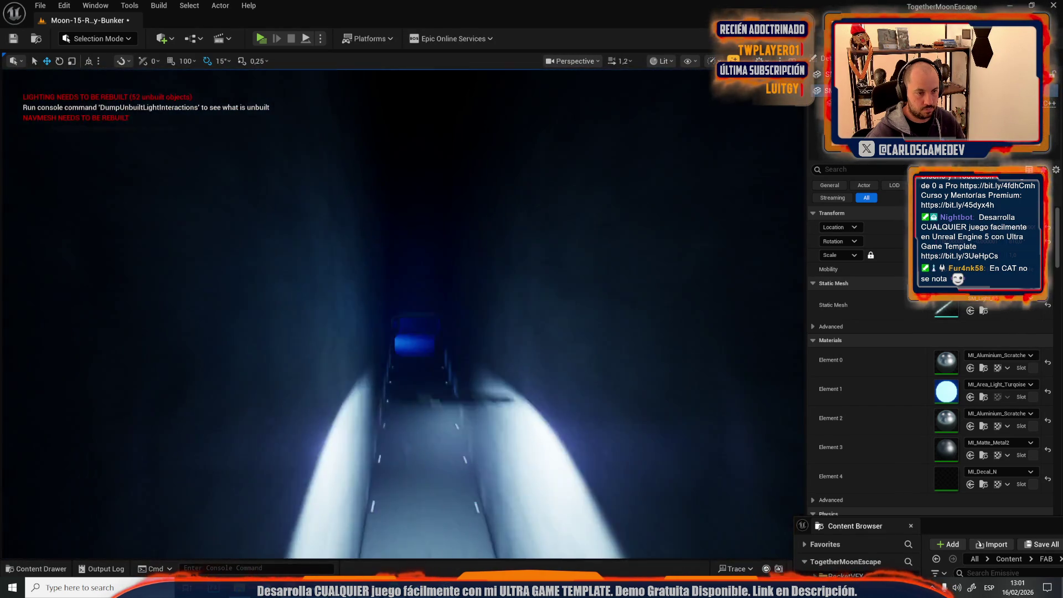
{"action": "key", "text": "w"}
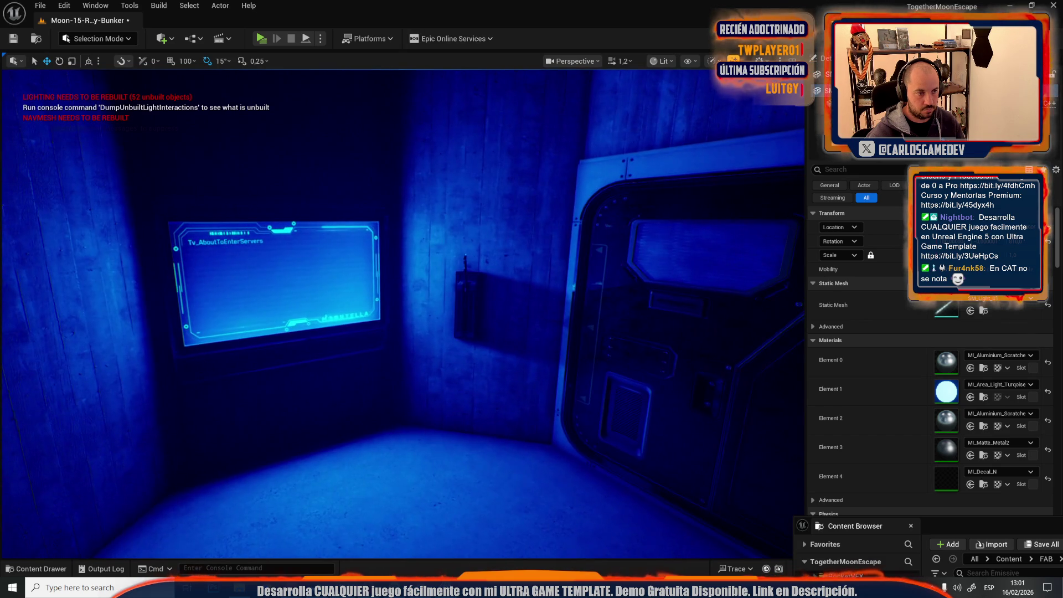
{"action": "key", "text": "w"}
{"action": "scroll", "coordinate": [403, 314], "scroll_direction": "up", "scroll_amount": 1}
{"action": "key", "text": "s"}
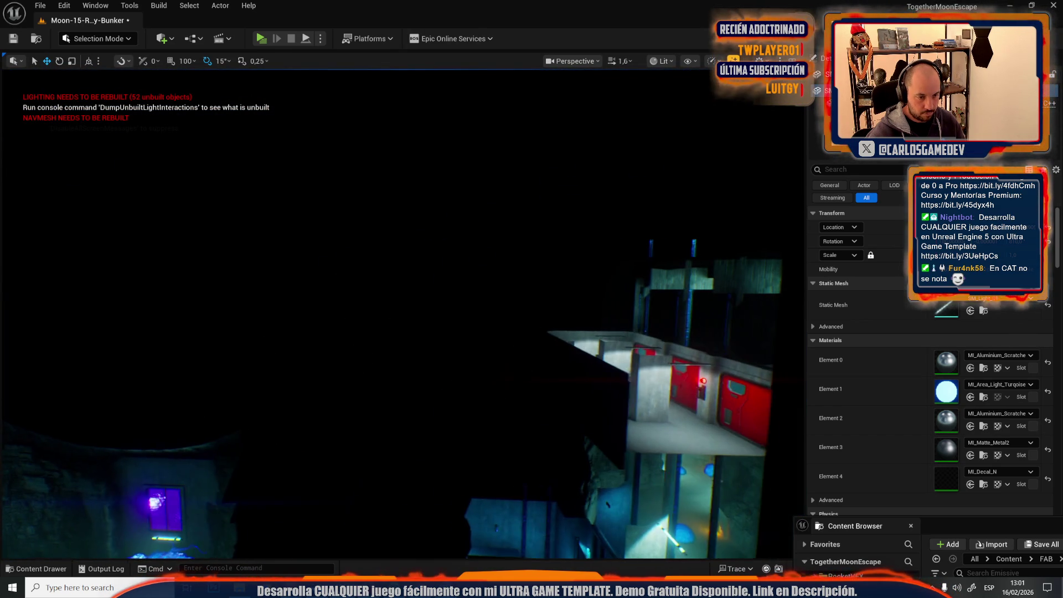
Step: Return to the red LUNA_Sign door and bring up the Open Level list of maps
{"action": "key", "text": "w"}
{"action": "scroll", "coordinate": [329, 364], "scroll_direction": "down", "scroll_amount": 2}
{"action": "scroll", "coordinate": [403, 314], "scroll_direction": "down", "scroll_amount": 1}
{"action": "key", "text": "w"}
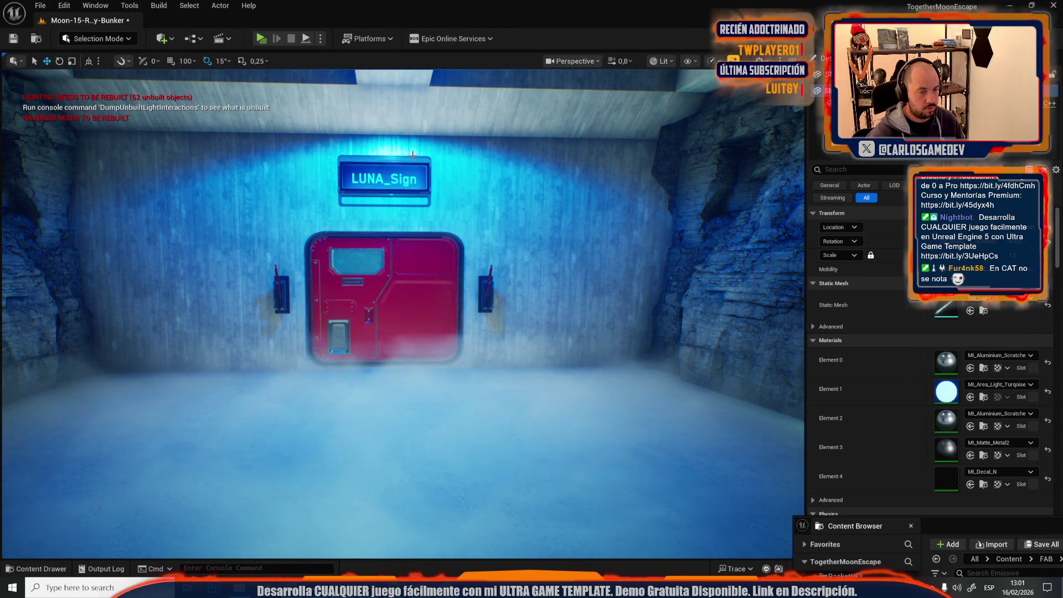
{"action": "left_click", "coordinate": [40, 6]}
{"action": "left_click", "coordinate": [64, 57]}
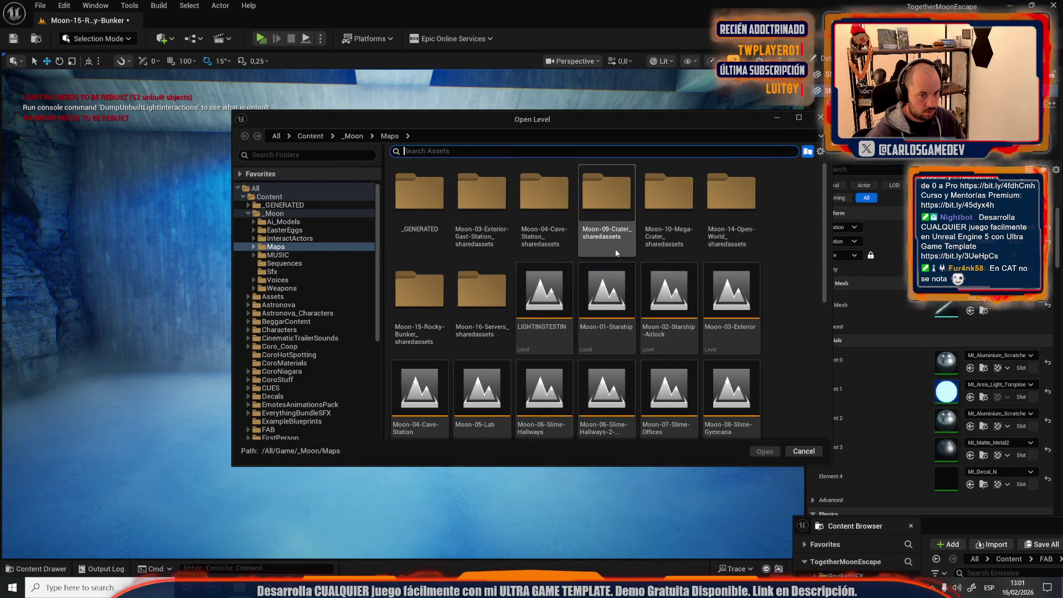
Step: Open Moon-04-Cave-Station, saving the Moon-15-Rocky-Bunker level first
{"action": "left_click", "coordinate": [723, 313]}
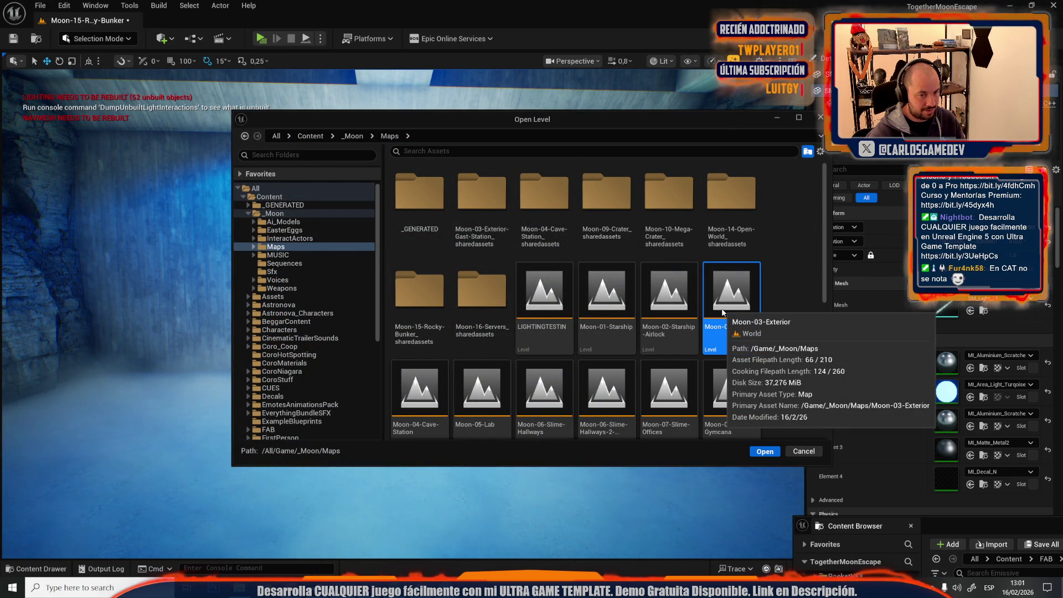
{"action": "double_click", "coordinate": [419, 397]}
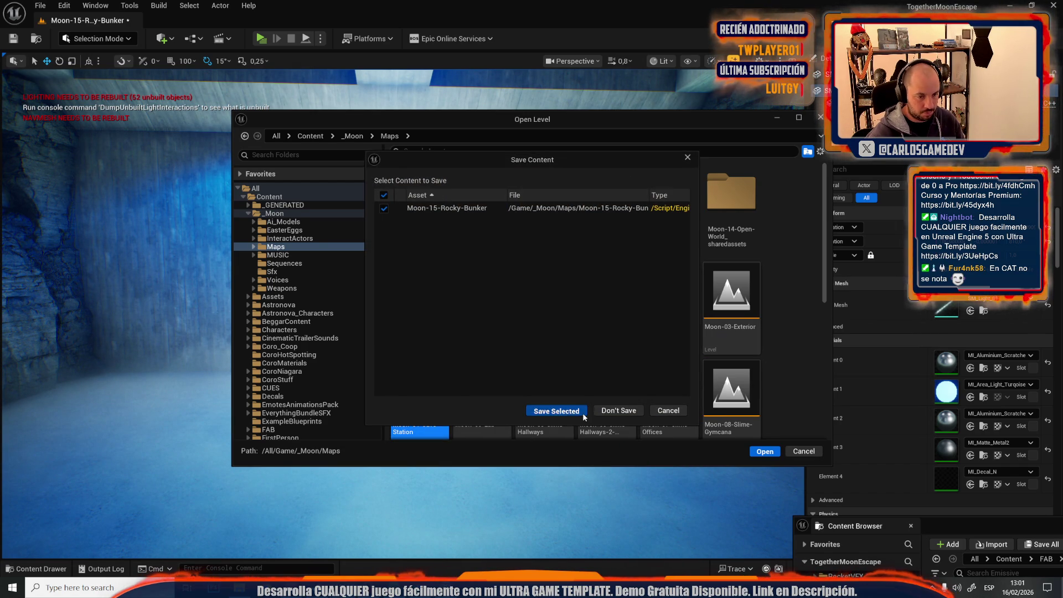
{"action": "left_click", "coordinate": [581, 417]}
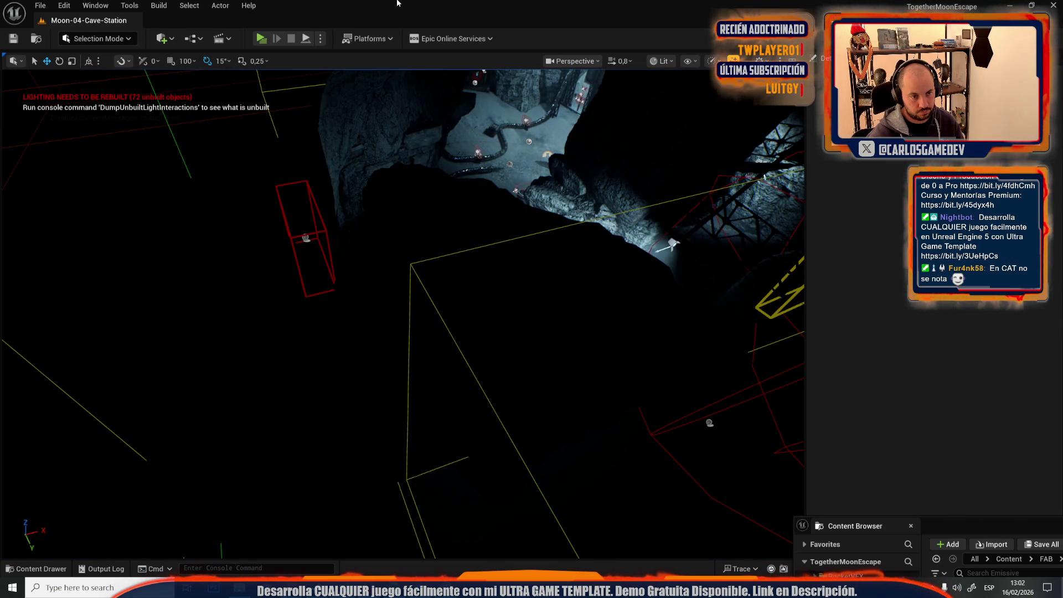
Step: Reset the red trigger's scale to 1.0, move it onto the station, and play-test
{"action": "left_click_drag", "start_coordinate": [88, 177], "coordinate": [99, 232]}
{"action": "scroll", "coordinate": [92, 191], "scroll_direction": "up", "scroll_amount": 2}
{"action": "left_click_drag", "start_coordinate": [268, 261], "coordinate": [271, 263]}
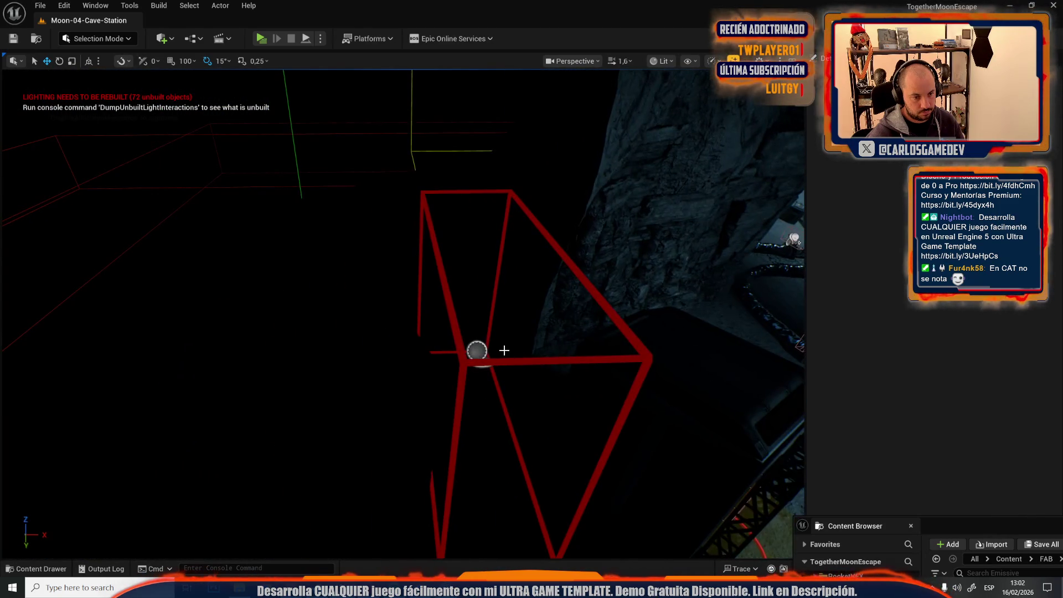
{"action": "left_click", "coordinate": [481, 352]}
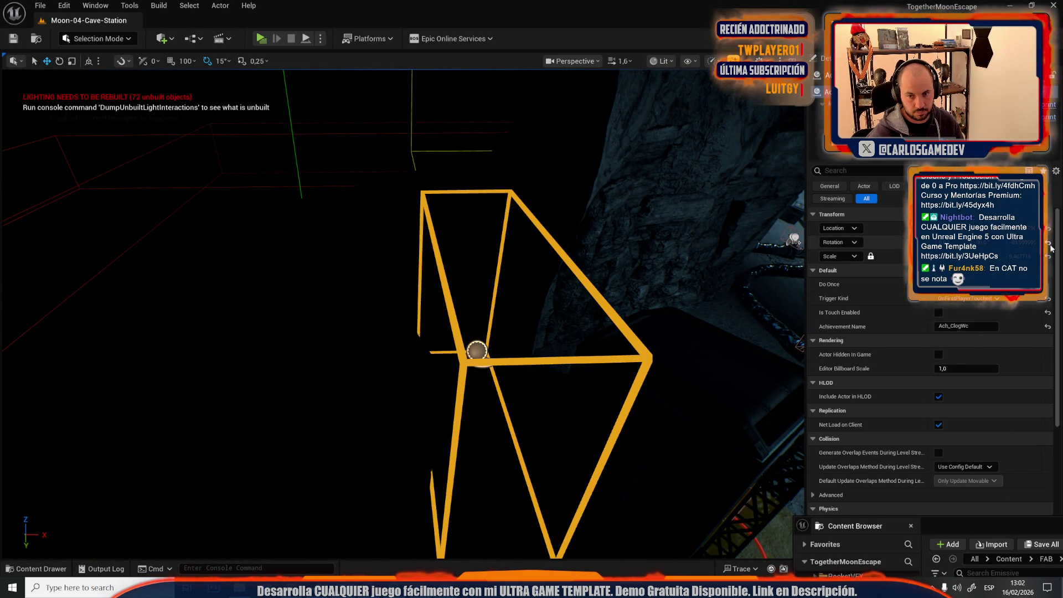
{"action": "left_click", "coordinate": [1048, 256]}
{"action": "left_click_drag", "start_coordinate": [664, 310], "coordinate": [140, 334]}
{"action": "mouse_move", "coordinate": [341, 301]}
{"action": "left_mouse_down"}
{"action": "mouse_move", "coordinate": [339, 281]}
{"action": "mouse_move", "coordinate": [382, 416]}
{"action": "mouse_move", "coordinate": [386, 339]}
{"action": "left_mouse_up"}
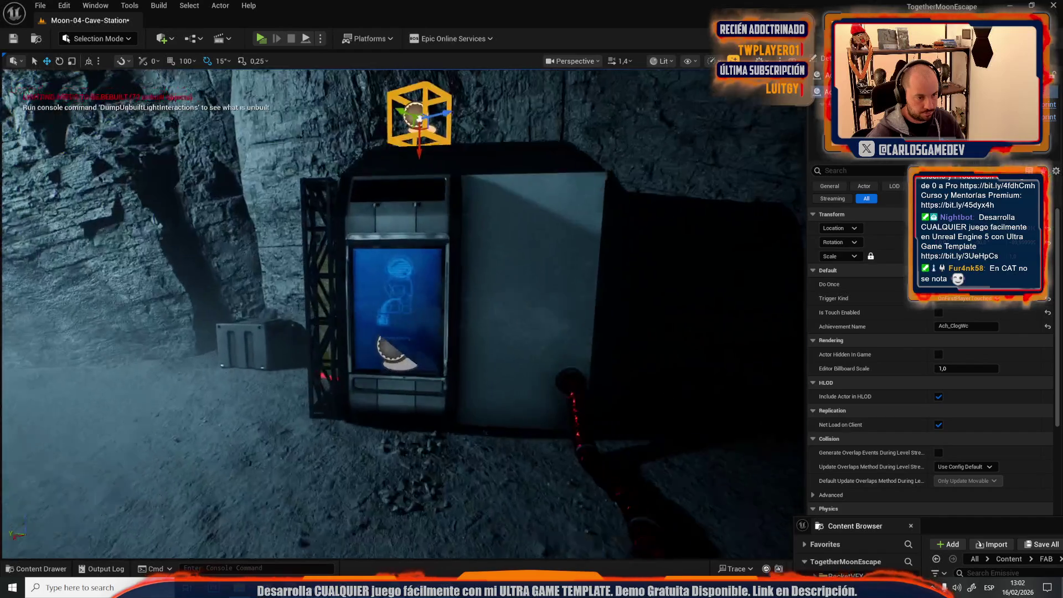
{"action": "scroll", "coordinate": [386, 338], "scroll_direction": "up", "scroll_amount": 5}
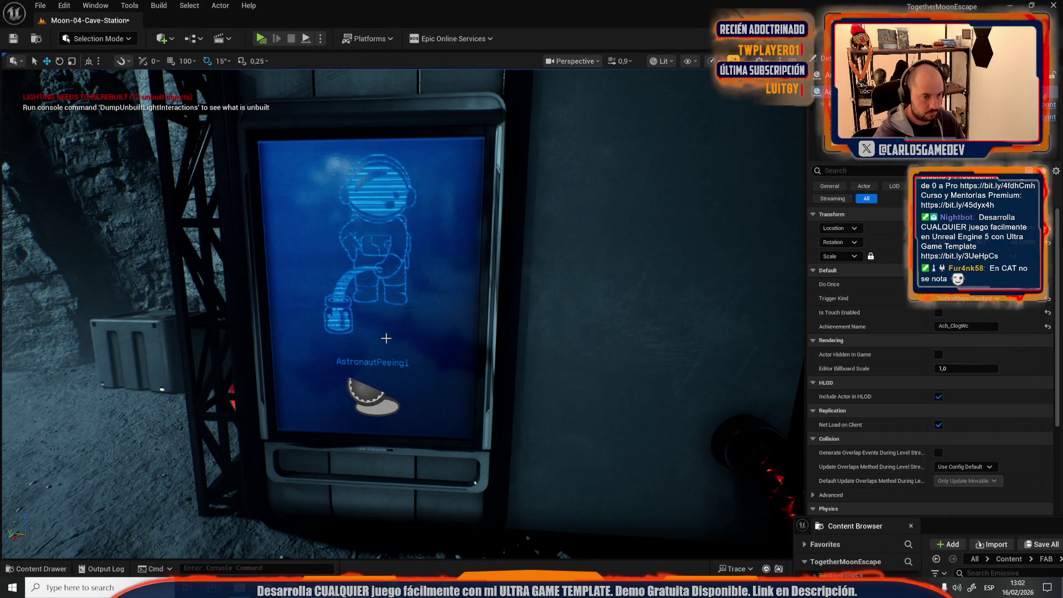
{"action": "key", "text": "alt+p"}
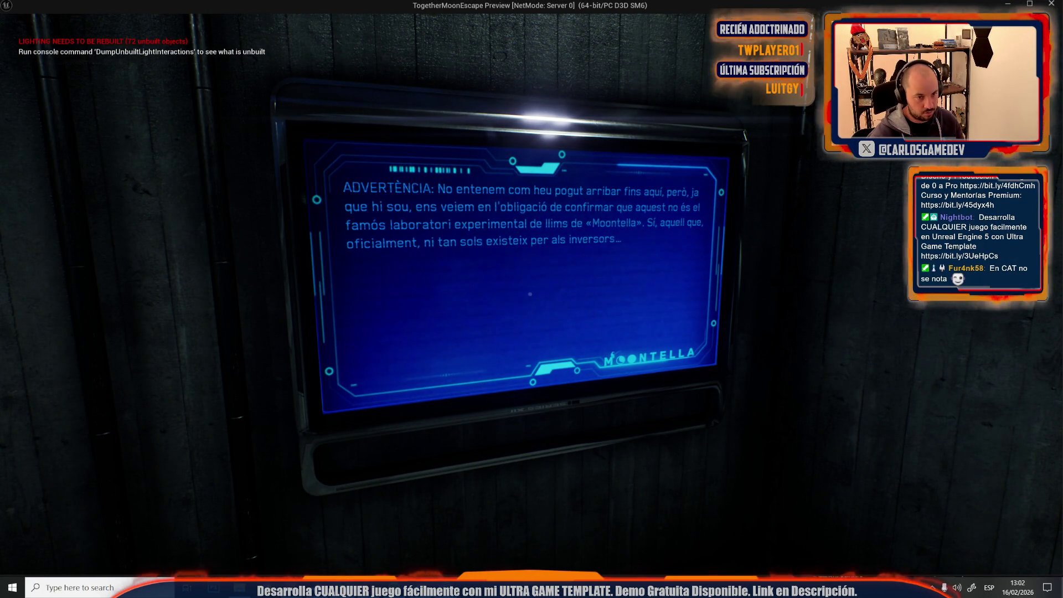
{"action": "key", "text": "Escape"}
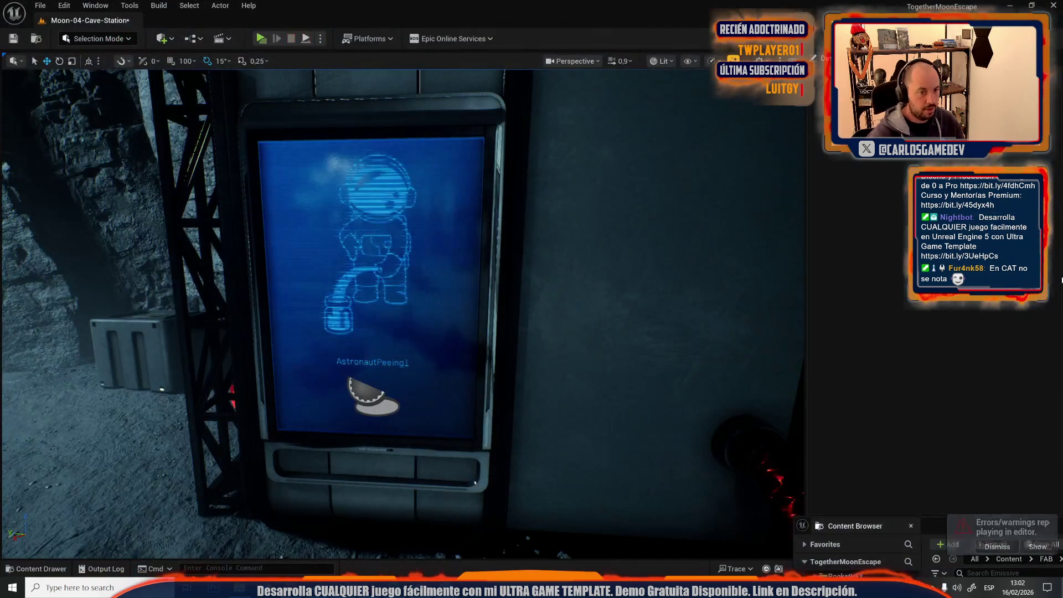
{"action": "left_click", "coordinate": [64, 5]}
Step: Load Moon-05-Lab from the level list and delete its La Taverneta wall logo plane
{"action": "left_click", "coordinate": [41, 6]}
{"action": "left_click", "coordinate": [65, 57]}
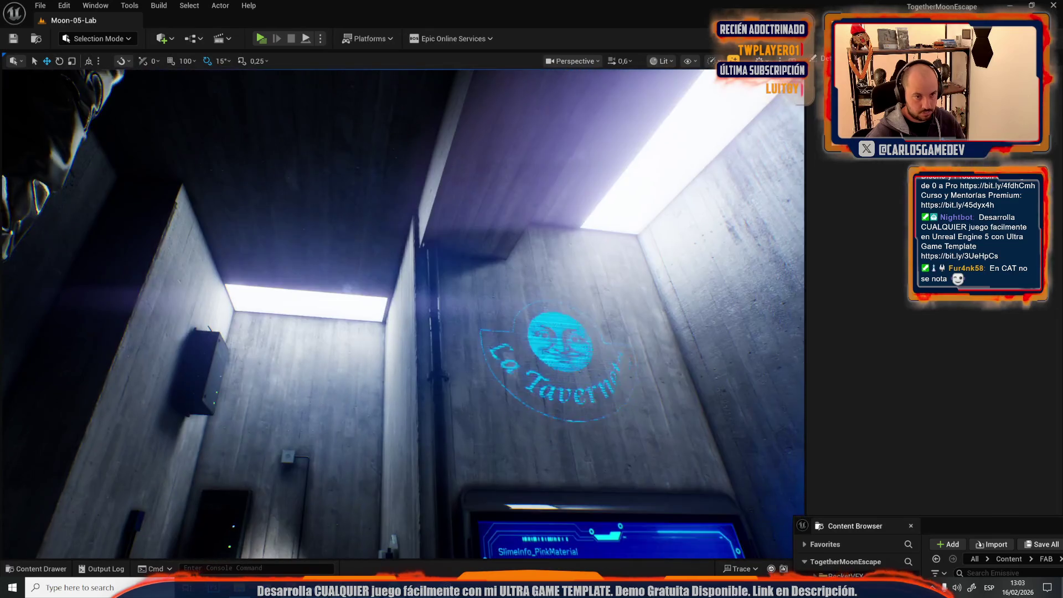
{"action": "left_click", "coordinate": [587, 370]}
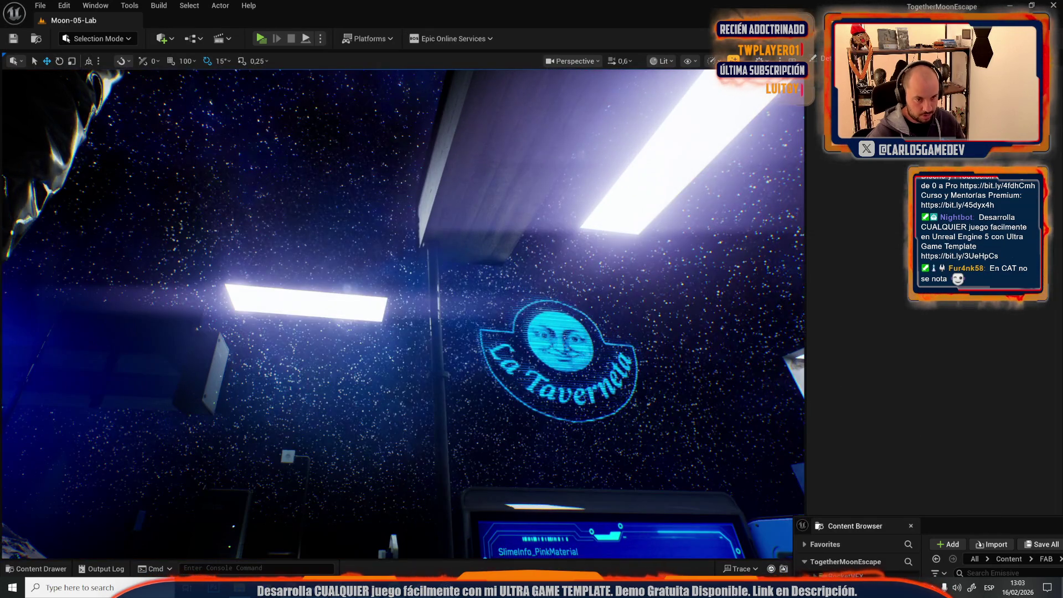
{"action": "left_click", "coordinate": [564, 349]}
{"action": "key", "text": "Delete"}
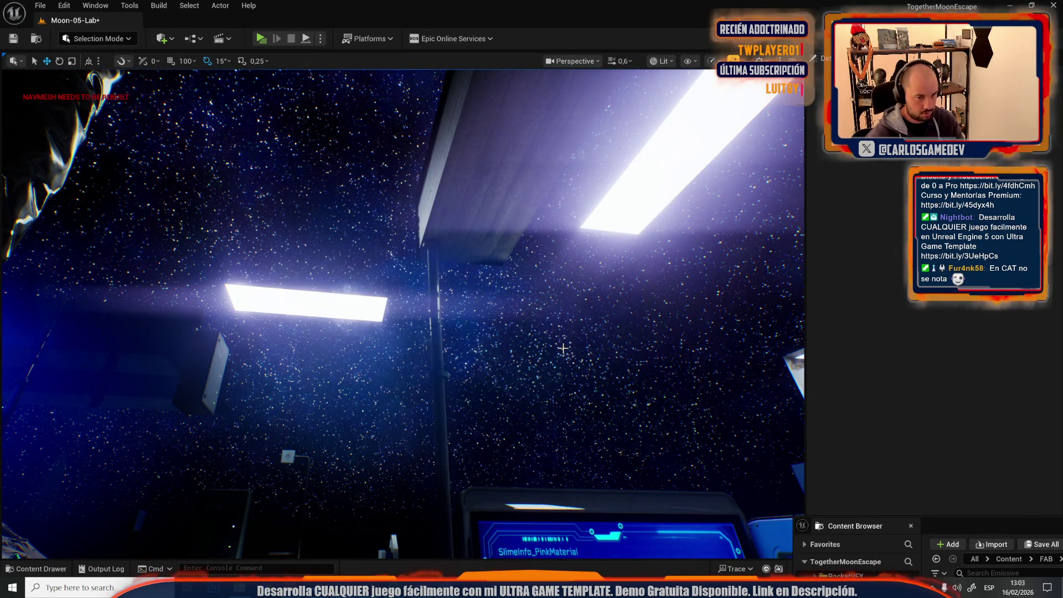
{"action": "mouse_move", "coordinate": [564, 349]}
{"action": "left_mouse_down"}
{"action": "mouse_move", "coordinate": [554, 388]}
{"action": "mouse_move", "coordinate": [532, 399]}
{"action": "mouse_move", "coordinate": [565, 404]}
{"action": "mouse_move", "coordinate": [521, 409]}
{"action": "mouse_move", "coordinate": [528, 238]}
{"action": "left_mouse_up"}
{"action": "scroll", "coordinate": [548, 405], "scroll_direction": "up", "scroll_amount": 2}
{"action": "scroll", "coordinate": [526, 333], "scroll_direction": "down", "scroll_amount": 2}
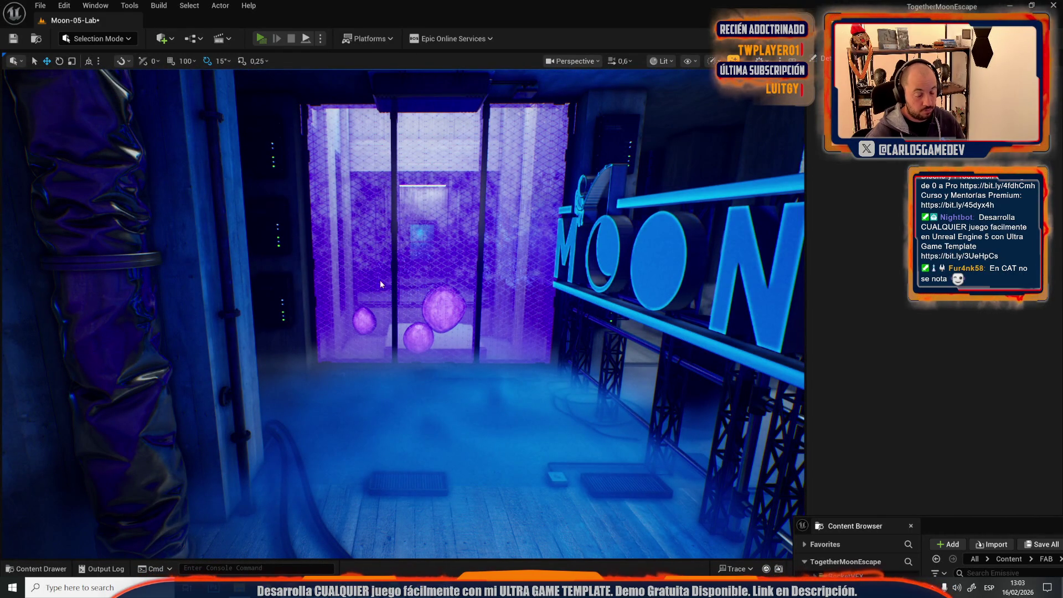
Step: Start a play preview and switch the game's text language from Català to Español
{"action": "key", "text": "alt+p"}
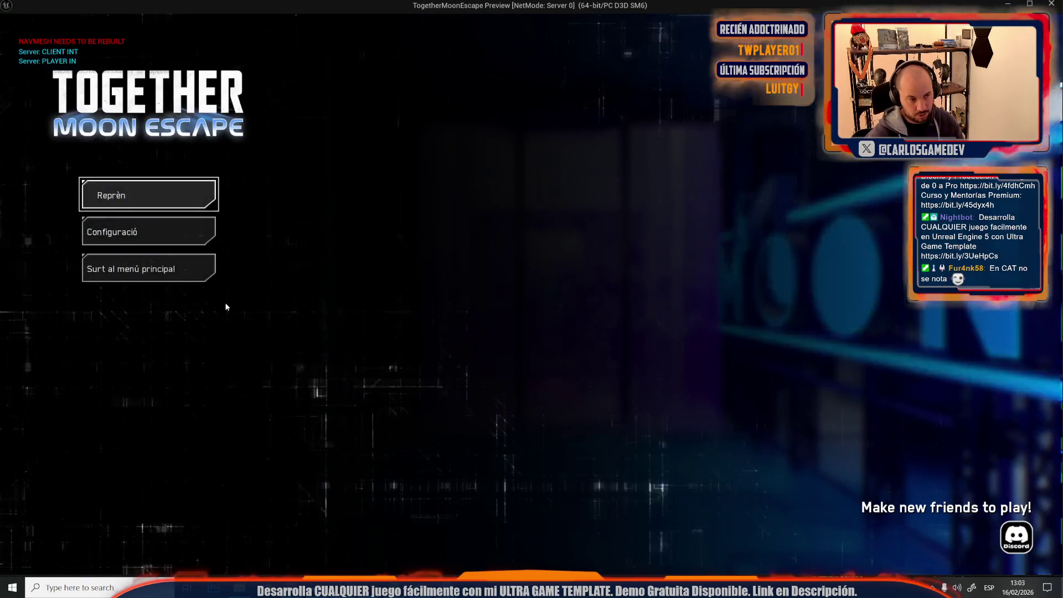
{"action": "left_click", "coordinate": [117, 230]}
{"action": "left_click", "coordinate": [102, 95]}
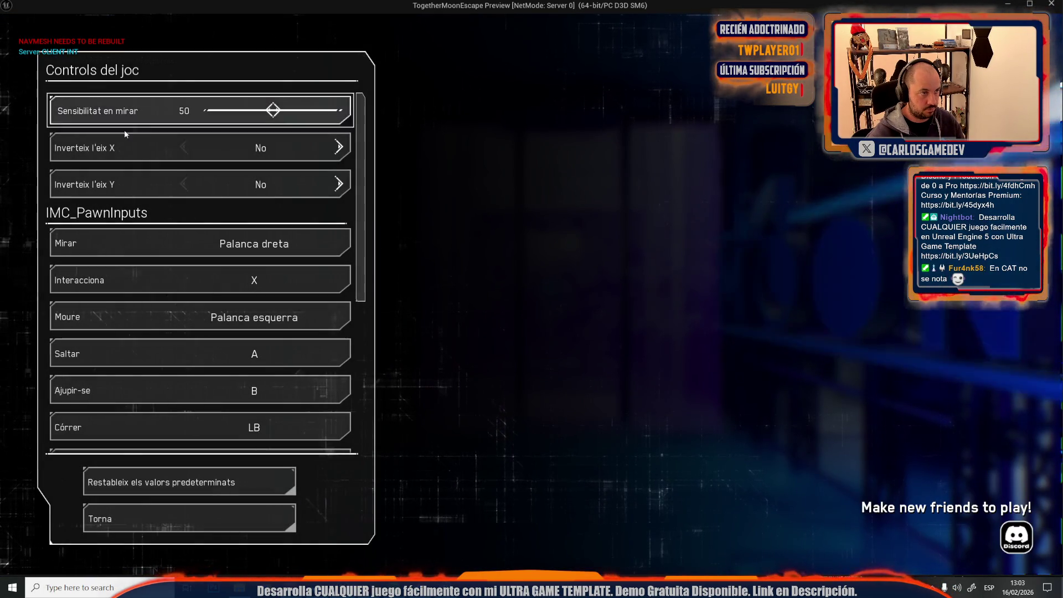
{"action": "key", "text": "Escape"}
{"action": "left_click", "coordinate": [128, 80]}
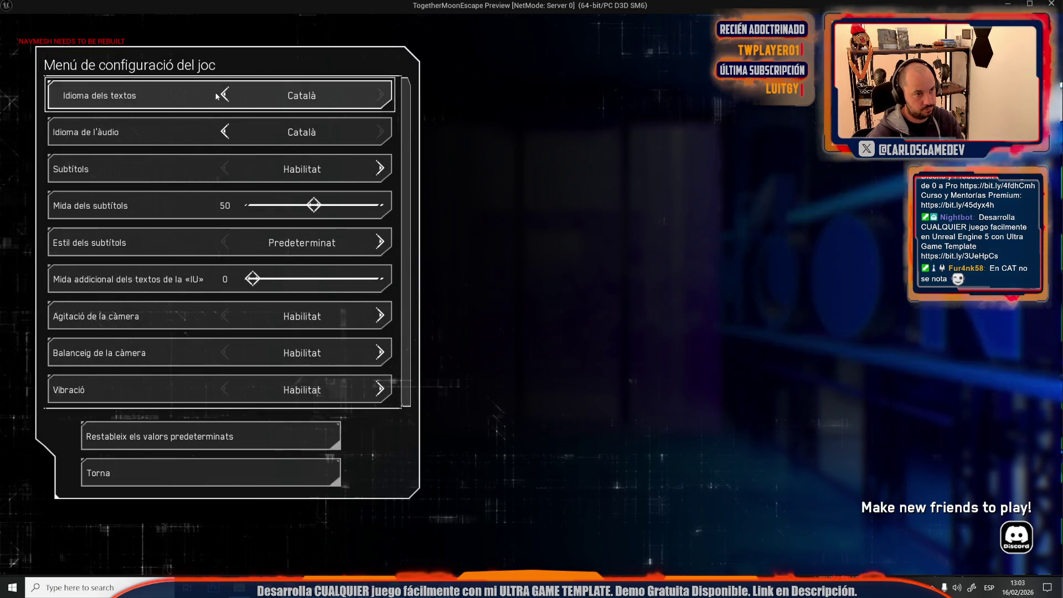
{"action": "left_click", "coordinate": [240, 95]}
{"action": "key", "text": "Escape"}
{"action": "key", "text": "Escape"}
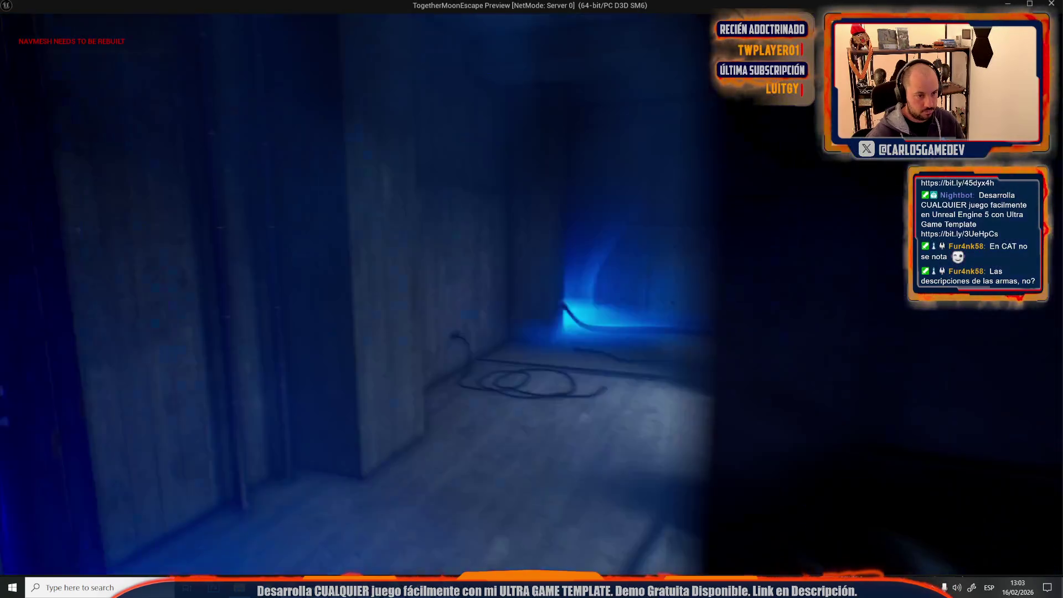
Step: Walk to the Slimes and Moontella wall screens to read their Spanish text, then stop playing
{"action": "key", "text": "w"}
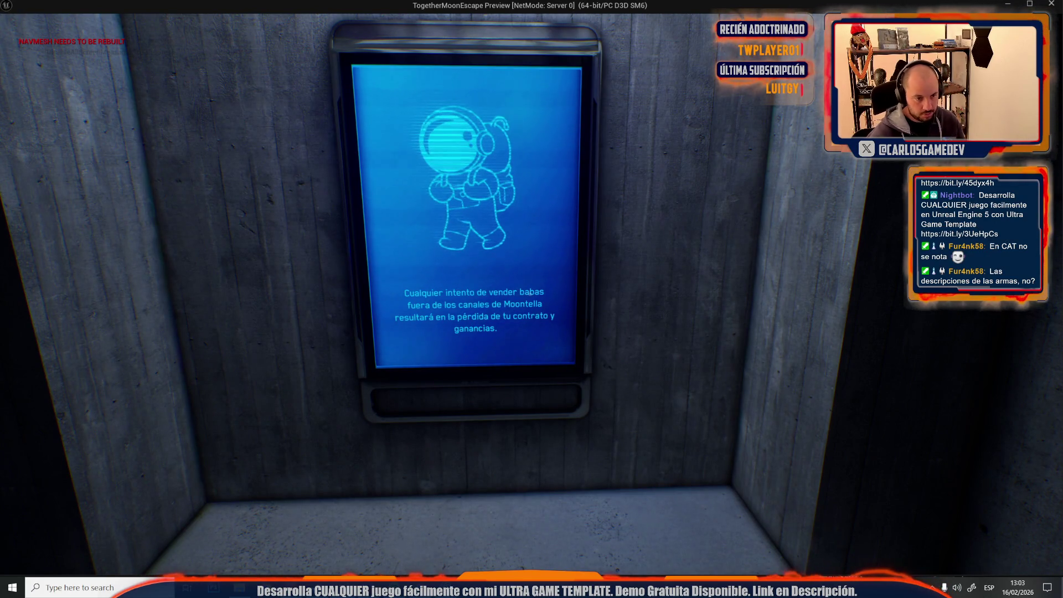
{"action": "key", "text": "w"}
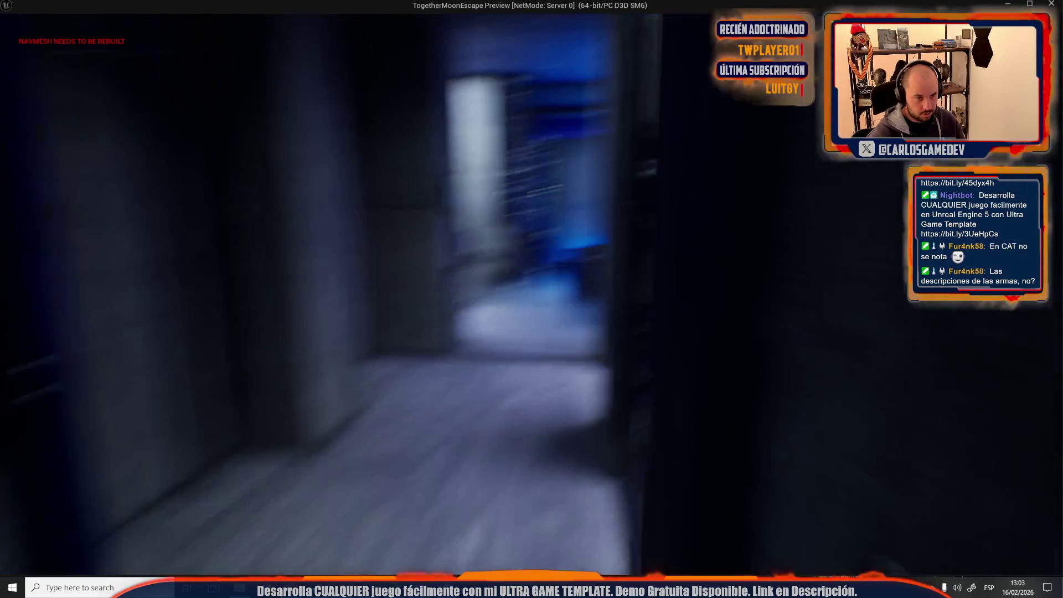
{"action": "key", "text": "w"}
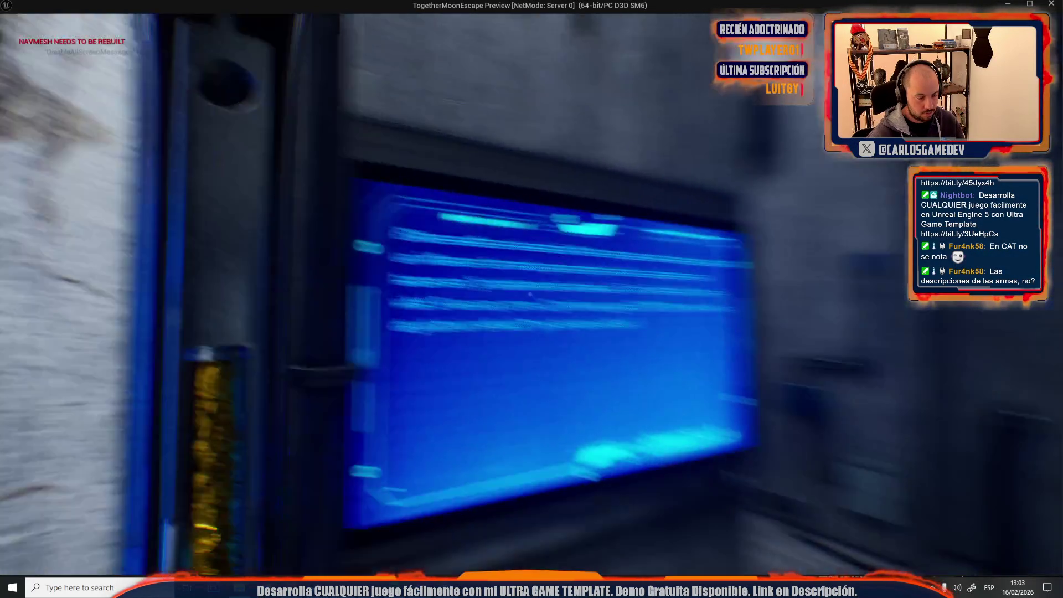
{"action": "key", "text": "d"}
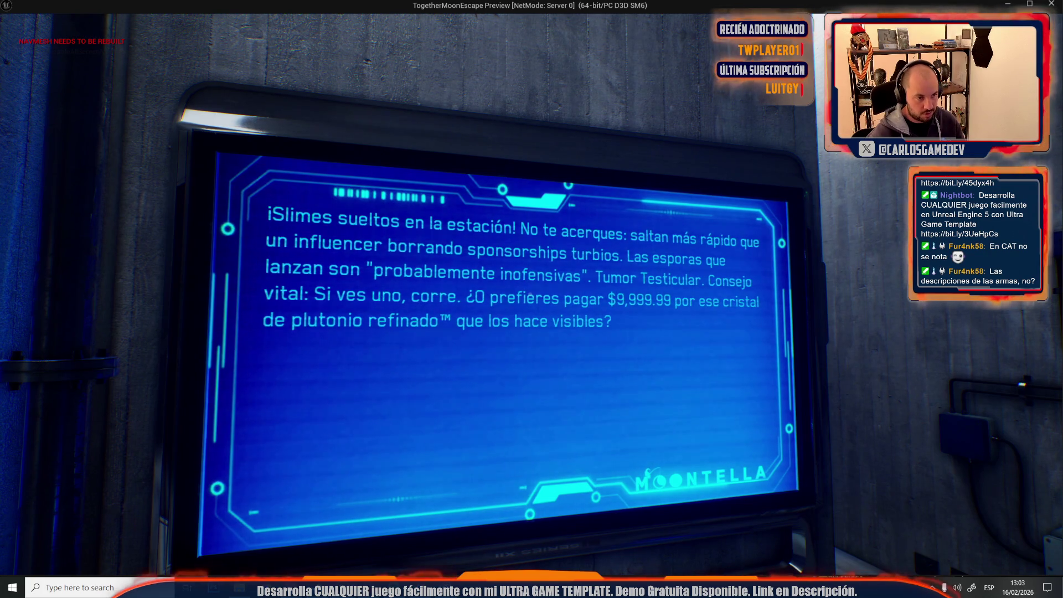
{"action": "key", "text": "w"}
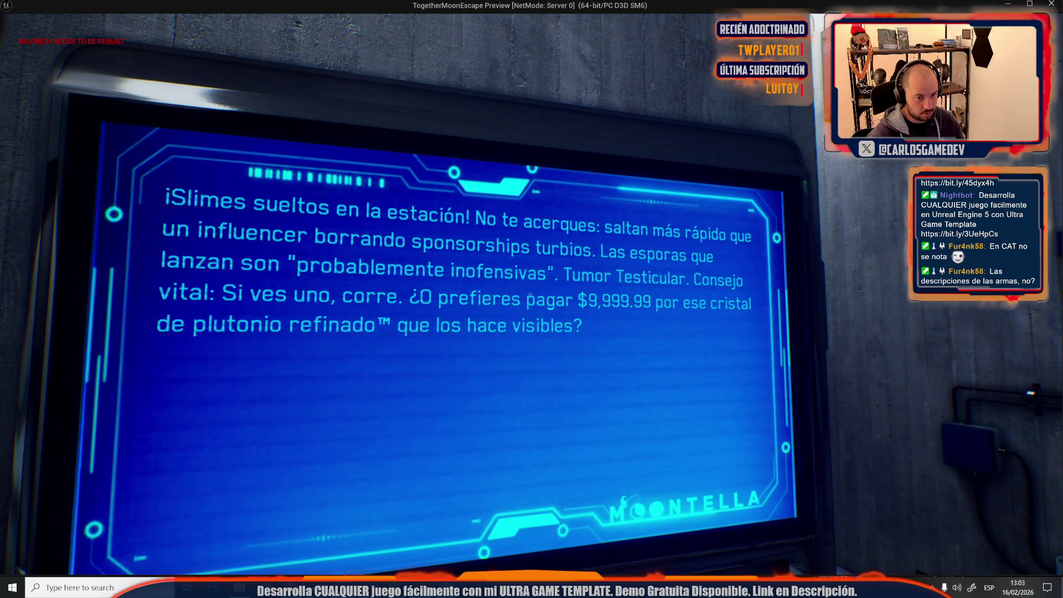
{"action": "key", "text": "d"}
{"action": "key", "text": "w"}
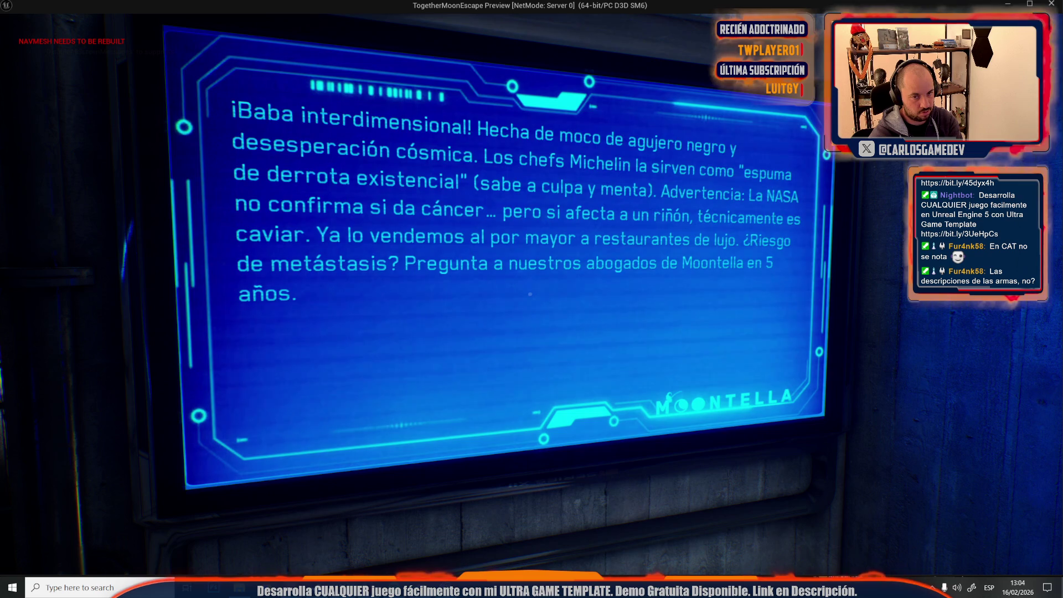
{"action": "key", "text": "Escape"}
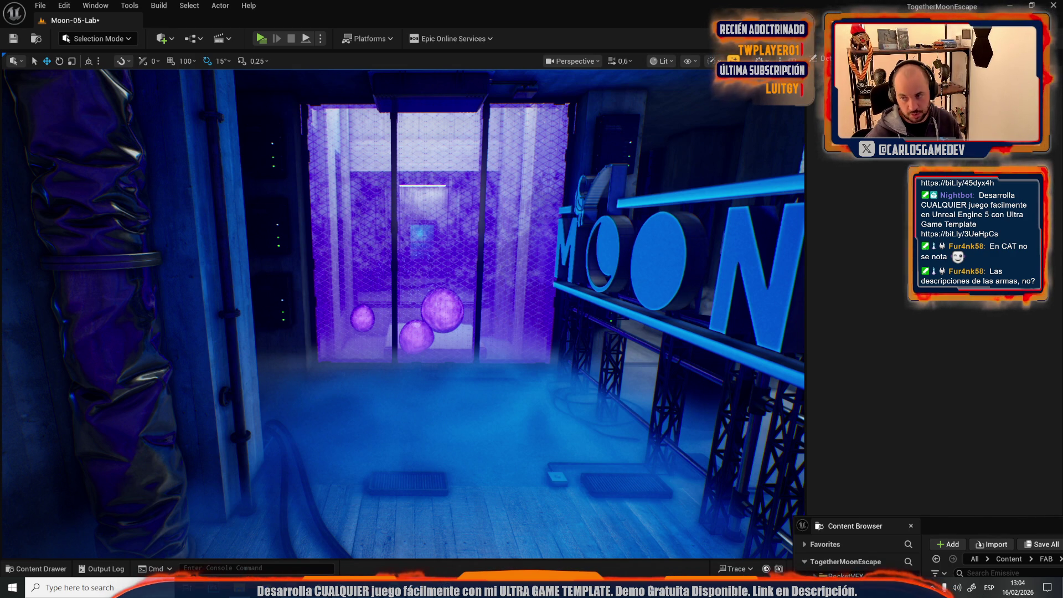
{"action": "key", "text": "alt+Tab"}
Step: In C393, delete 'no' and reword the NASA warning to 'causan cancer al tocarlas'
{"action": "double_click", "coordinate": [500, 211]}
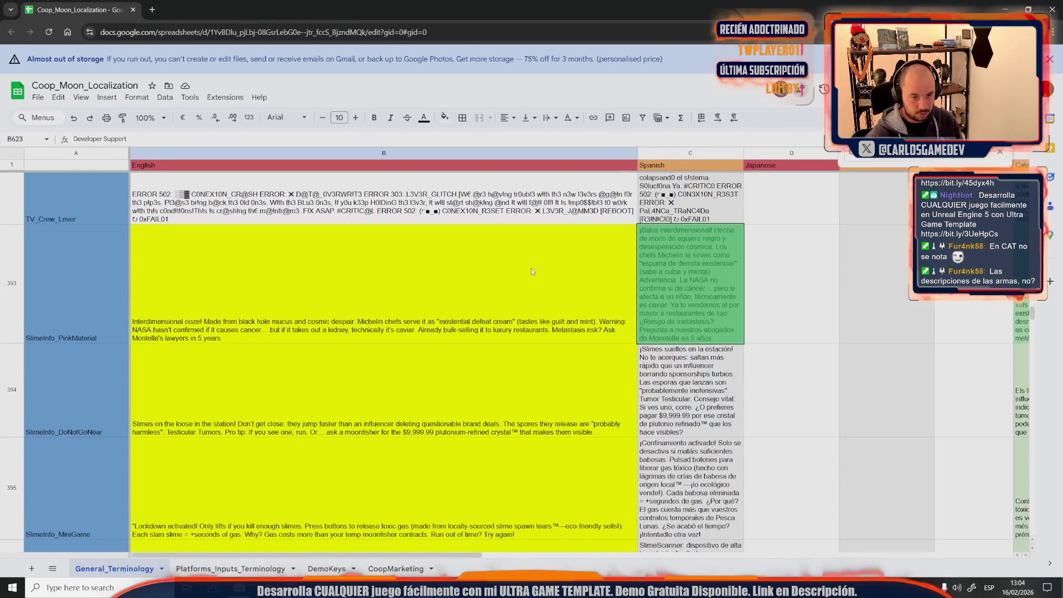
{"action": "double_click", "coordinate": [719, 282]}
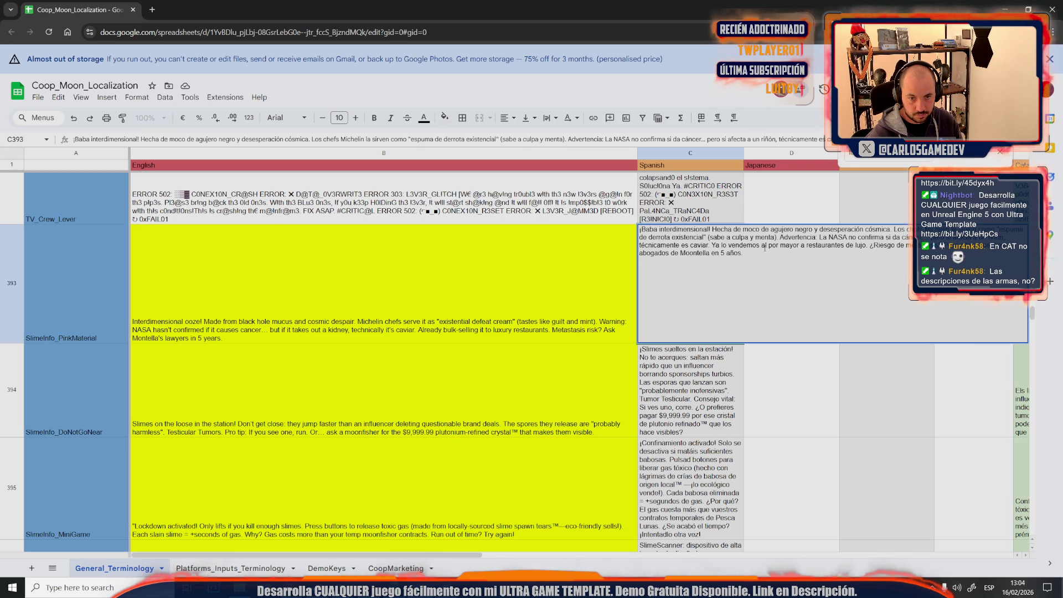
{"action": "left_click", "coordinate": [779, 237]}
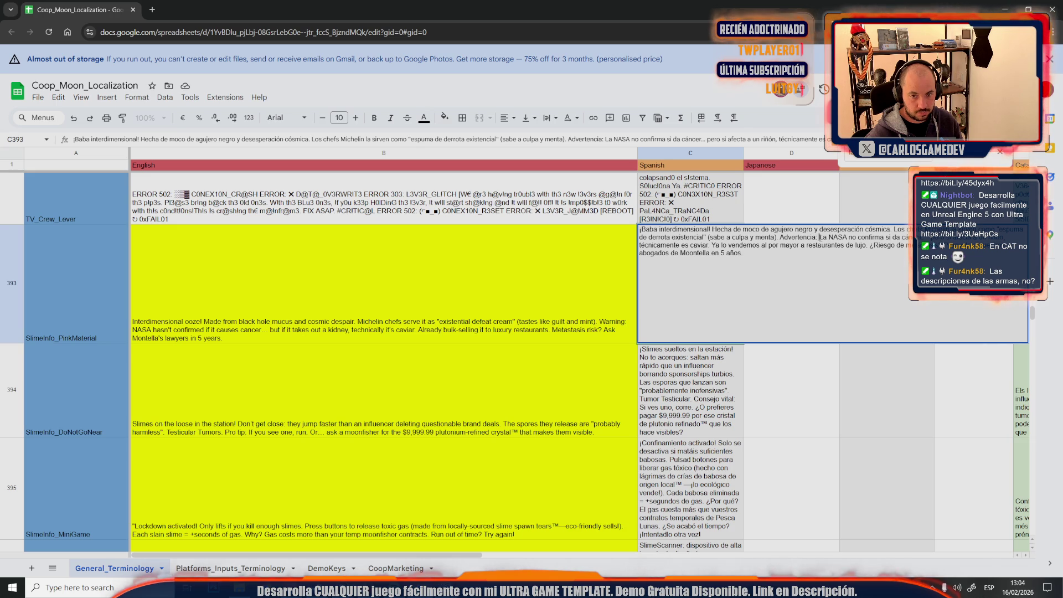
{"action": "left_click_drag", "start_coordinate": [820, 237], "coordinate": [906, 246]}
{"action": "left_click", "coordinate": [885, 237]}
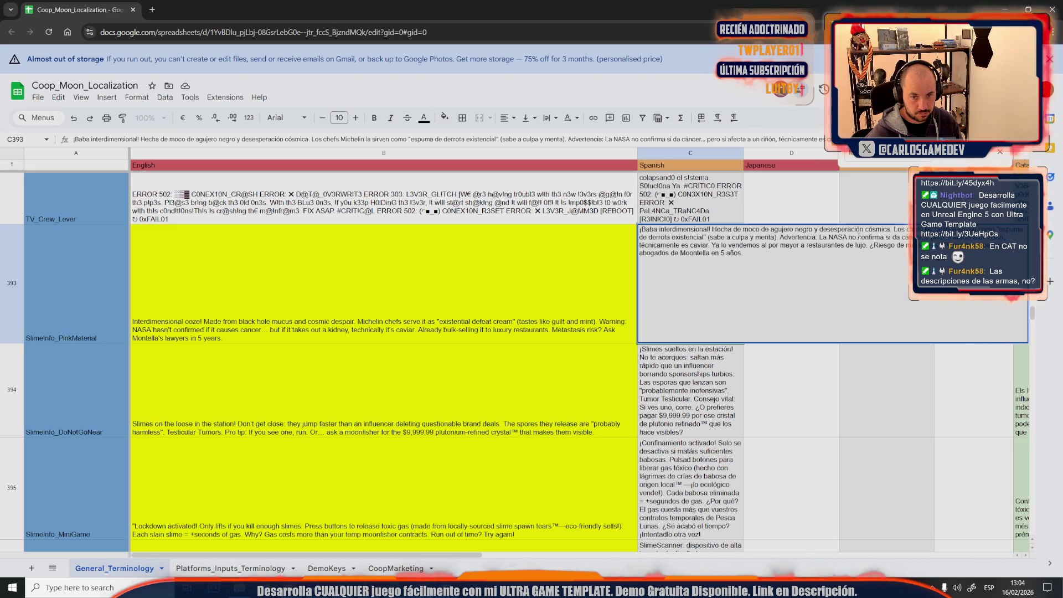
{"action": "double_click", "coordinate": [853, 237]}
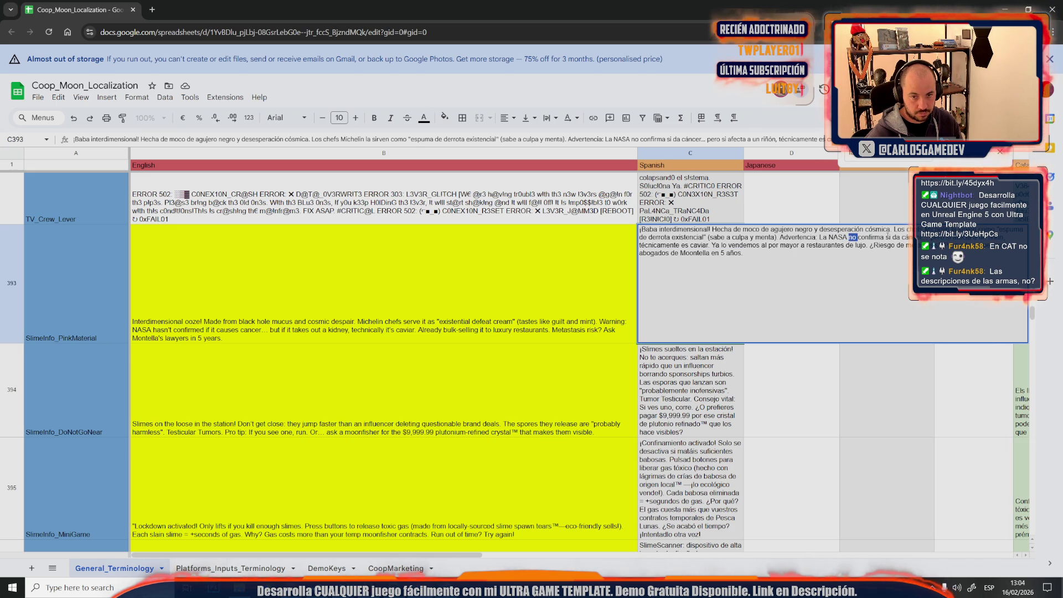
{"action": "key", "text": "BackSpace"}
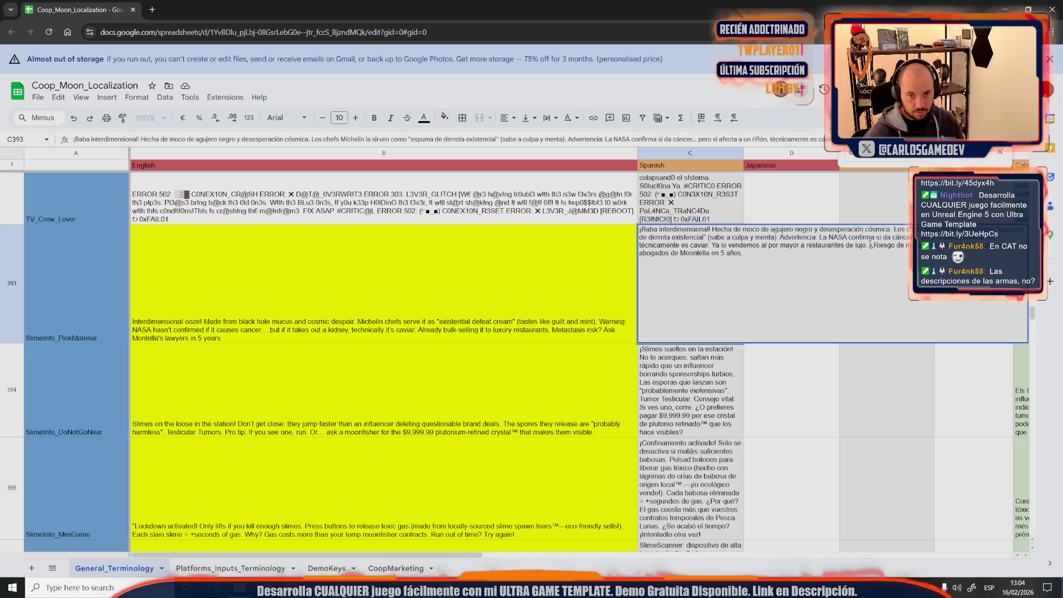
{"action": "left_click_drag", "start_coordinate": [877, 237], "coordinate": [913, 238]}
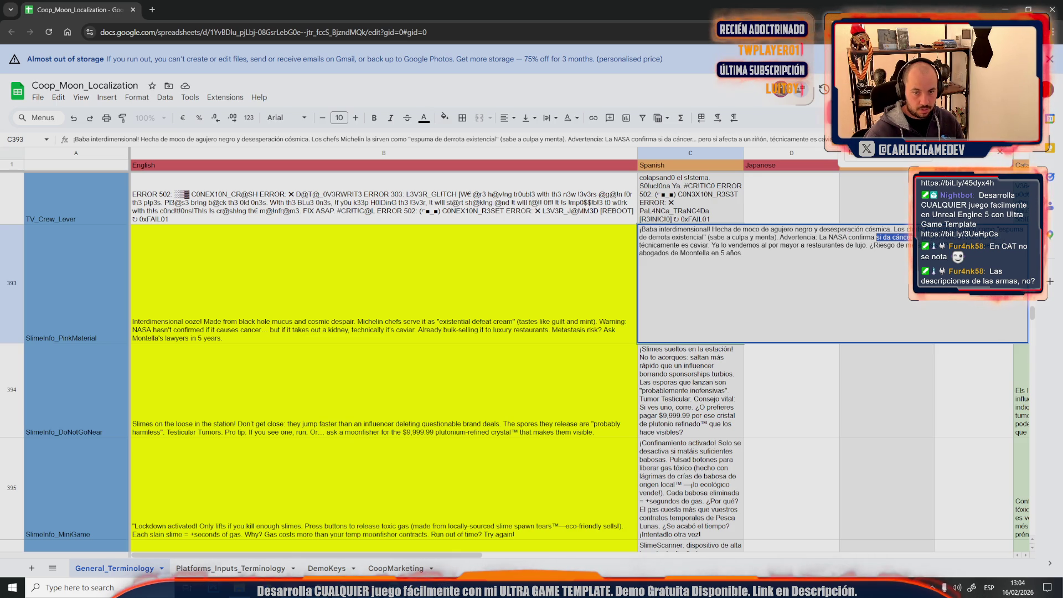
{"action": "type", "text": "que vivas n"}
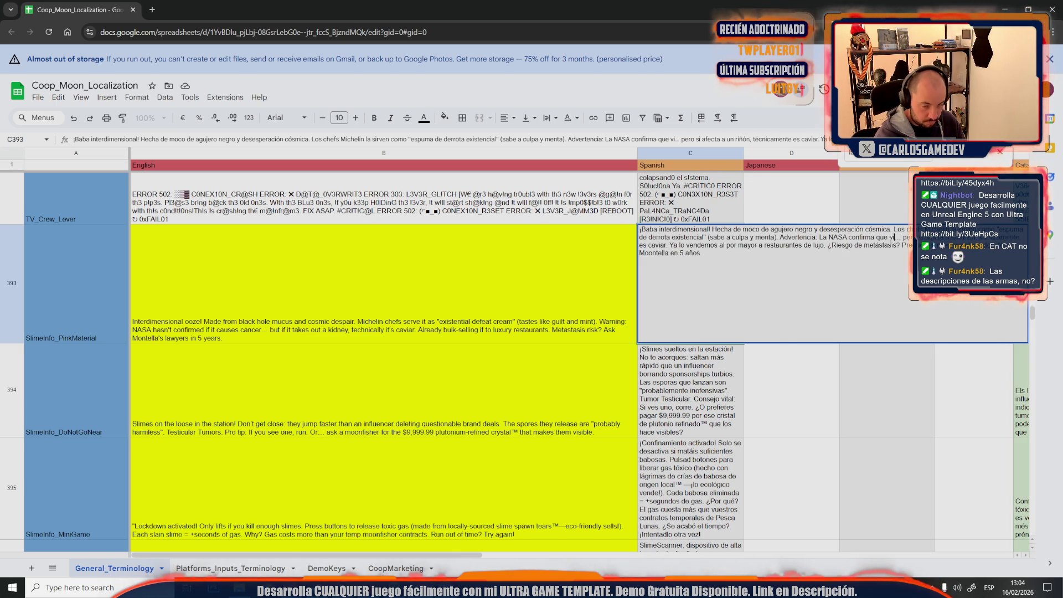
{"action": "key", "text": "BackSpace"}
{"action": "type", "text": "dan cancer"}
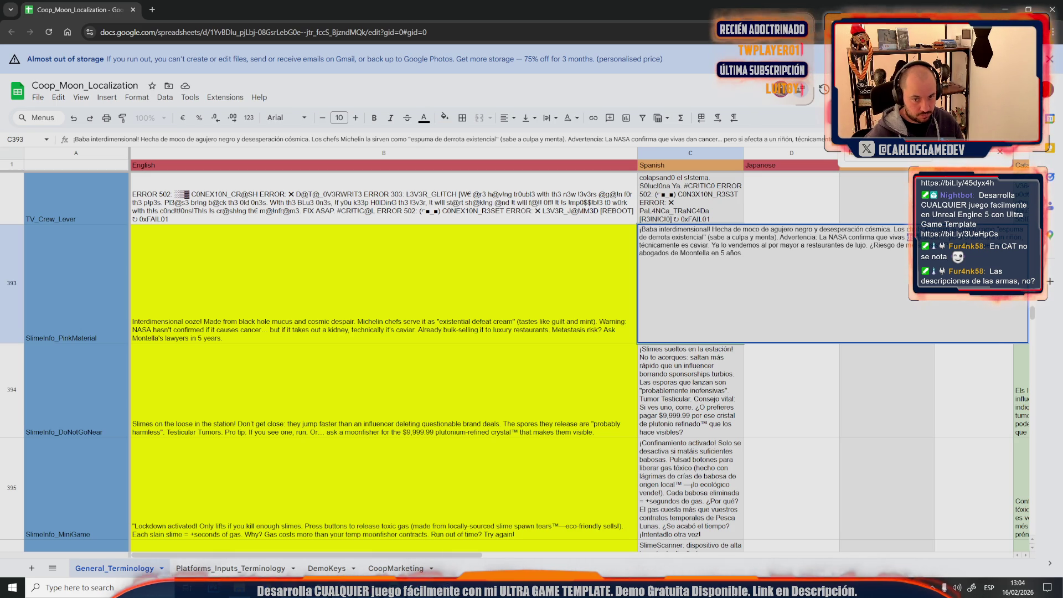
{"action": "type", "text": "causan"}
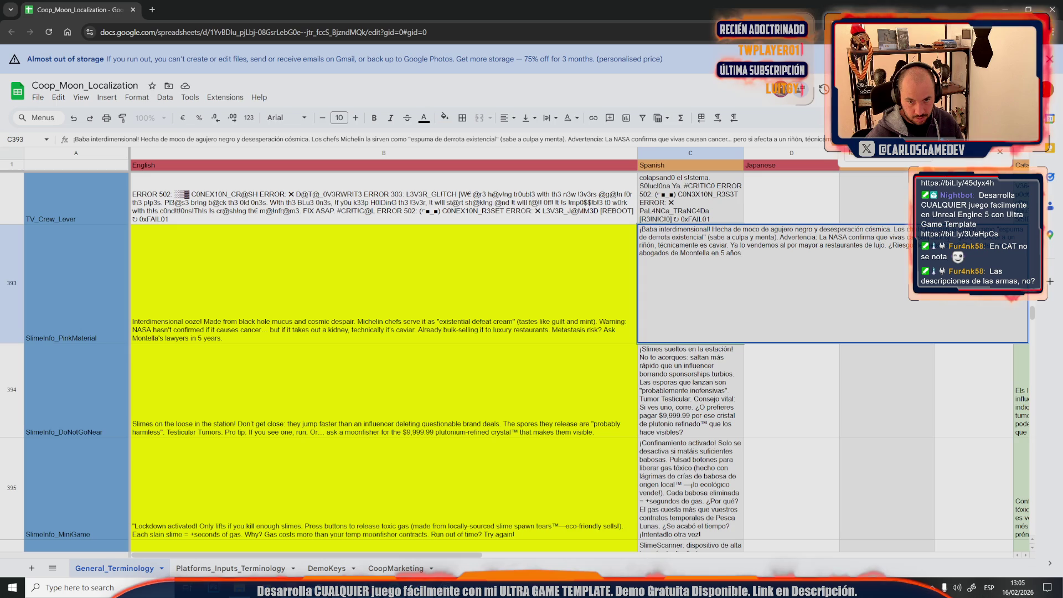
{"action": "type", "text": " cancer al tocarlas"}
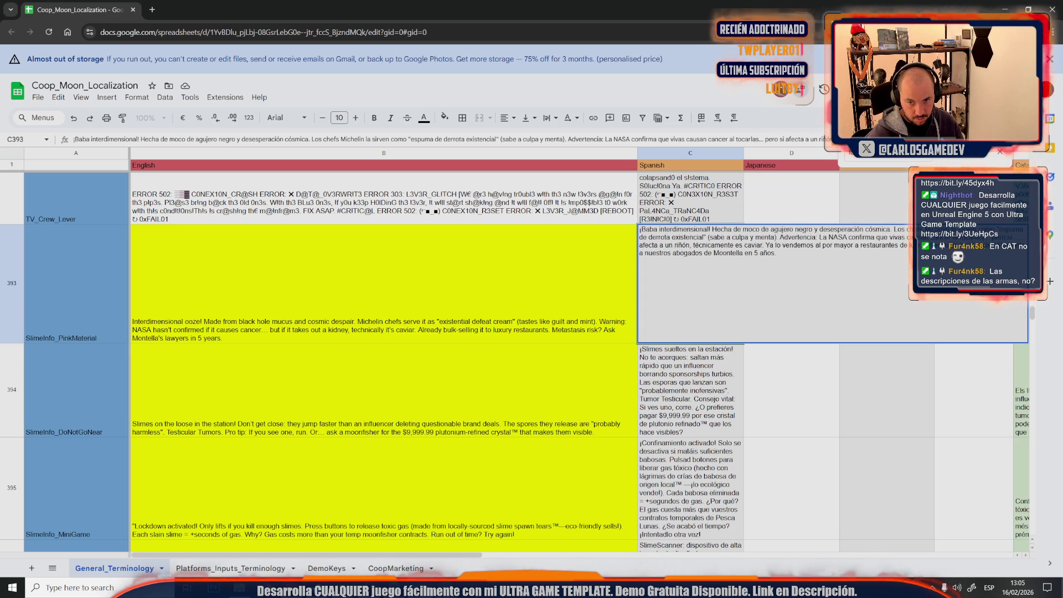
Step: Add '(muertas y proces', replace the kidney and caviar phrase with 'técnicamente catalogado', then select all
{"action": "mouse_move", "coordinate": [1002, 237]}
{"action": "left_mouse_down"}
{"action": "mouse_move", "coordinate": [756, 253]}
{"action": "mouse_move", "coordinate": [694, 253]}
{"action": "mouse_move", "coordinate": [693, 237]}
{"action": "mouse_move", "coordinate": [975, 246]}
{"action": "left_mouse_up"}
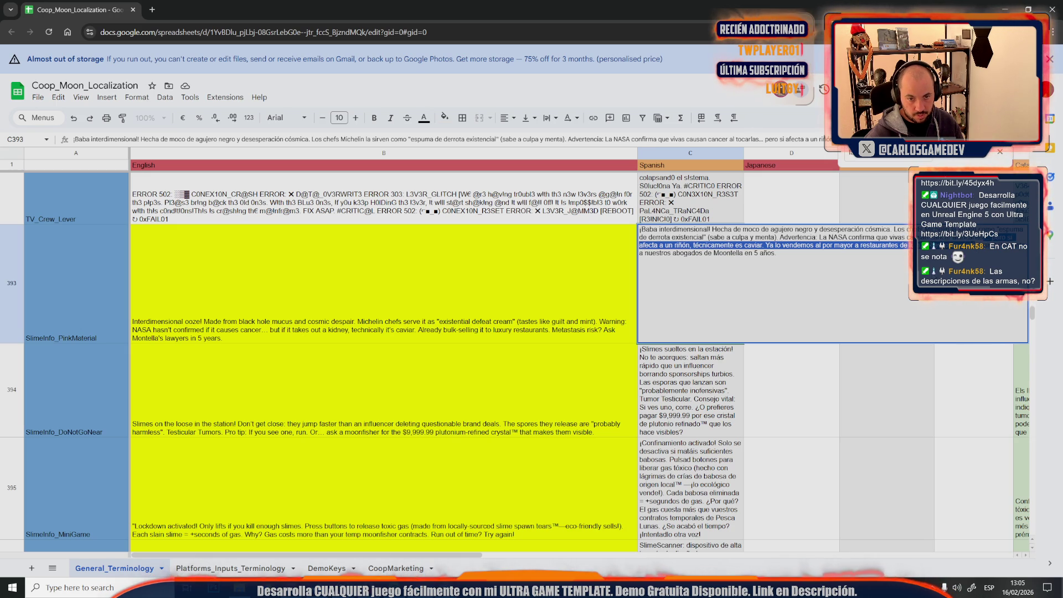
{"action": "key", "text": "Right"}
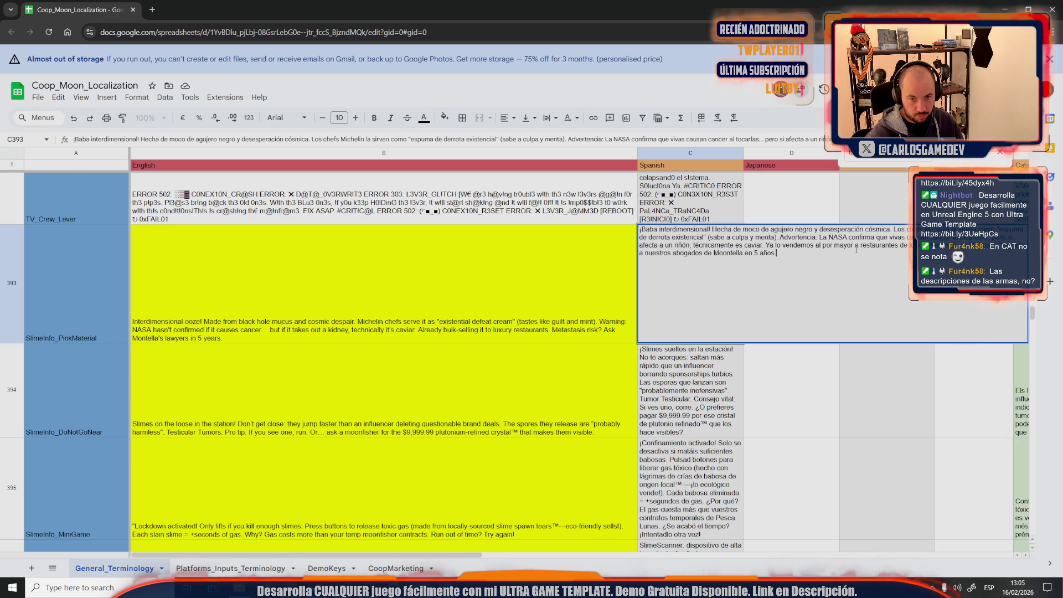
{"action": "type", "text": "(muertas "}
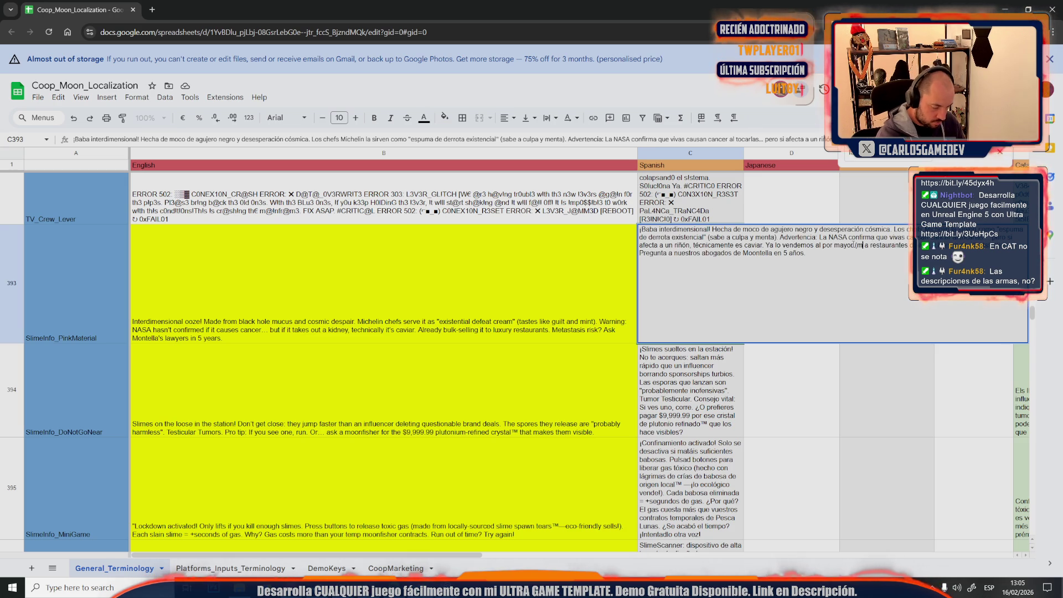
{"action": "type", "text": "y proces"}
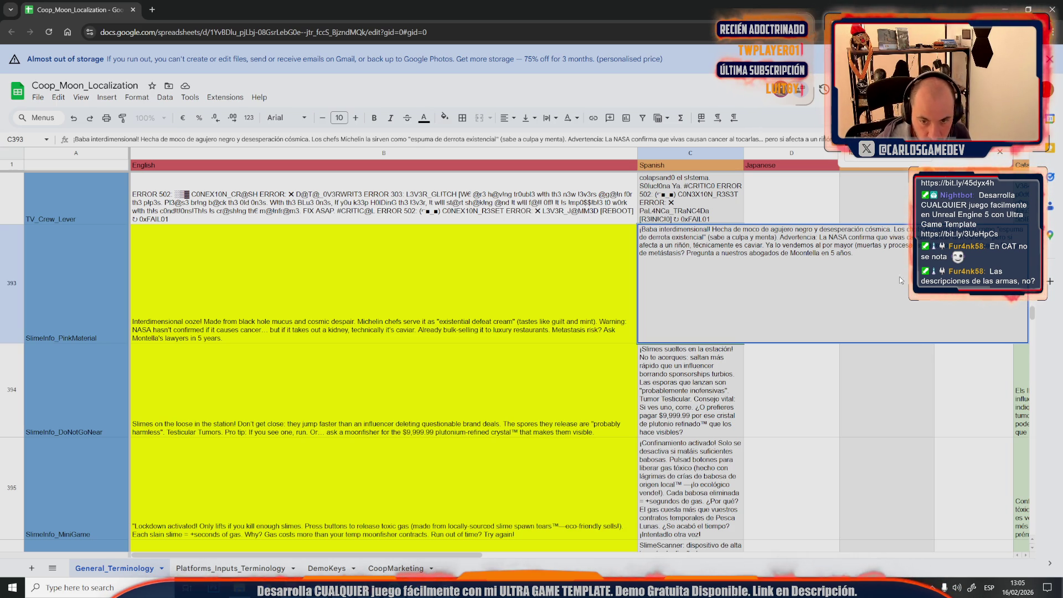
{"action": "mouse_move", "coordinate": [768, 246]}
{"action": "left_mouse_down"}
{"action": "mouse_move", "coordinate": [911, 246]}
{"action": "mouse_move", "coordinate": [639, 246]}
{"action": "left_mouse_up"}
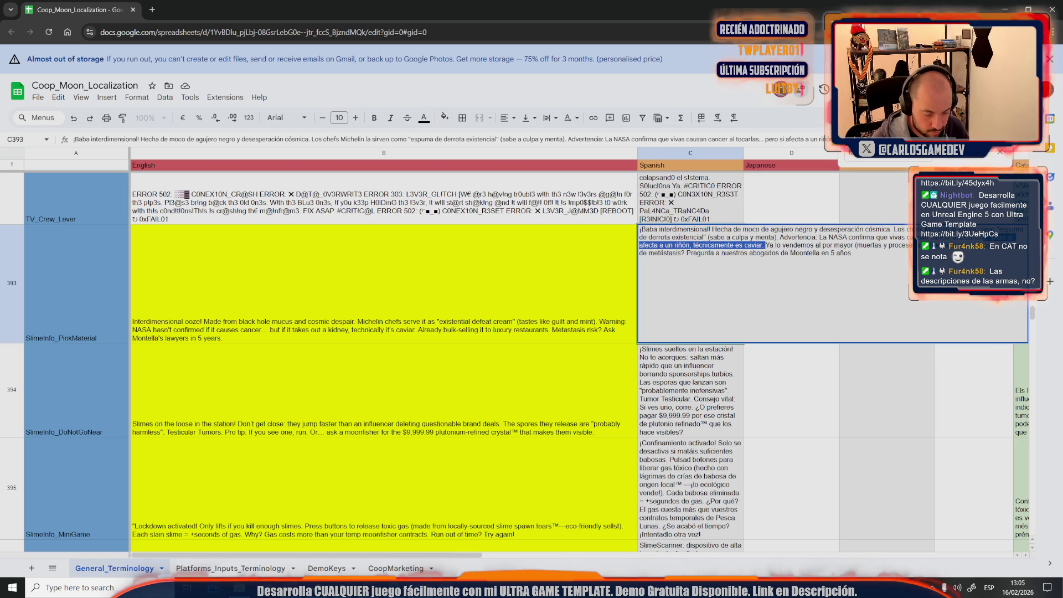
{"action": "key", "text": "BackSpace"}
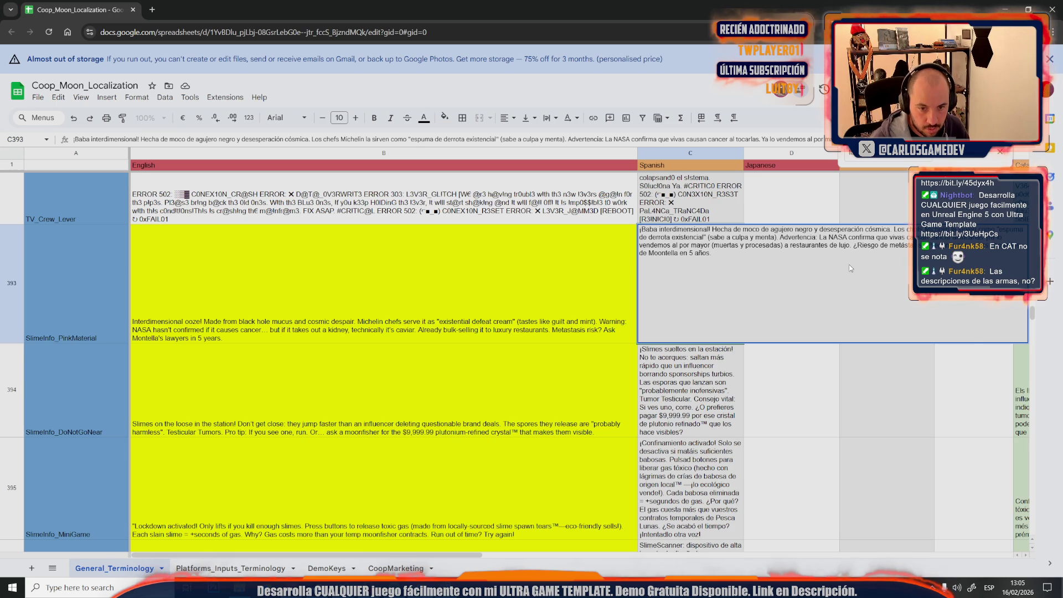
{"action": "key", "text": "BackSpace"}
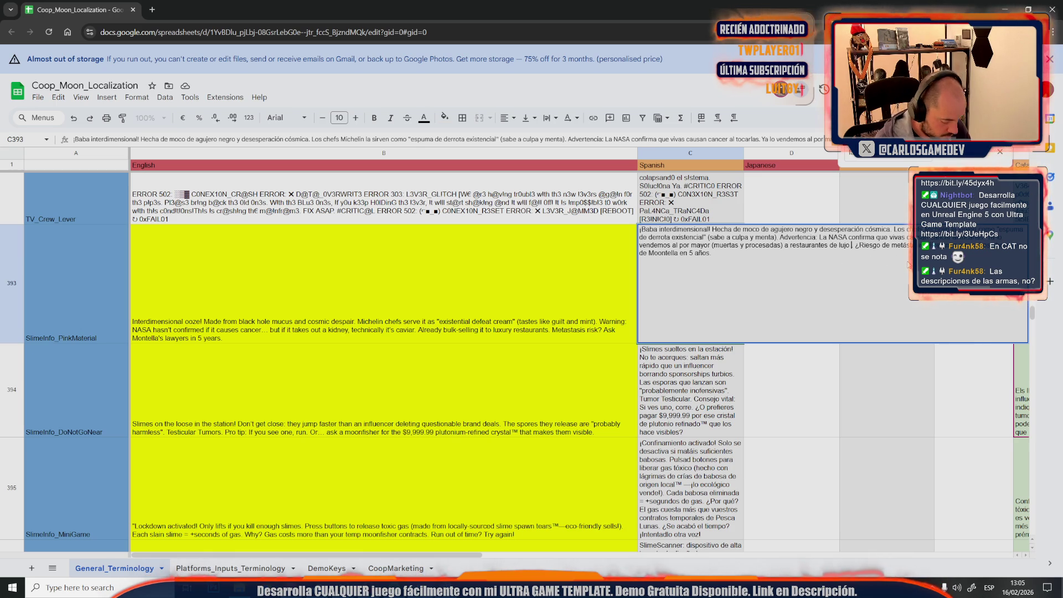
{"action": "type", "text": "técnicamente catalo"}
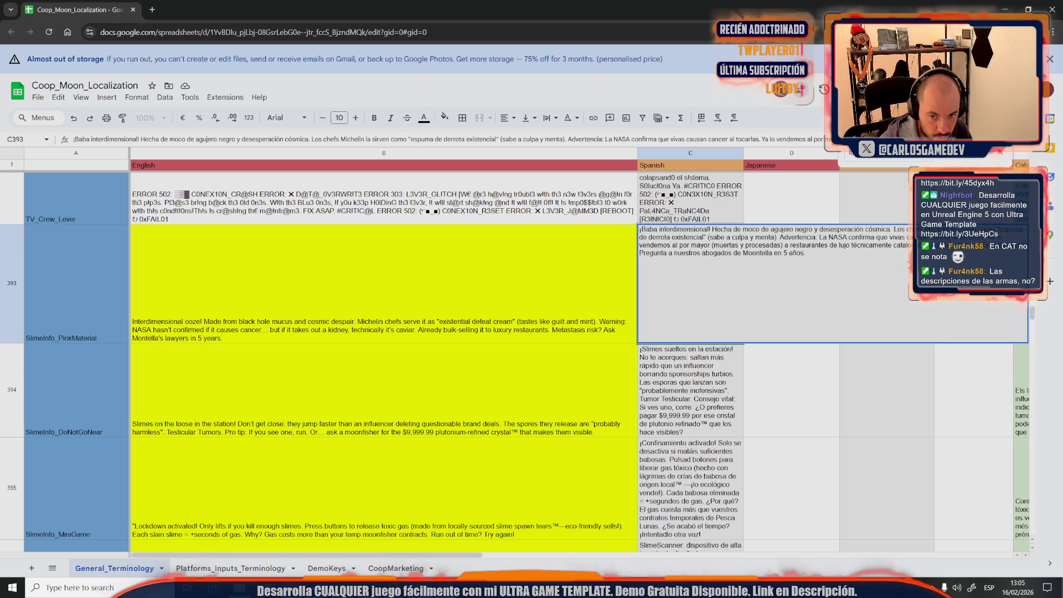
{"action": "type", "text": "gado"}
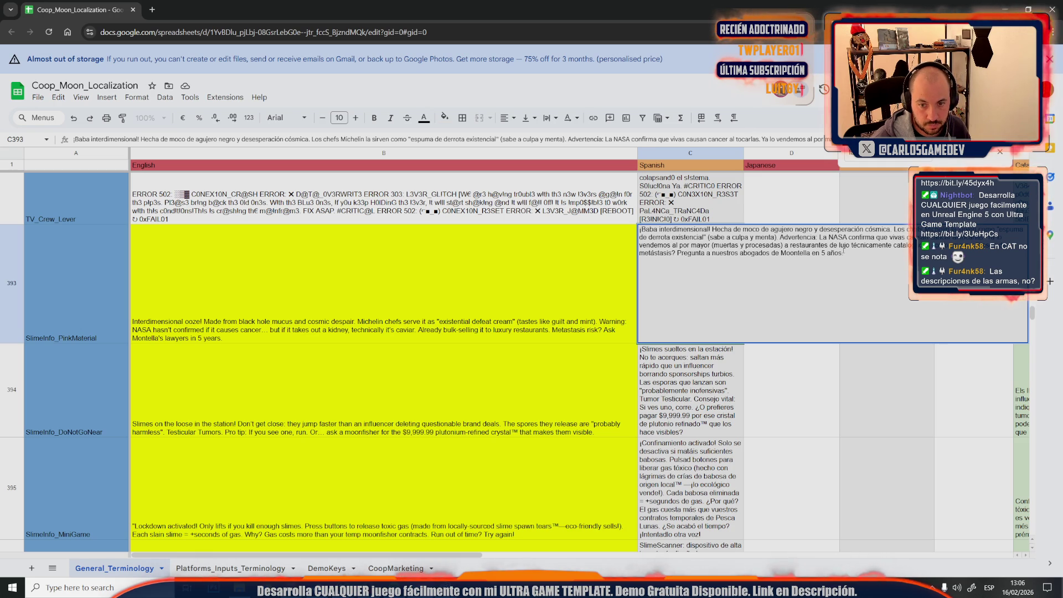
{"action": "key", "text": "ctrl+a"}
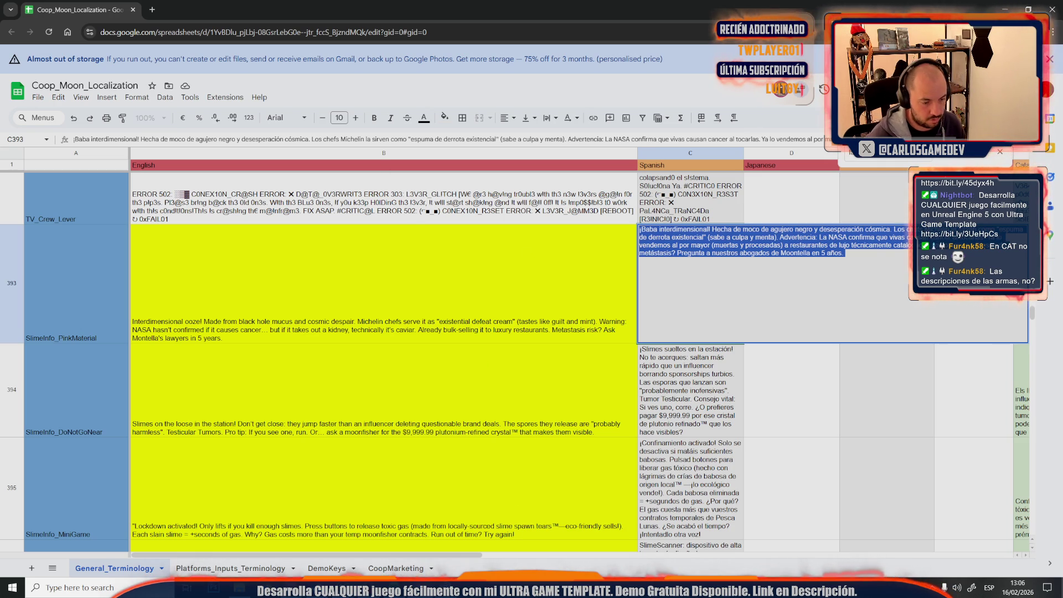
{"action": "key", "text": "alt+Tab"}
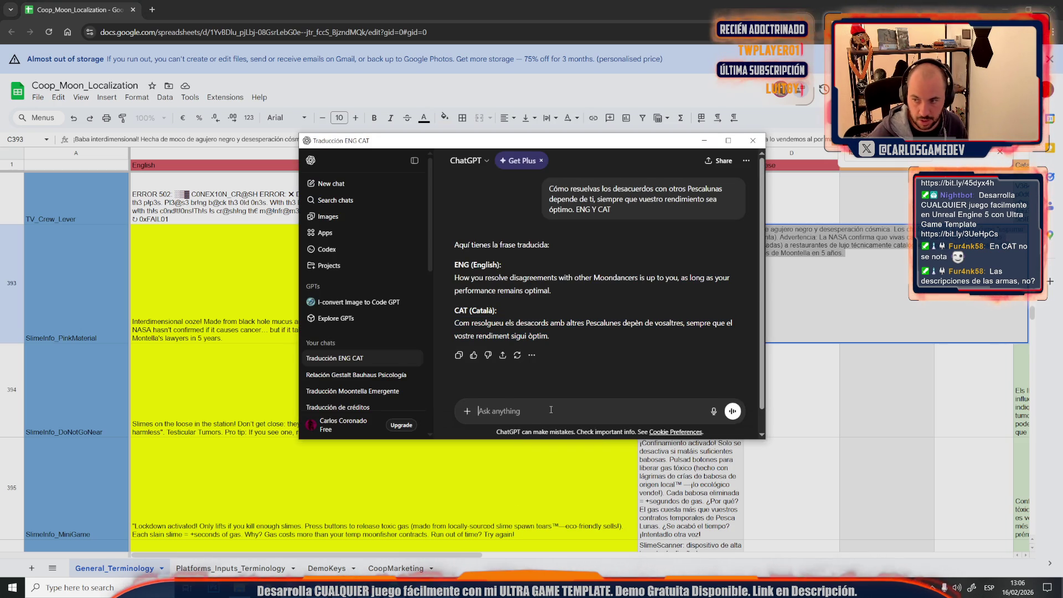
Step: Have ChatGPT translate the pasted Spanish slime description to English, then select its NASA cancer warning
{"action": "type", "text": "¡Baba interdimensional! Hecha de moco de agujero negro y desesperación cósmica. Los chefs Michelin la sirven como \"espuma de derrota existencial\" (sabe a culpa y menta). Advertencia: La NASA confirma que vivas causan cancer al tocarlas. Ya lo vendemos al por mayor (muertas y procesadas) a restaurantes de lujo técnicamente catalogadas como caviar. ¿Riesgo de metástasis? Pregunta a nuestros abogados de Moontella en 5 años."}
{"action": "type", "text": "ENG"}
{"action": "key", "text": "Return"}
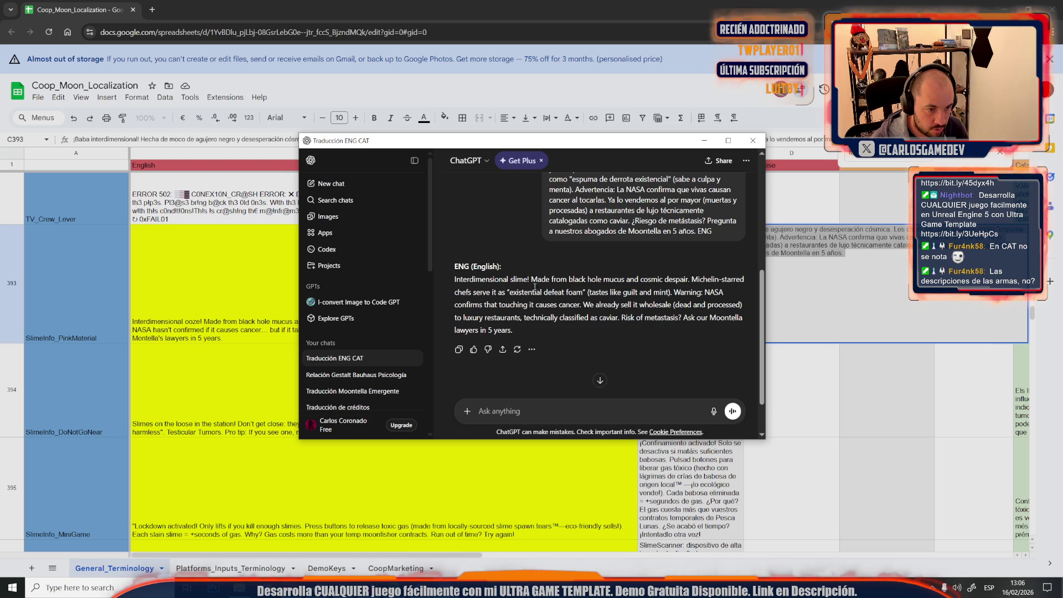
{"action": "mouse_move", "coordinate": [530, 279]}
{"action": "left_mouse_down"}
{"action": "mouse_move", "coordinate": [665, 304]}
{"action": "mouse_move", "coordinate": [688, 333]}
{"action": "mouse_move", "coordinate": [677, 318]}
{"action": "mouse_move", "coordinate": [583, 318]}
{"action": "mouse_move", "coordinate": [588, 306]}
{"action": "mouse_move", "coordinate": [519, 305]}
{"action": "mouse_move", "coordinate": [718, 321]}
{"action": "mouse_move", "coordinate": [744, 310]}
{"action": "mouse_move", "coordinate": [544, 326]}
{"action": "mouse_move", "coordinate": [644, 329]}
{"action": "left_mouse_up"}
{"action": "left_click", "coordinate": [676, 305]}
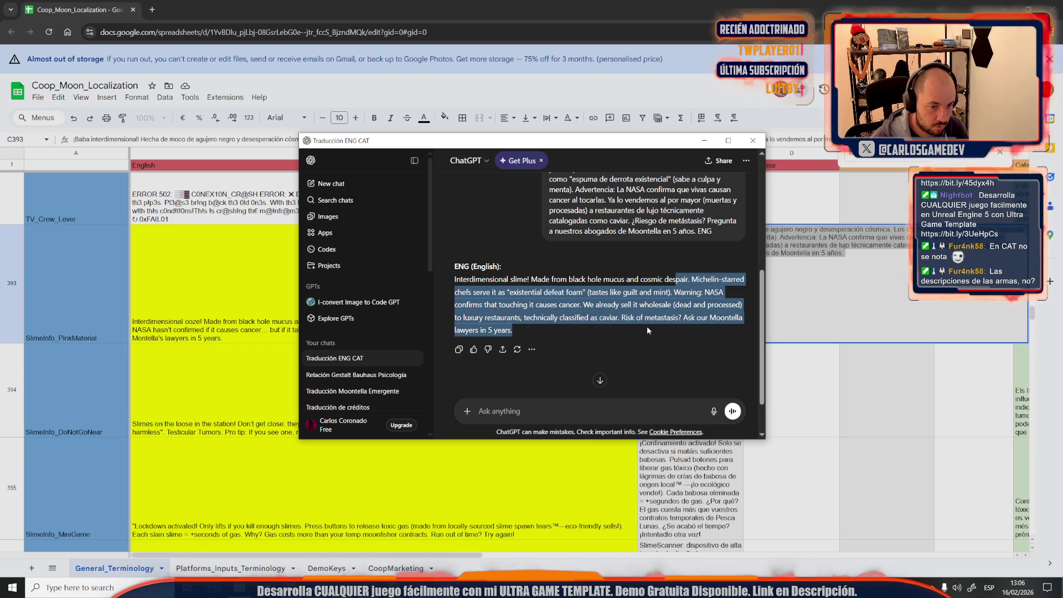
{"action": "mouse_move", "coordinate": [648, 330]}
{"action": "left_mouse_down"}
{"action": "mouse_move", "coordinate": [564, 317]}
{"action": "mouse_move", "coordinate": [584, 305]}
{"action": "left_mouse_up"}
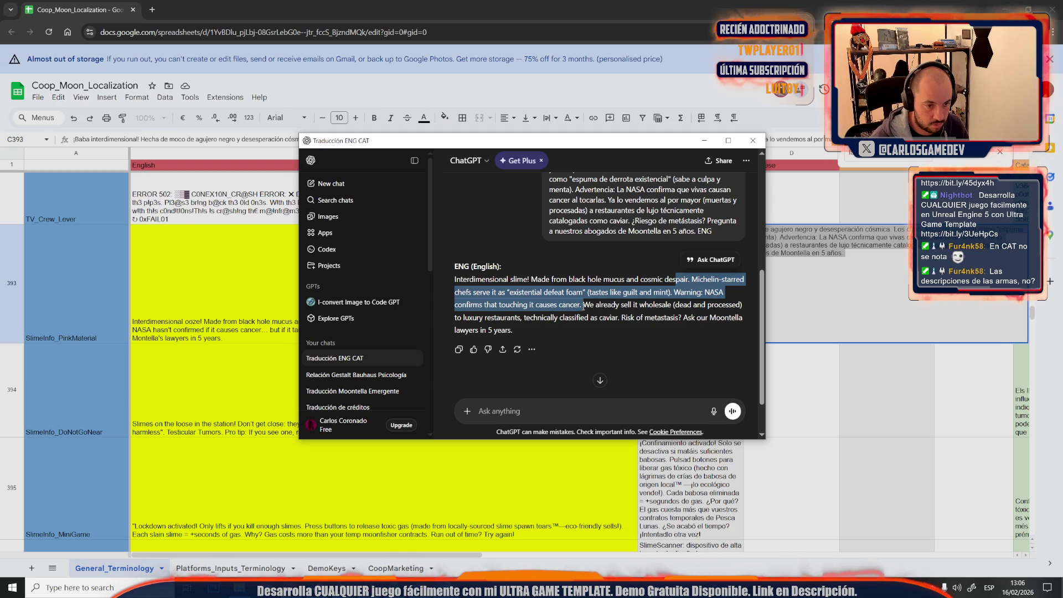
{"action": "left_click", "coordinate": [691, 302]}
{"action": "mouse_move", "coordinate": [673, 292]}
{"action": "left_mouse_down"}
{"action": "mouse_move", "coordinate": [587, 318]}
{"action": "mouse_move", "coordinate": [580, 308]}
{"action": "left_mouse_up"}
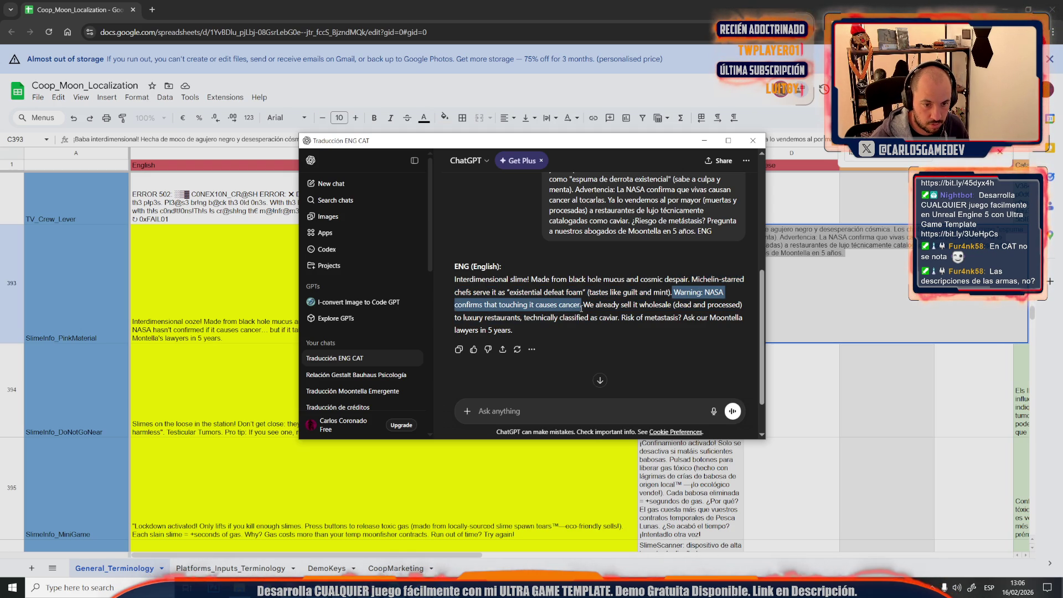
Step: Tell ChatGPT the cancer comes from touching them alive, and select the revised warning
{"action": "left_click", "coordinate": [558, 420]}
{"action": "type", "text": "no."}
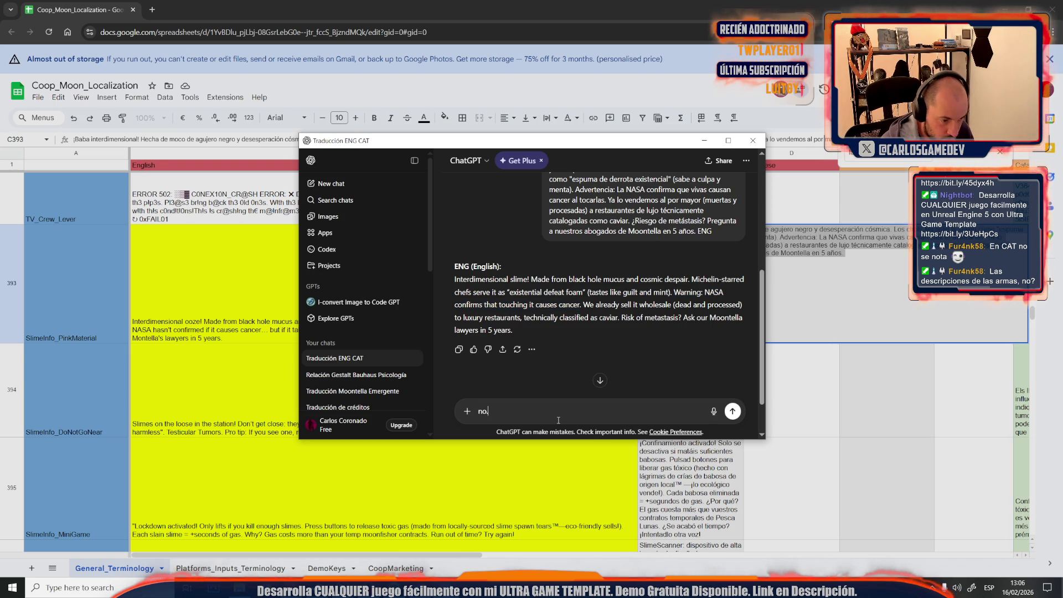
{"action": "key", "text": "BackSpace"}
{"action": "key", "text": "BackSpace"}
{"action": "type", "text": "e"}
{"action": "type", "text": "s muy i"}
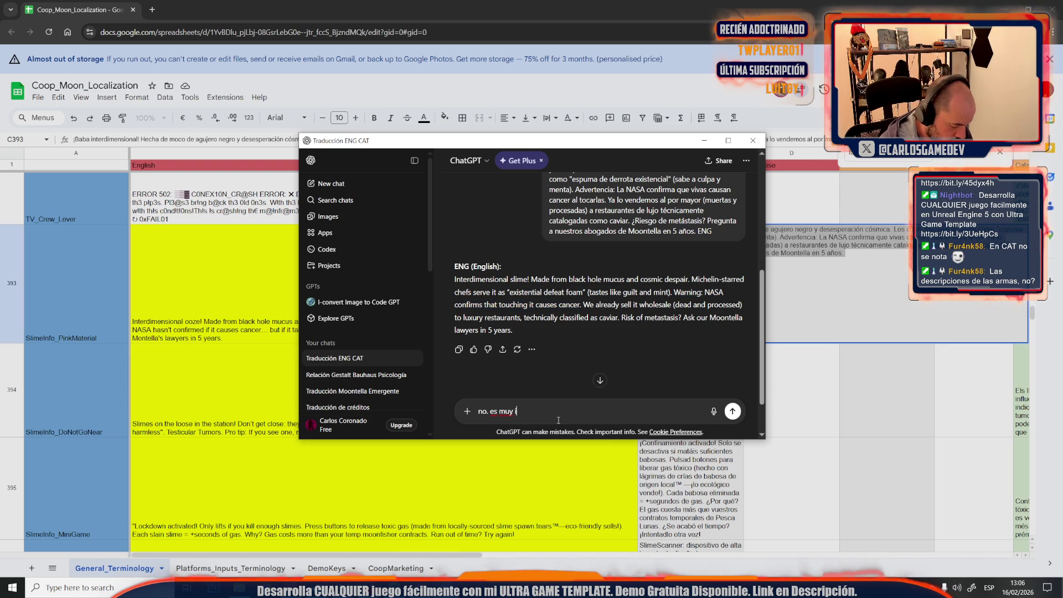
{"action": "type", "text": "mportante lo de que "}
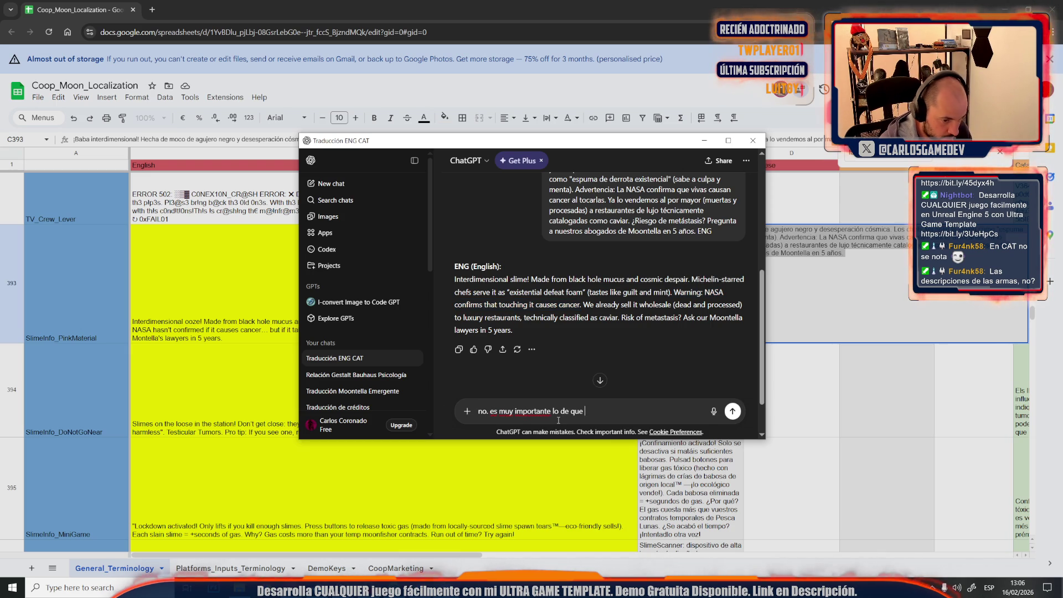
{"action": "type", "text": "AS"}
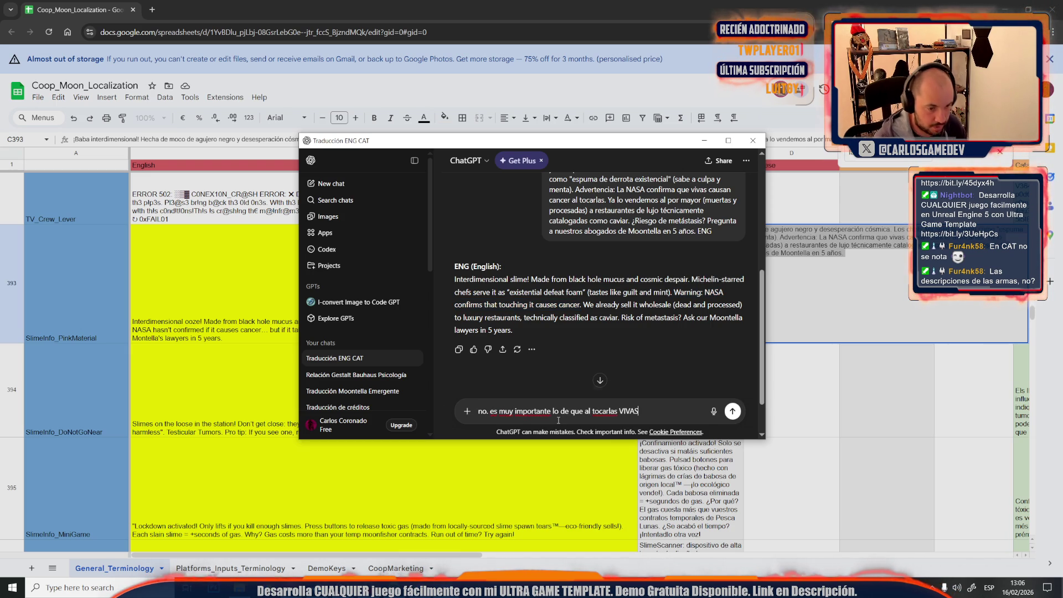
{"action": "key", "text": "Return"}
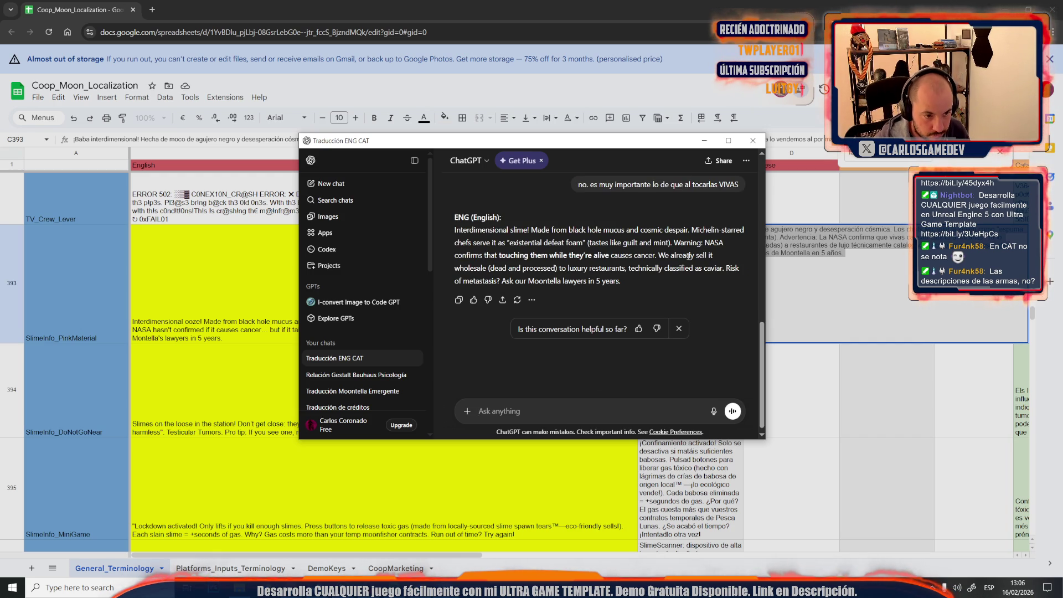
{"action": "mouse_move", "coordinate": [674, 244]}
{"action": "left_mouse_down"}
{"action": "mouse_move", "coordinate": [667, 256]}
{"action": "mouse_move", "coordinate": [560, 256]}
{"action": "mouse_move", "coordinate": [696, 269]}
{"action": "mouse_move", "coordinate": [630, 279]}
{"action": "mouse_move", "coordinate": [609, 270]}
{"action": "mouse_move", "coordinate": [662, 257]}
{"action": "left_mouse_up"}
{"action": "left_click", "coordinate": [705, 141]}
Step: Paste the revised warning into B393, changing 'them while they're' to 'ones'
{"action": "double_click", "coordinate": [438, 342]}
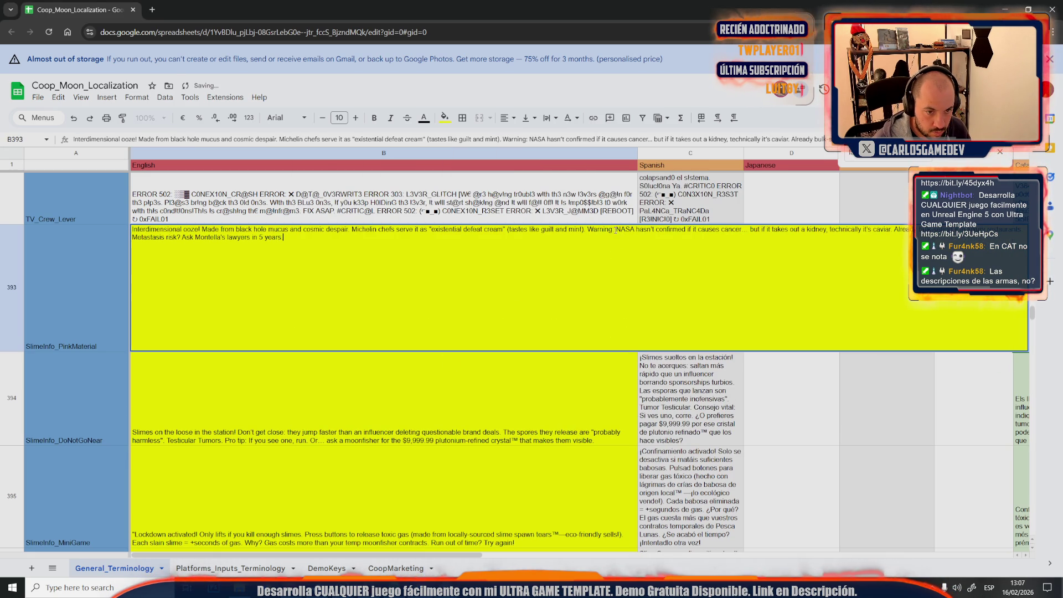
{"action": "left_click_drag", "start_coordinate": [587, 229], "coordinate": [892, 229]}
{"action": "type", "text": "Warning: NASA confirms that touching them while they're alive causes cancer."}
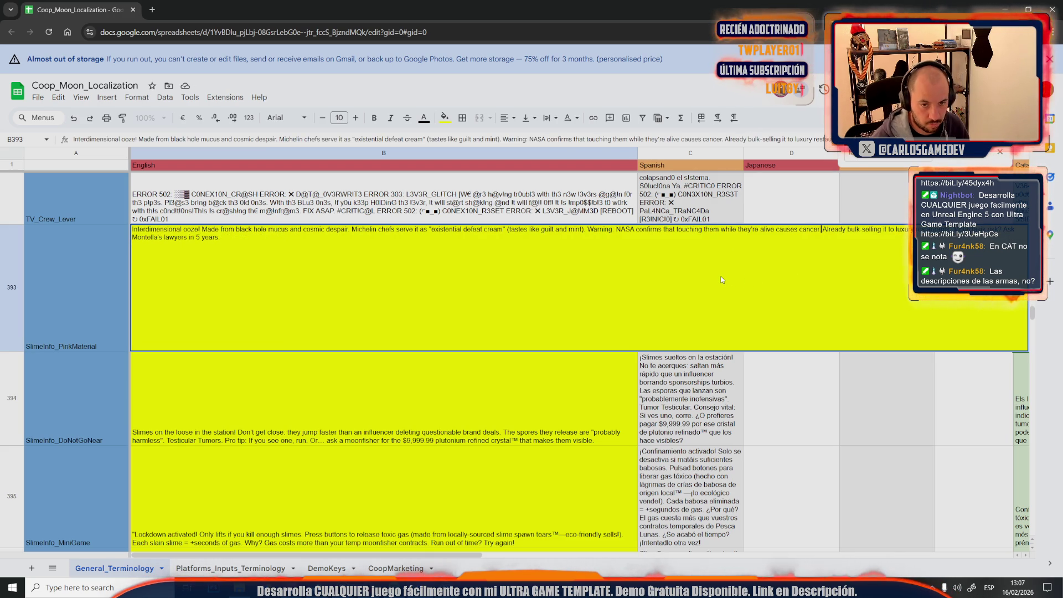
{"action": "left_click_drag", "start_coordinate": [704, 230], "coordinate": [764, 231]}
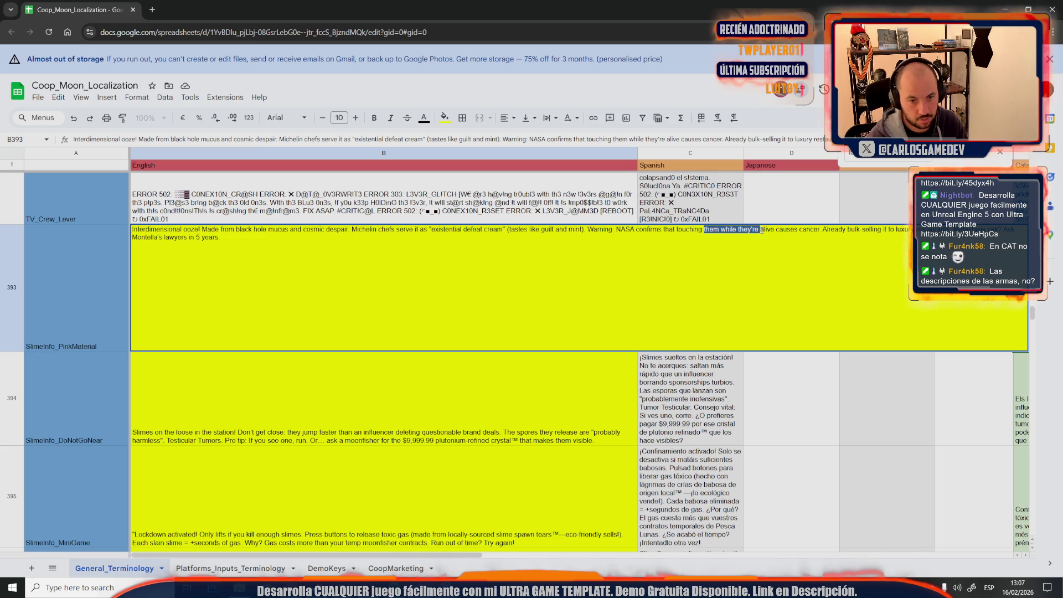
{"action": "key", "text": "BackSpace"}
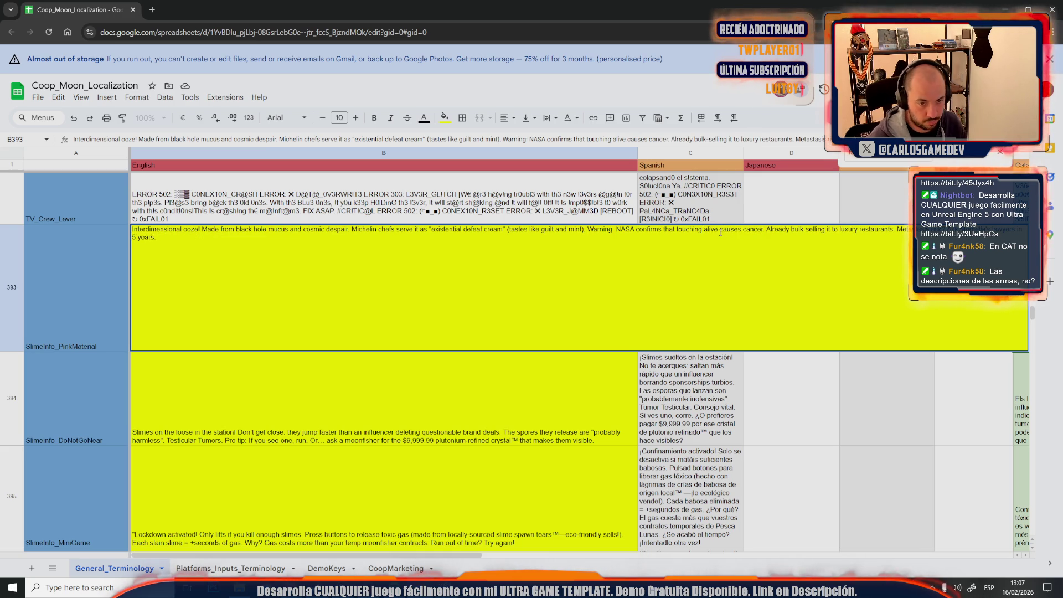
{"action": "type", "text": "ones"}
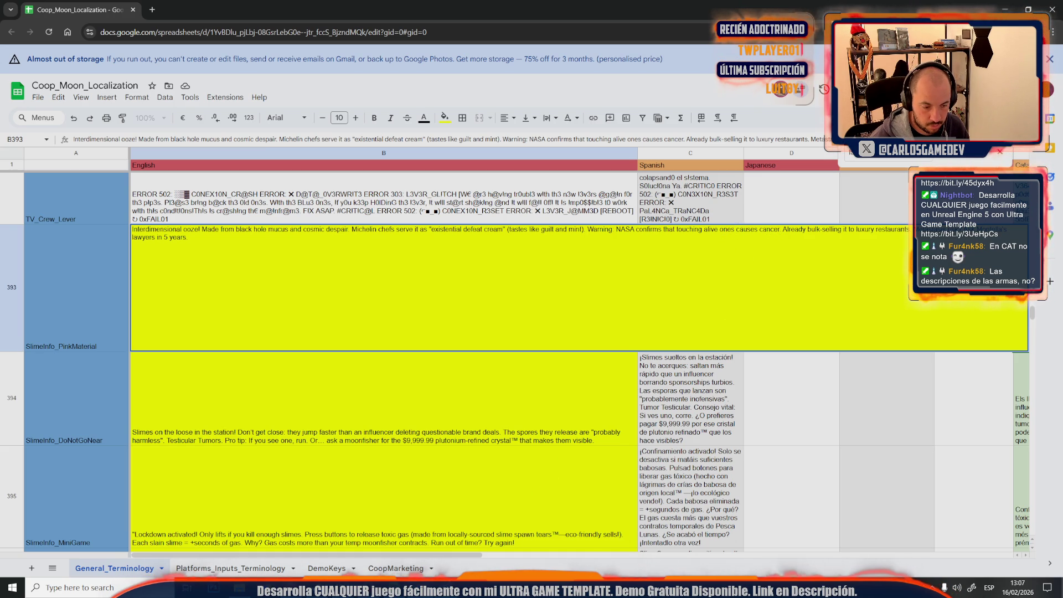
Step: Add 'technically classified as caviar' from the chat to B393, commit it and copy the cell
{"action": "key", "text": "alt+Tab"}
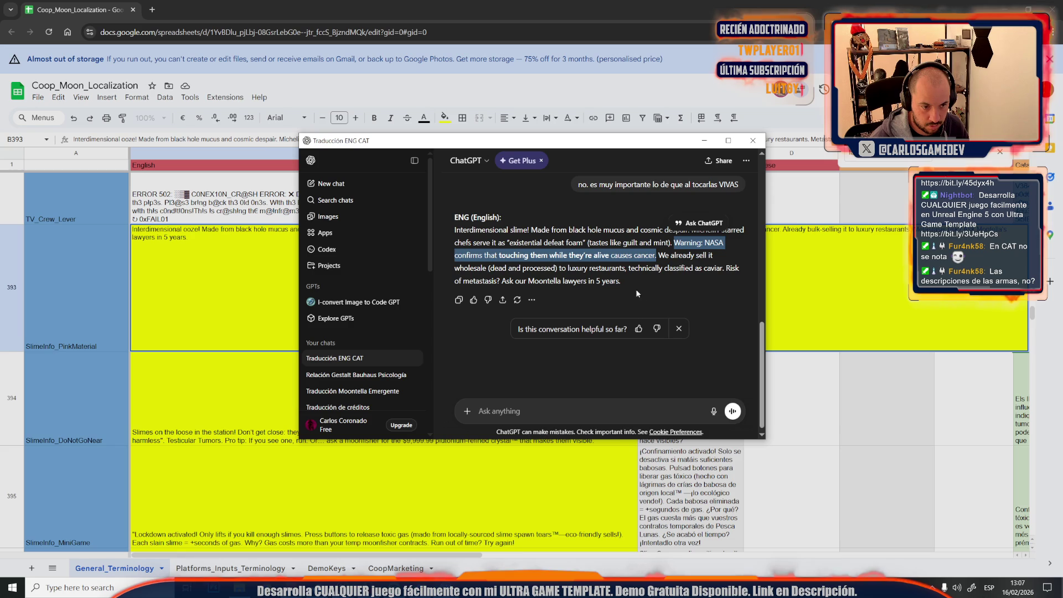
{"action": "left_click_drag", "start_coordinate": [487, 268], "coordinate": [554, 271]}
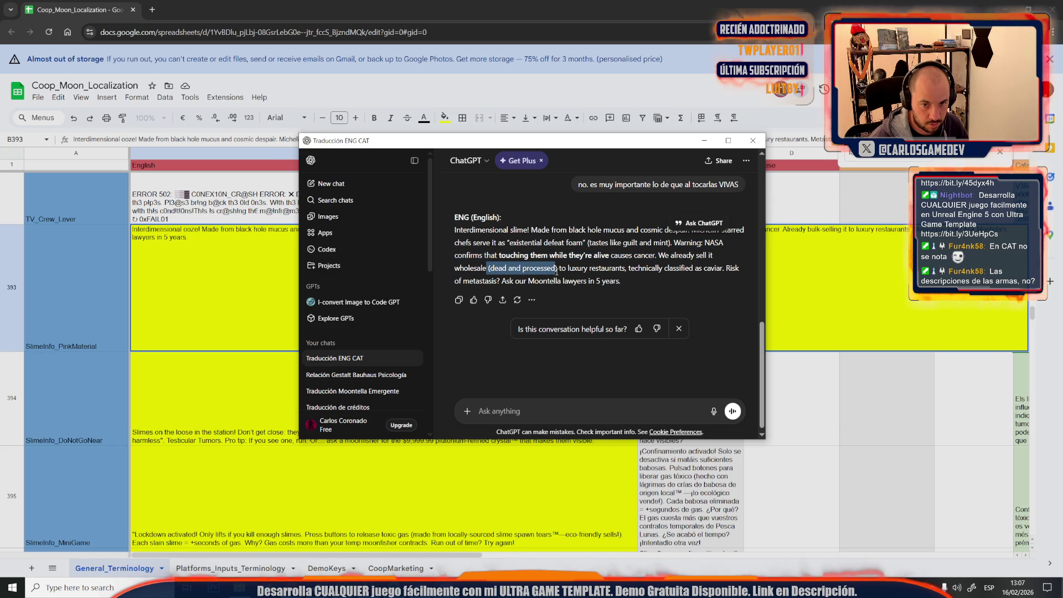
{"action": "left_click", "coordinate": [845, 232]}
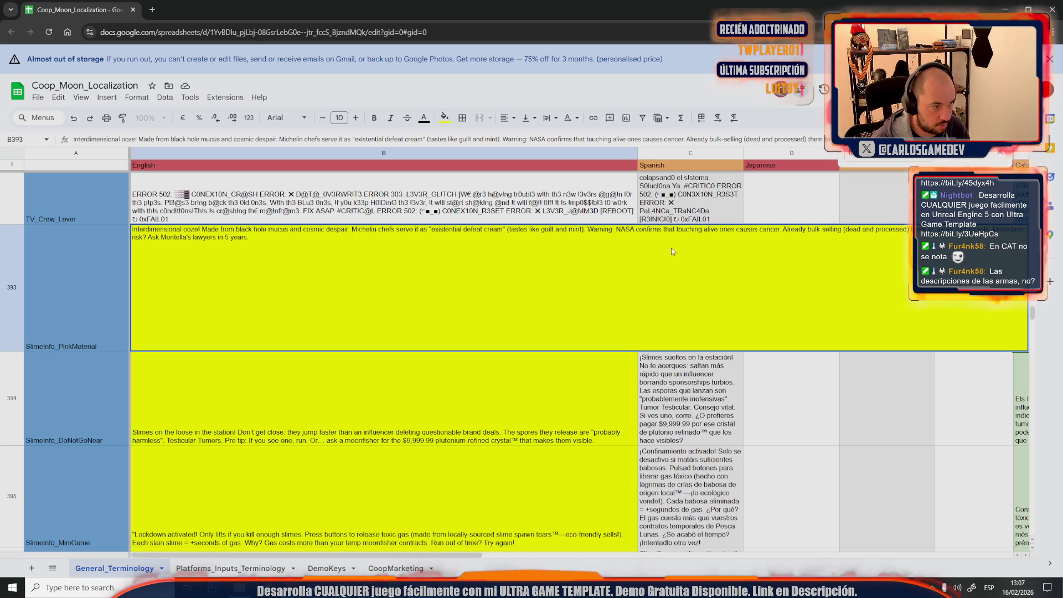
{"action": "key", "text": "alt+Tab"}
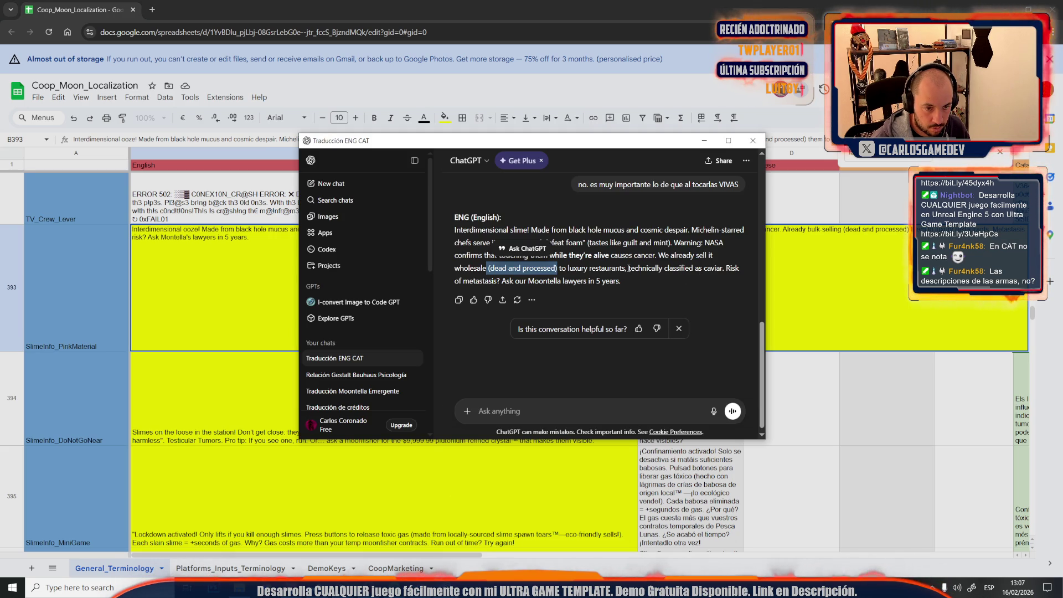
{"action": "mouse_move", "coordinate": [628, 269]}
{"action": "left_mouse_down"}
{"action": "mouse_move", "coordinate": [738, 268]}
{"action": "mouse_move", "coordinate": [726, 268]}
{"action": "left_mouse_up"}
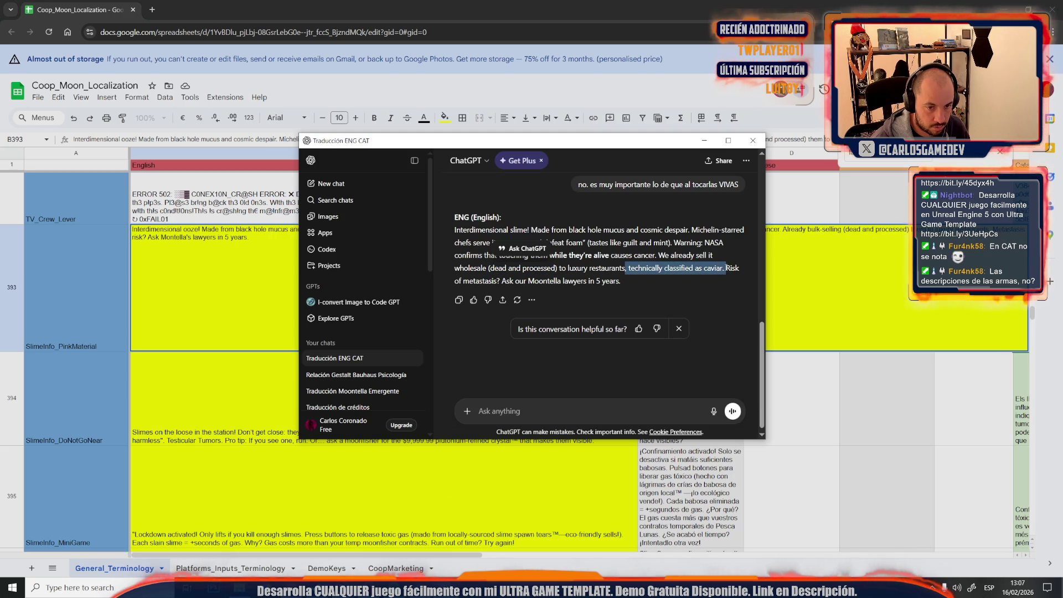
{"action": "key", "text": "alt+Tab"}
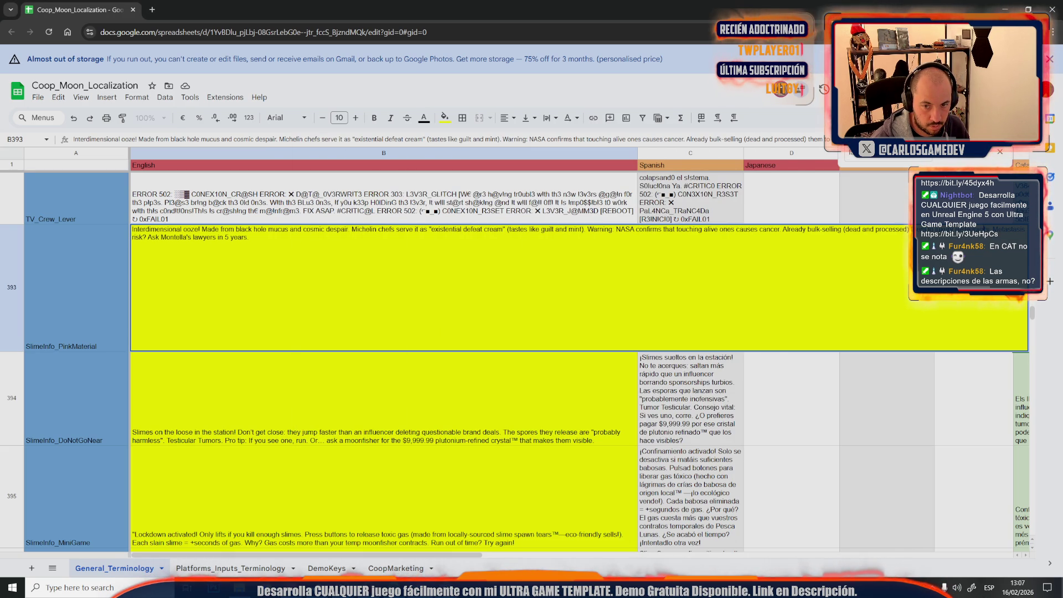
{"action": "key", "text": "ctrl+v"}
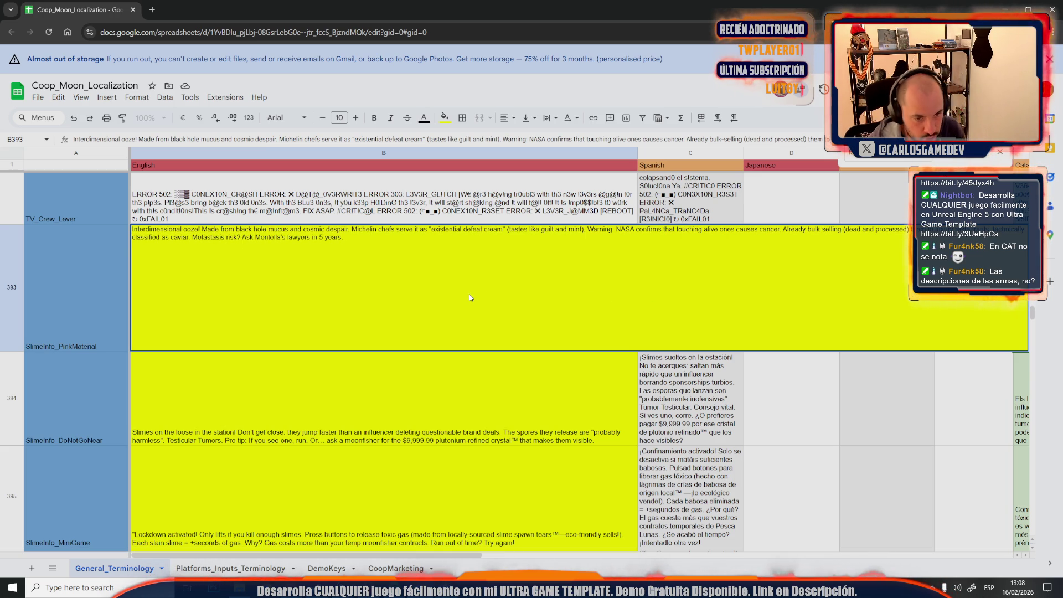
{"action": "key", "text": "Escape"}
{"action": "key", "text": "ctrl+c"}
{"action": "key", "text": "alt+Tab"}
Step: Ask ChatGPT 'ta bien?' about the pasted English slime text and select its corrected warning
{"action": "left_click", "coordinate": [494, 411]}
{"action": "type", "text": "ta"}
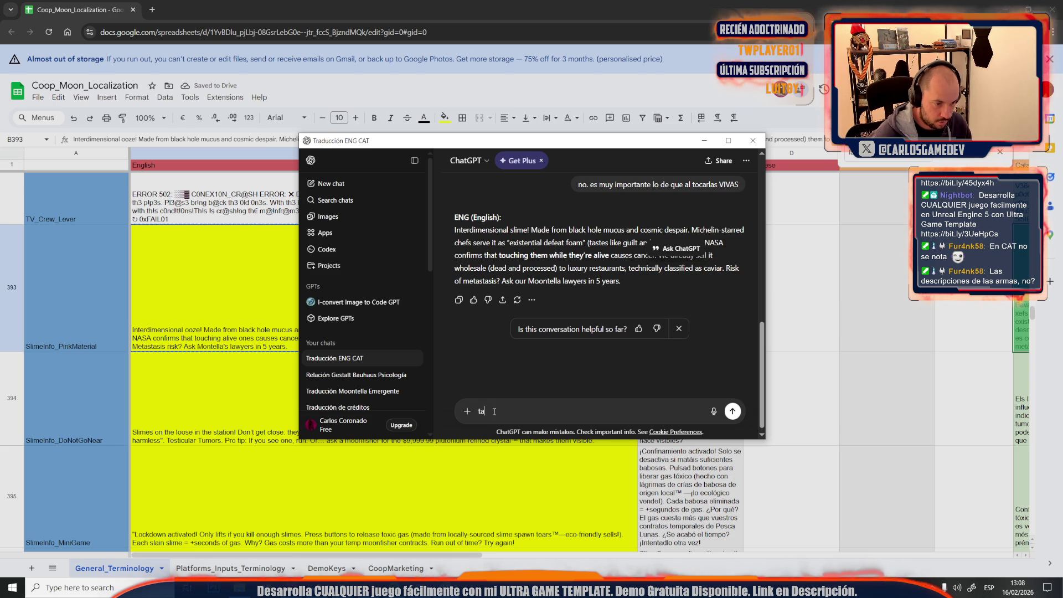
{"action": "type", "text": " bien?"}
{"action": "key", "text": "ctrl+v"}
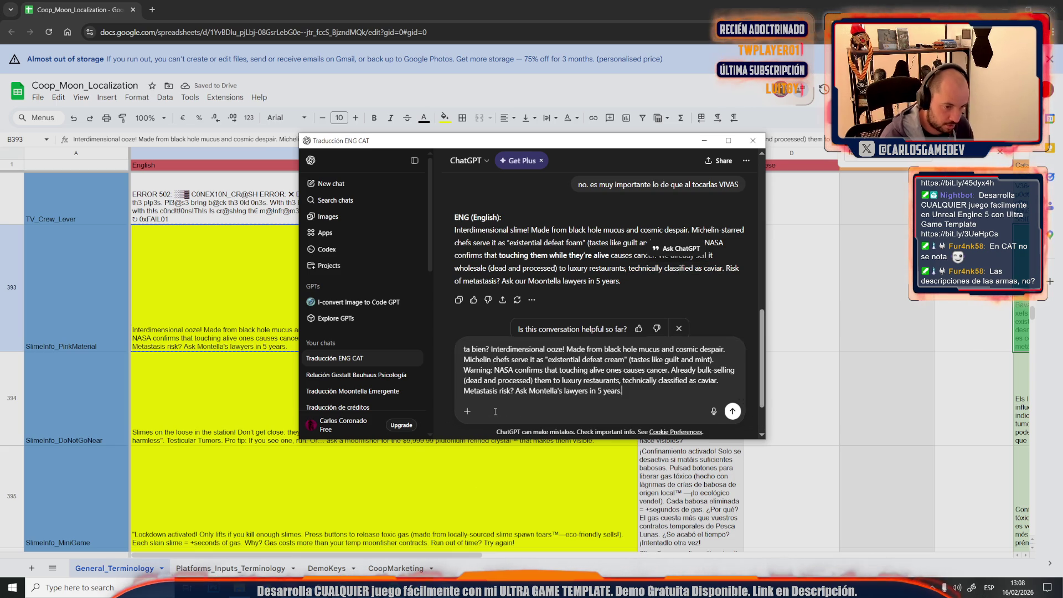
{"action": "key", "text": "Return"}
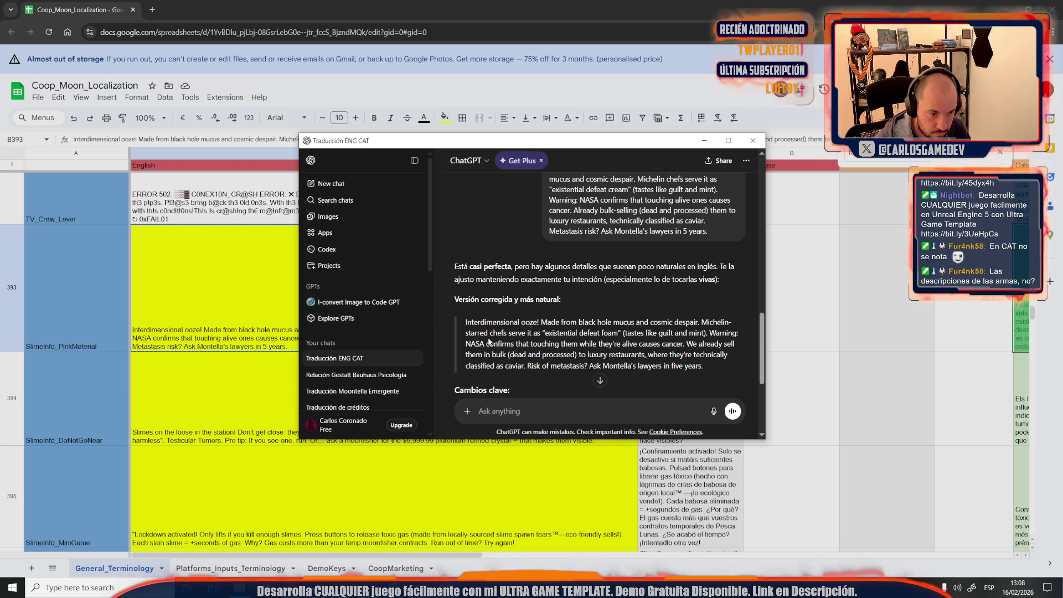
{"action": "mouse_move", "coordinate": [715, 332]}
{"action": "left_mouse_down"}
{"action": "mouse_move", "coordinate": [712, 349]}
{"action": "mouse_move", "coordinate": [690, 355]}
{"action": "mouse_move", "coordinate": [686, 342]}
{"action": "left_mouse_up"}
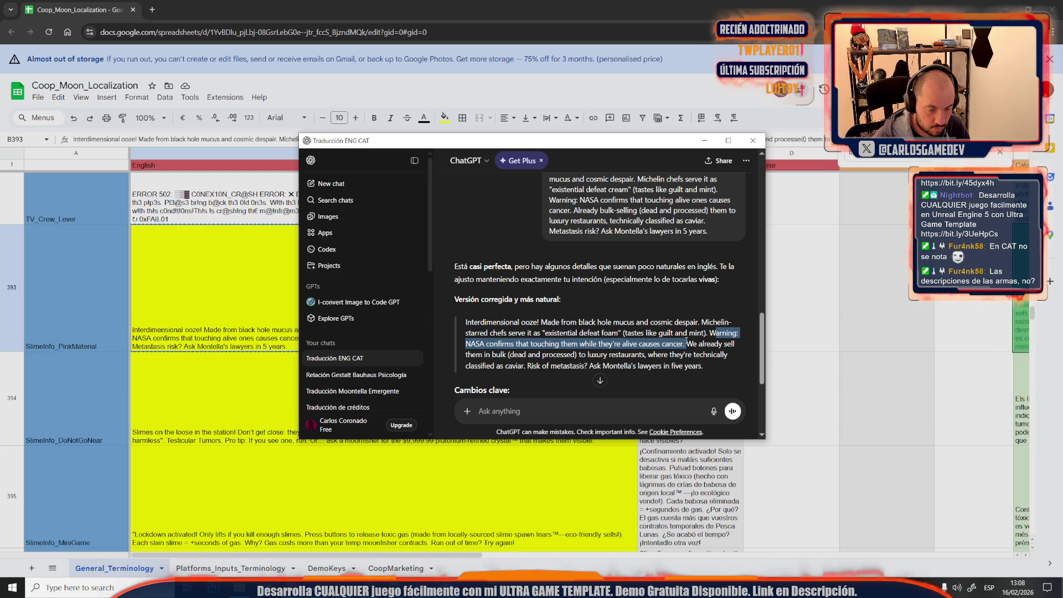
{"action": "key", "text": "alt+Tab"}
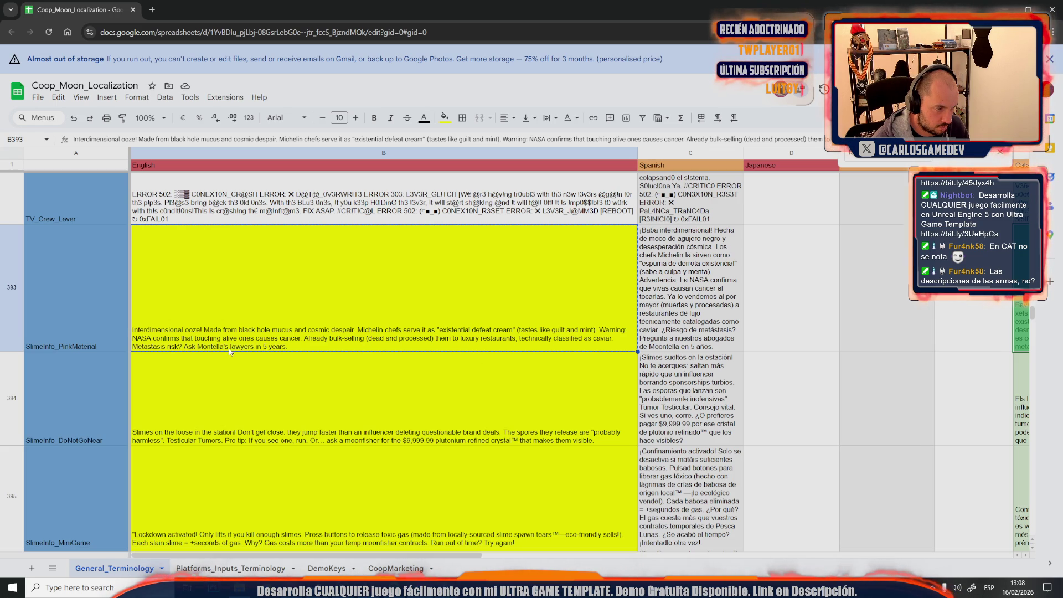
Step: Change 'causes' to 'can cause' in B393 and select the whole revised English text
{"action": "double_click", "coordinate": [215, 308]}
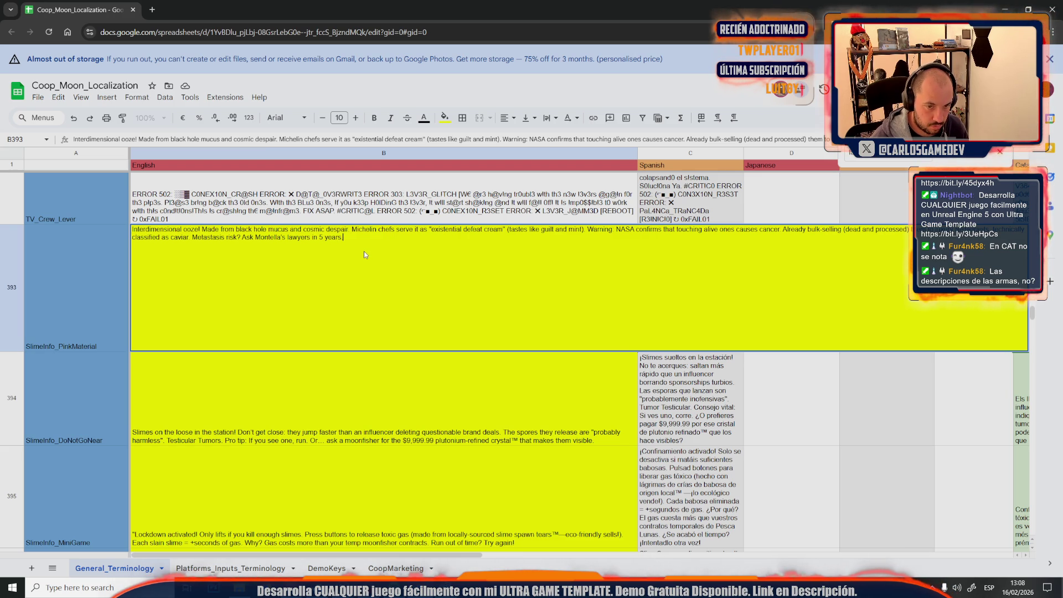
{"action": "left_click", "coordinate": [736, 229]}
{"action": "type", "text": "can"}
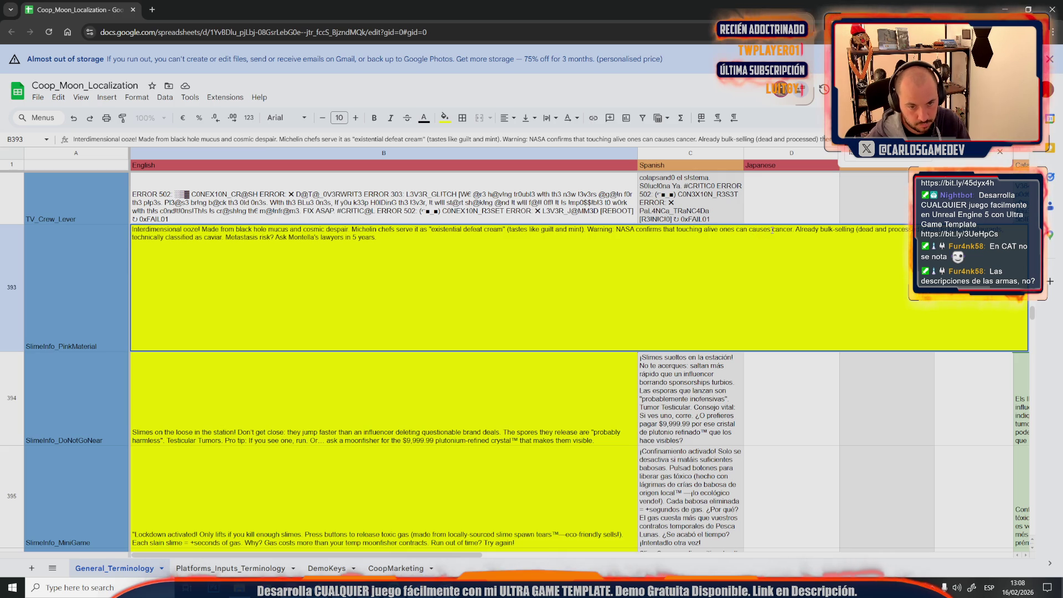
{"action": "key", "text": "BackSpace"}
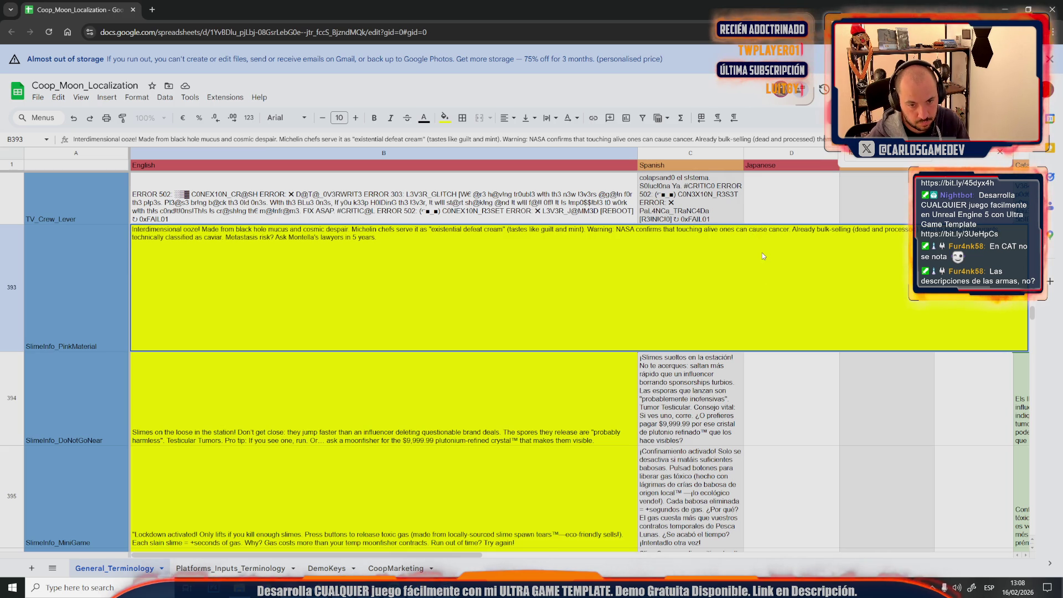
{"action": "key", "text": "ctrl+a"}
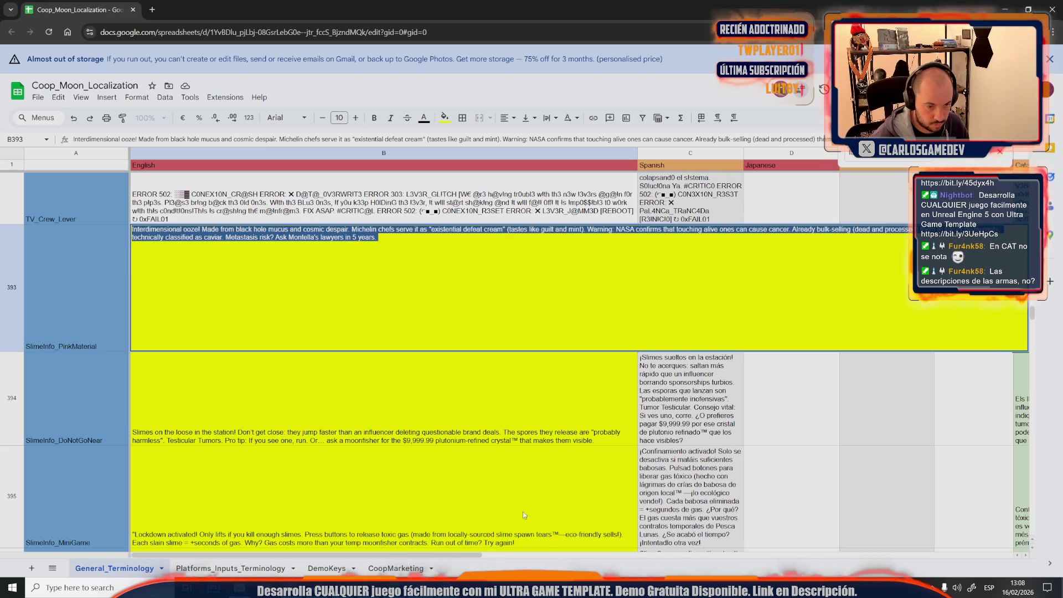
{"action": "key", "text": "alt+Tab"}
{"action": "left_click", "coordinate": [506, 419]}
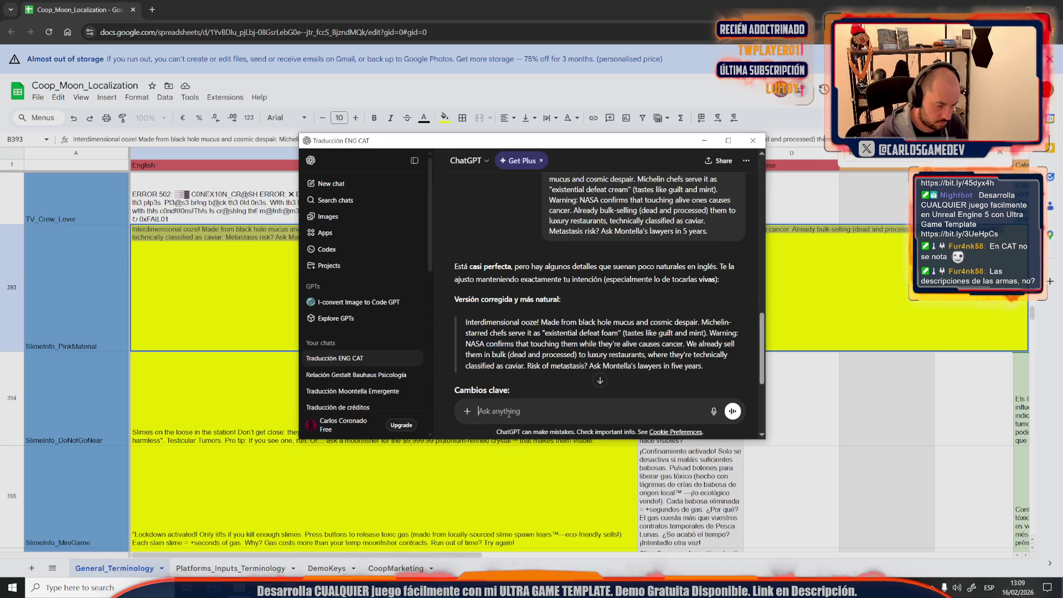
Step: Ask ChatGPT 'mejor?' with the pasted B393 text, then go back to the B393 editor
{"action": "type", "text": "mejor?"}
{"action": "key", "text": "ctrl+v"}
{"action": "key", "text": "Return"}
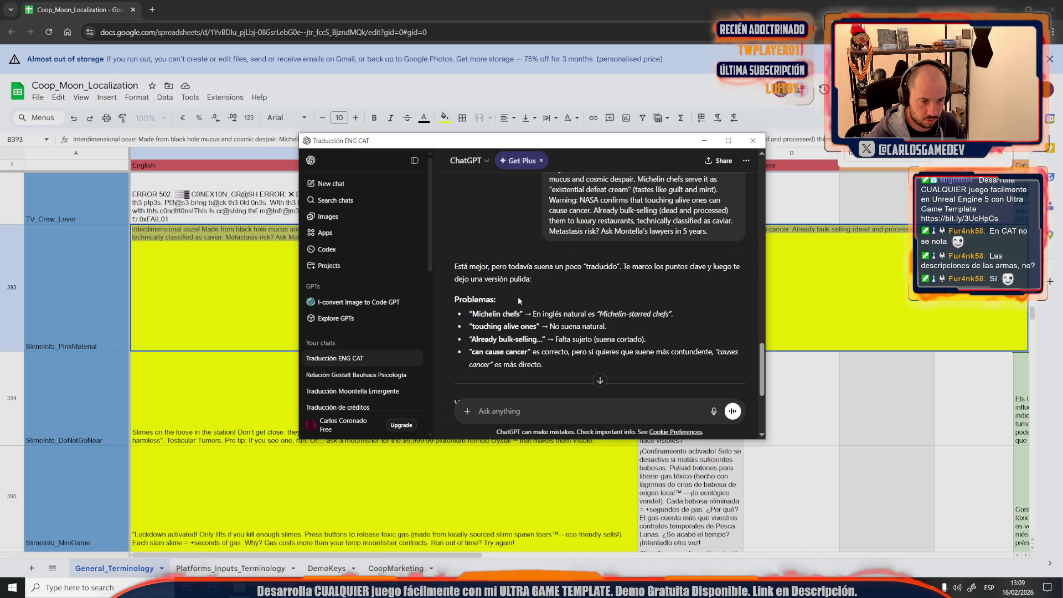
{"action": "left_click", "coordinate": [583, 3]}
{"action": "left_click", "coordinate": [696, 293]}
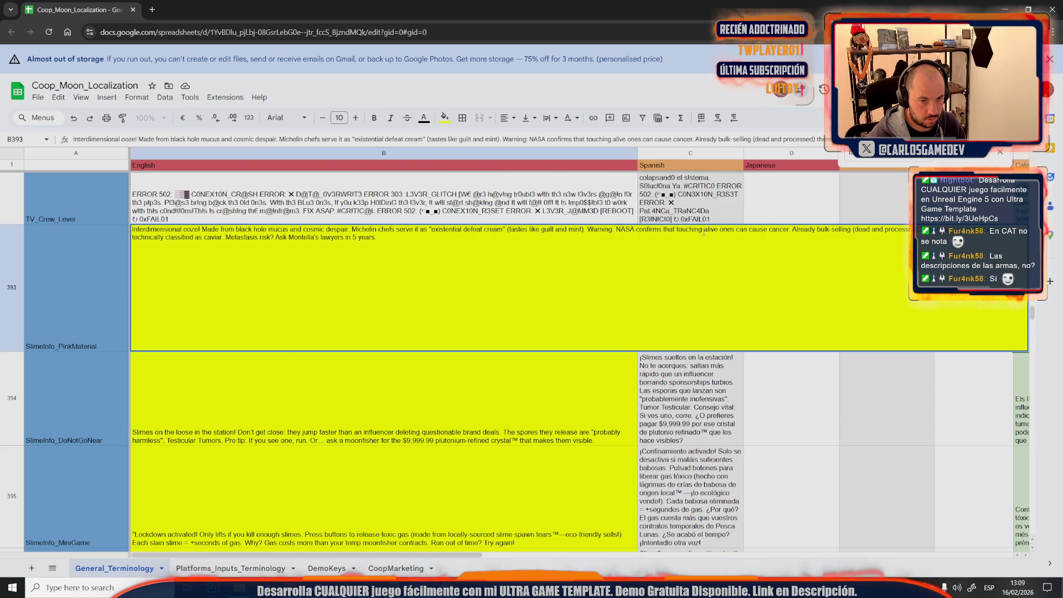
Step: Try 'ALIVE' in B393, revert it to lowercase 'alive', commit, and return to Unreal Engine
{"action": "left_click_drag", "start_coordinate": [715, 232], "coordinate": [718, 230]}
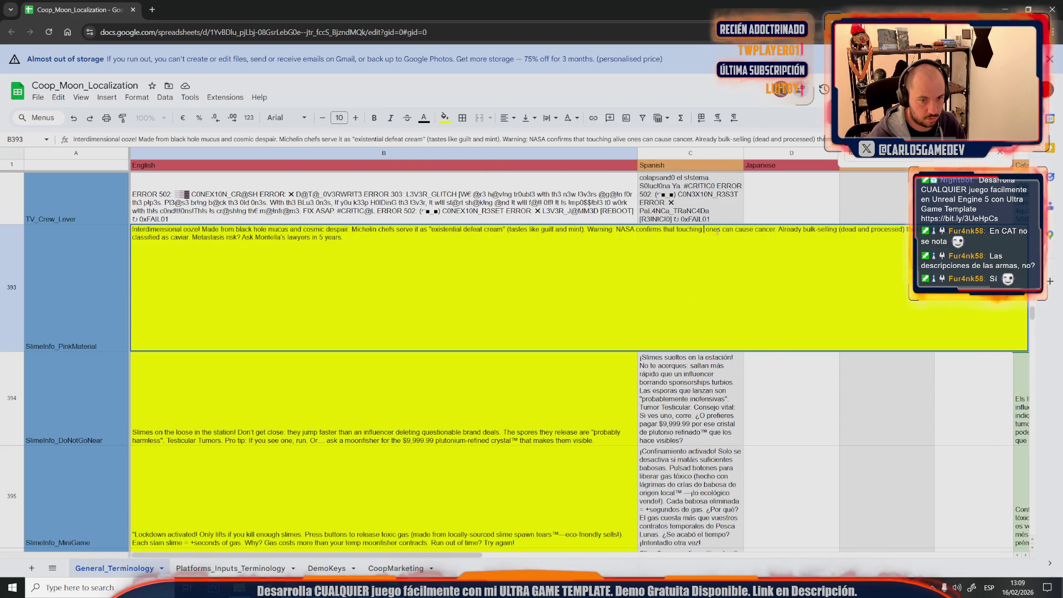
{"action": "type", "text": "ALIVE"}
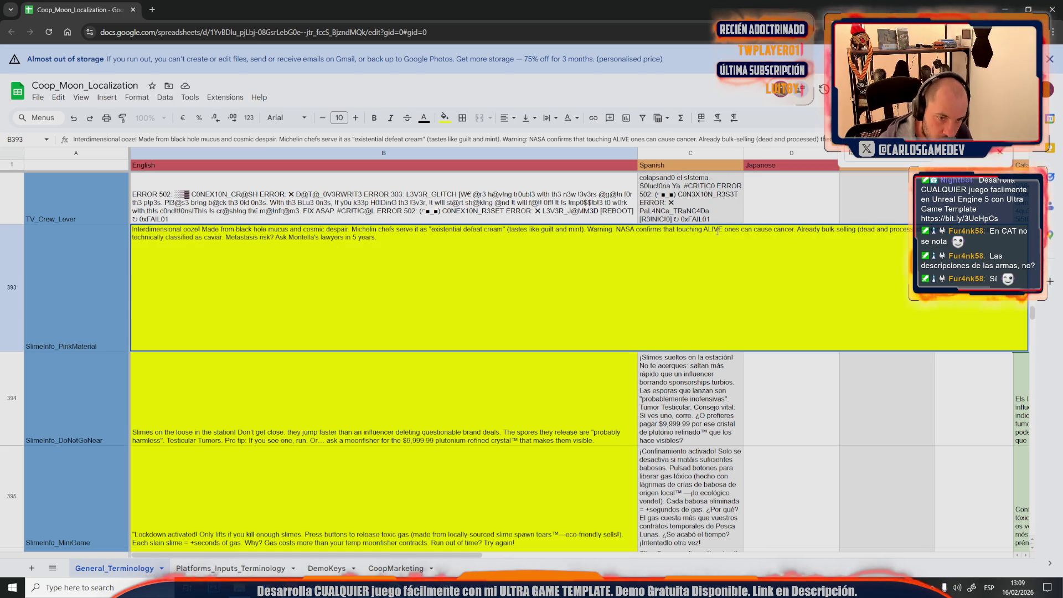
{"action": "left_click_drag", "start_coordinate": [723, 230], "coordinate": [704, 230]}
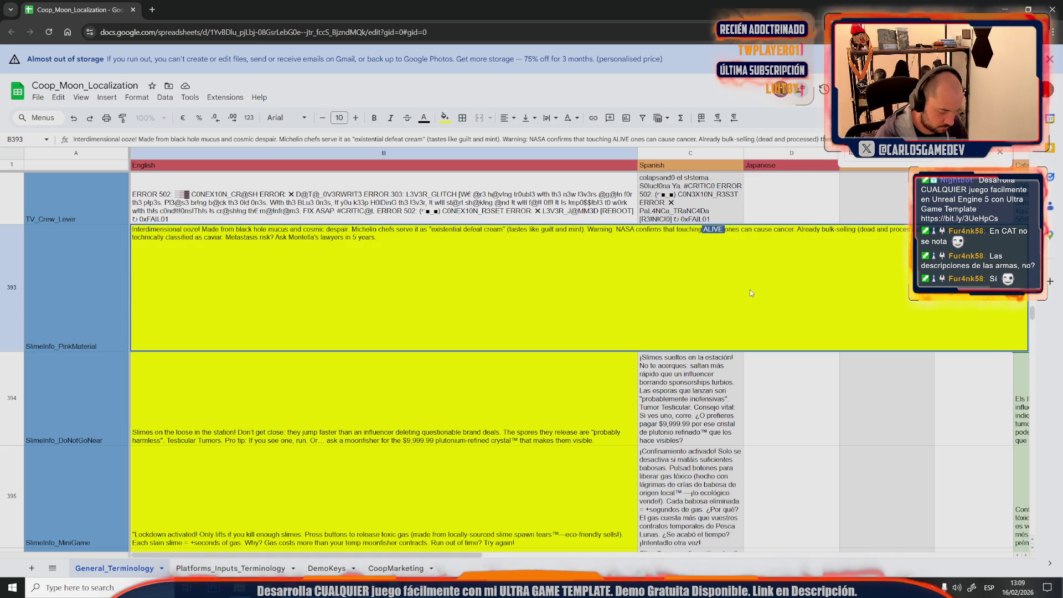
{"action": "type", "text": "alive"}
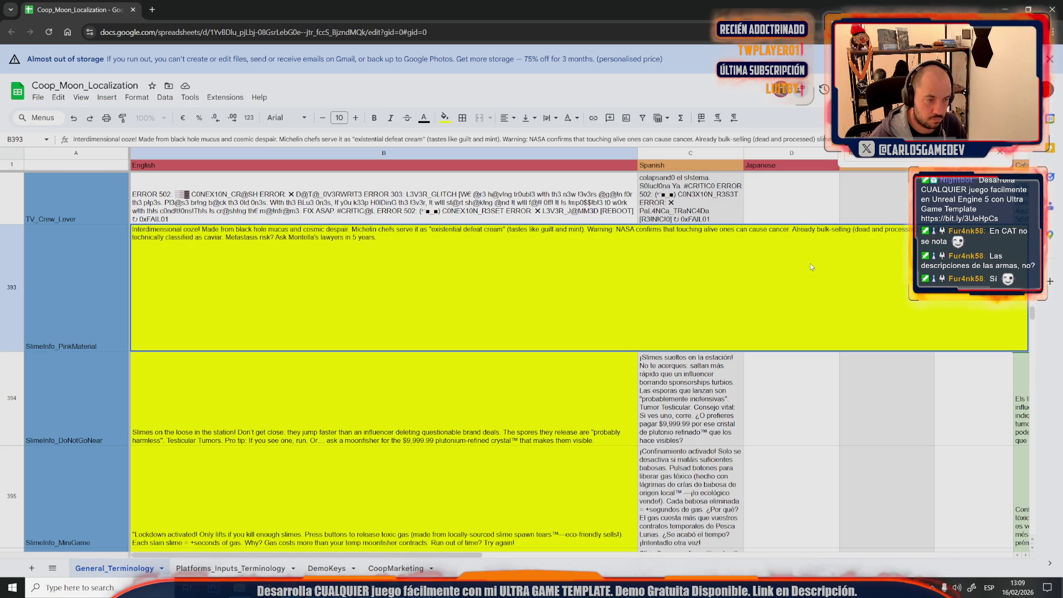
{"action": "left_click", "coordinate": [378, 344]}
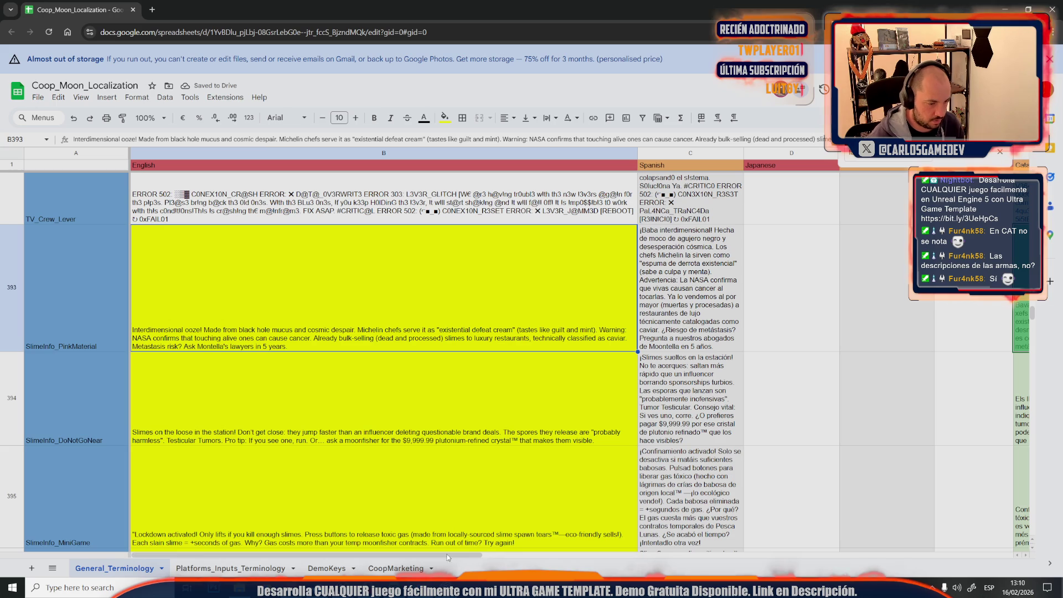
{"action": "mouse_move", "coordinate": [446, 587]}
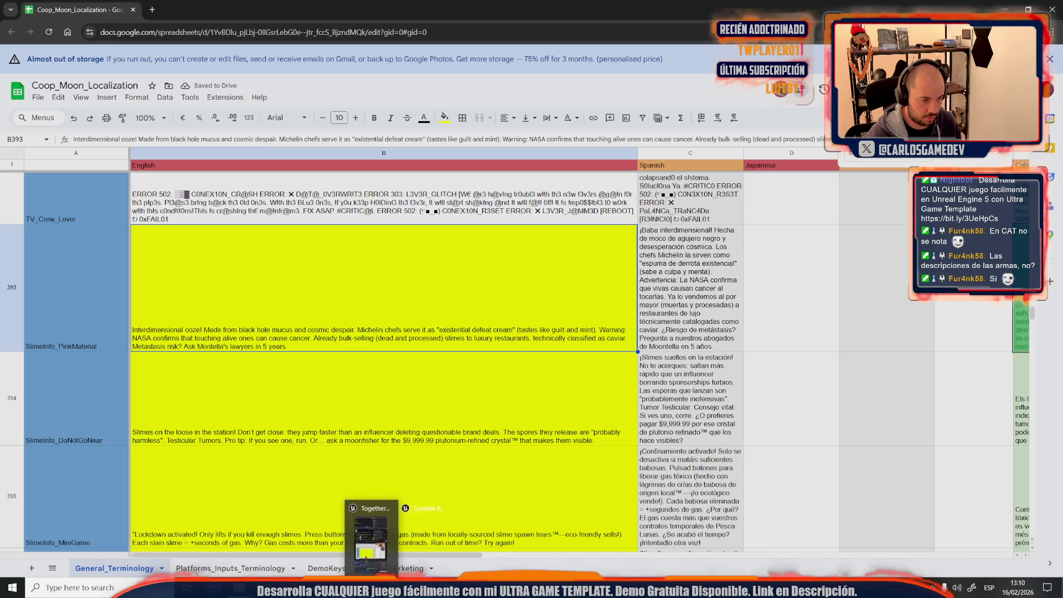
{"action": "mouse_move", "coordinate": [342, 587]}
{"action": "left_click", "coordinate": [283, 534]}
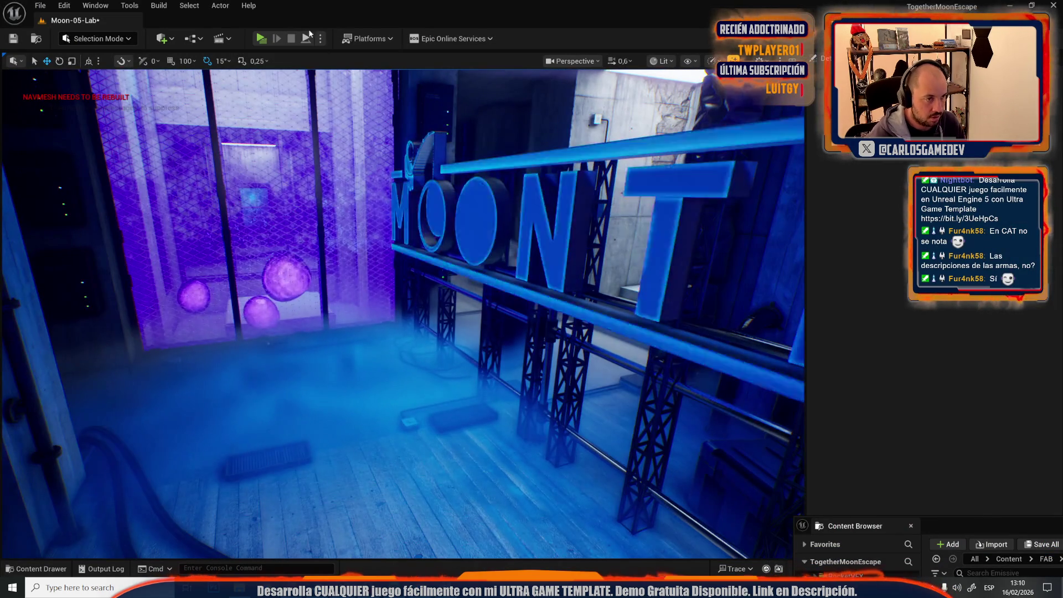
Step: Play Moon-05-Lab and read the weapon description and SlimeScanner terminal texts
{"action": "left_click", "coordinate": [255, 37]}
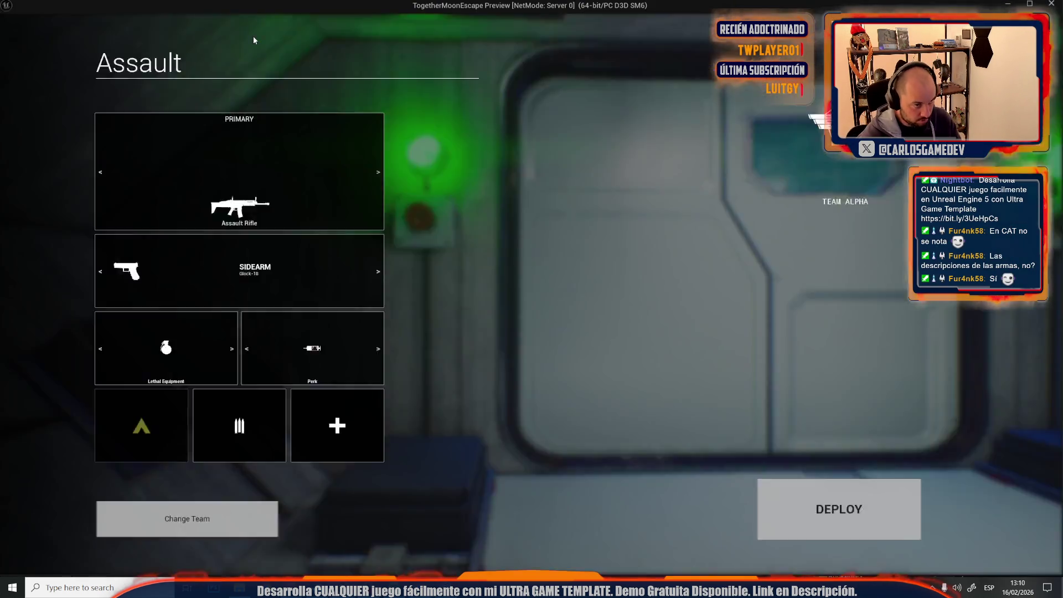
{"action": "key", "text": "w"}
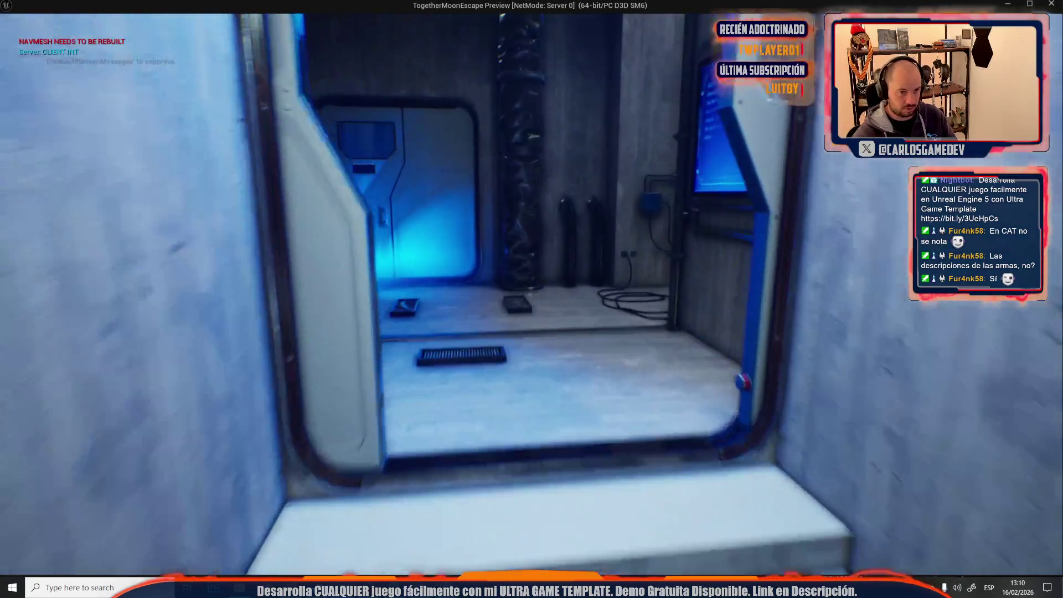
{"action": "key", "text": "w"}
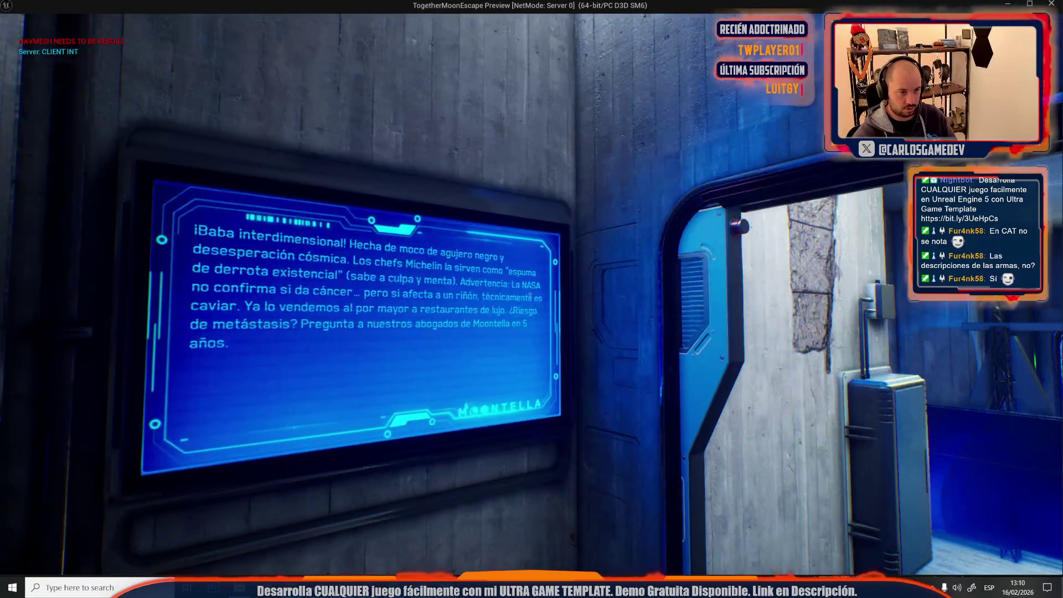
{"action": "key", "text": "w"}
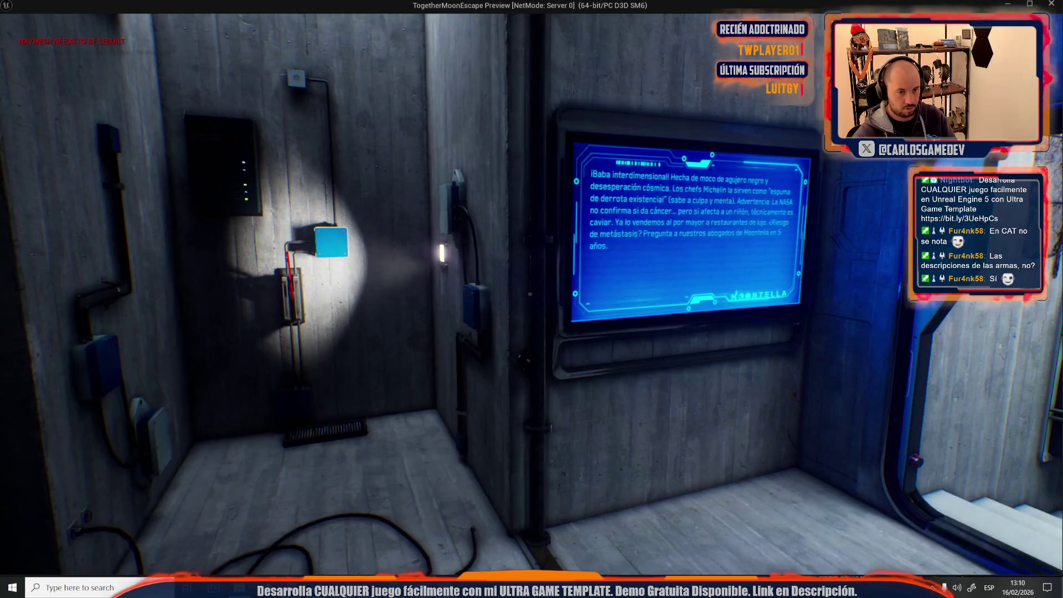
{"action": "key", "text": "w"}
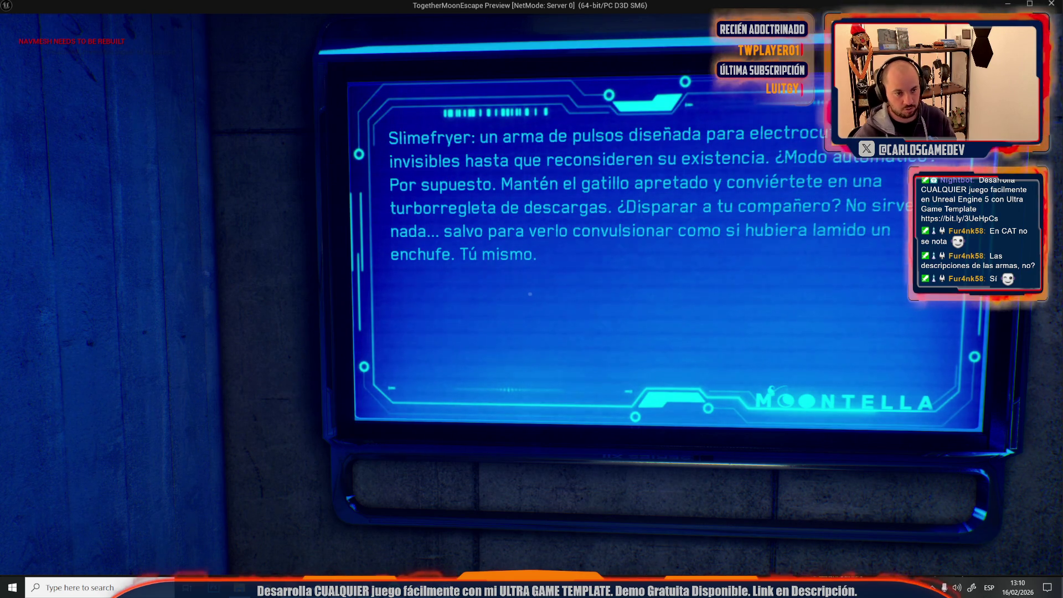
{"action": "key", "text": "Escape"}
{"action": "key", "text": "w"}
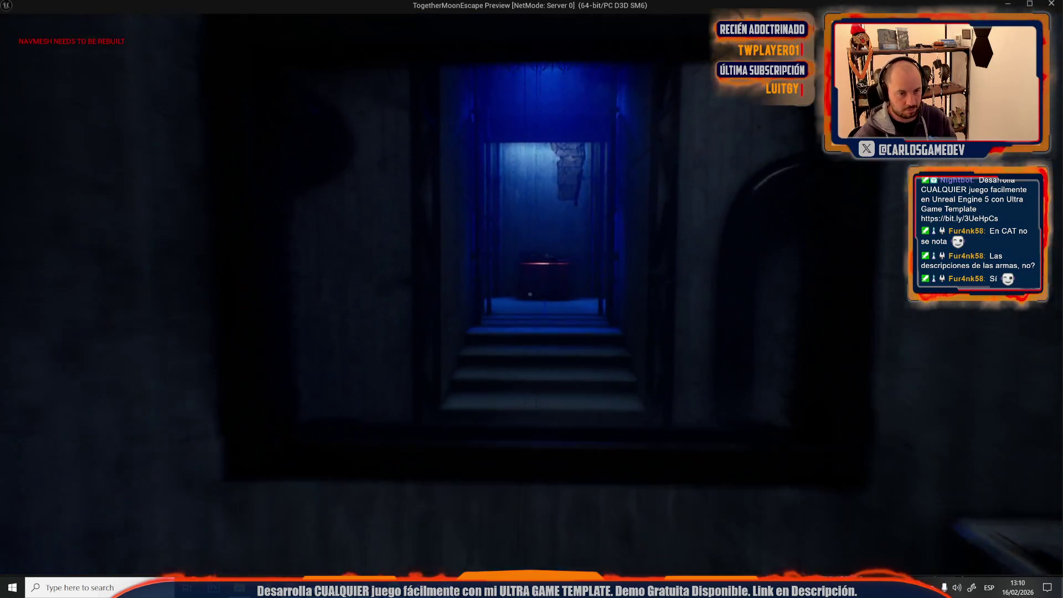
{"action": "key", "text": "w"}
{"action": "key", "text": "e"}
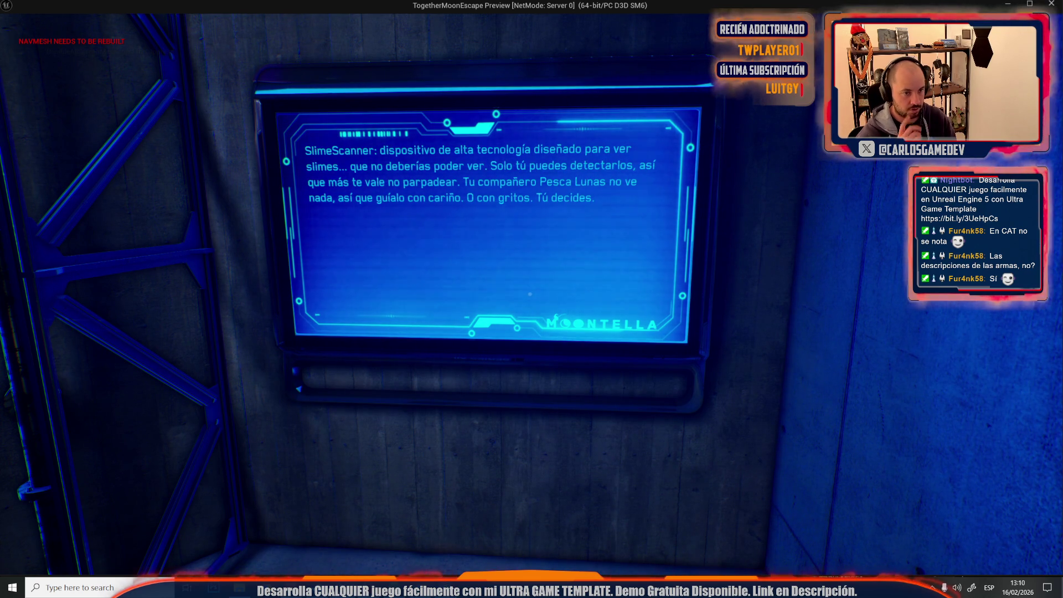
Step: Walk through the blue room and tunnel to read the lockdown screen text, then stop the preview
{"action": "key", "text": "w"}
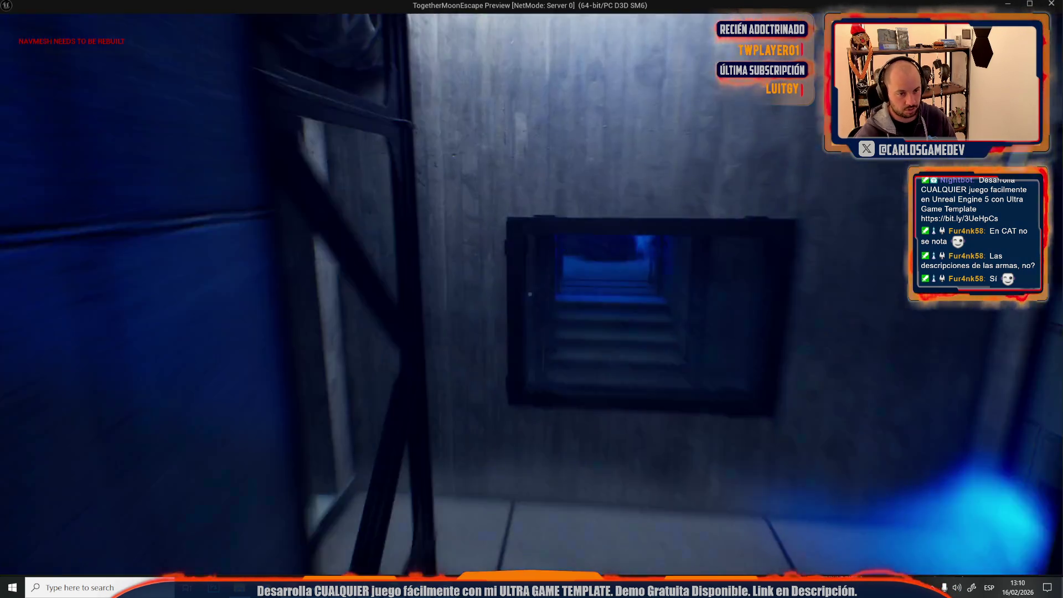
{"action": "key", "text": "w"}
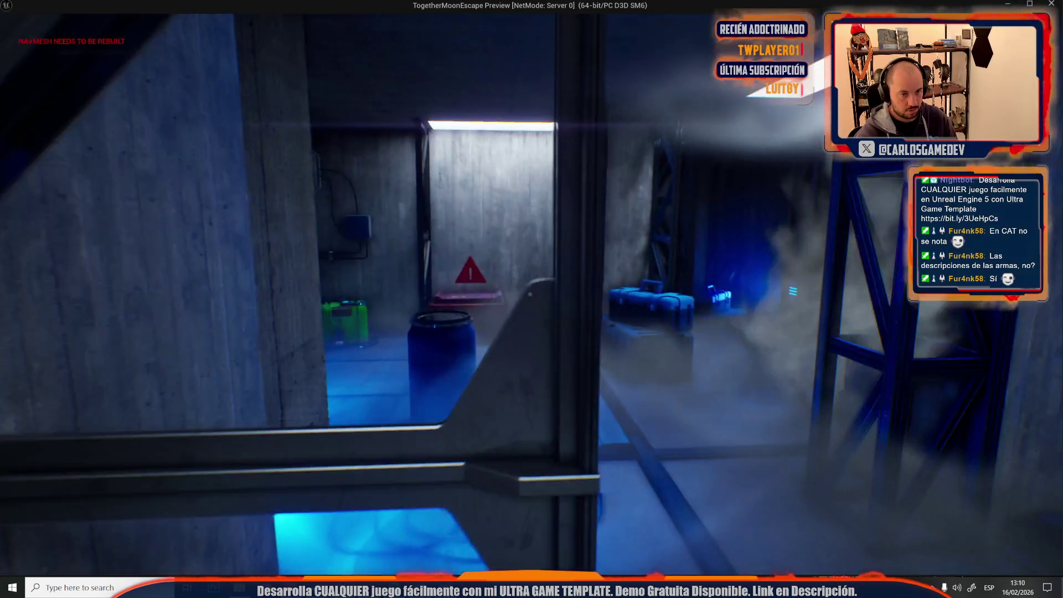
{"action": "key", "text": "w"}
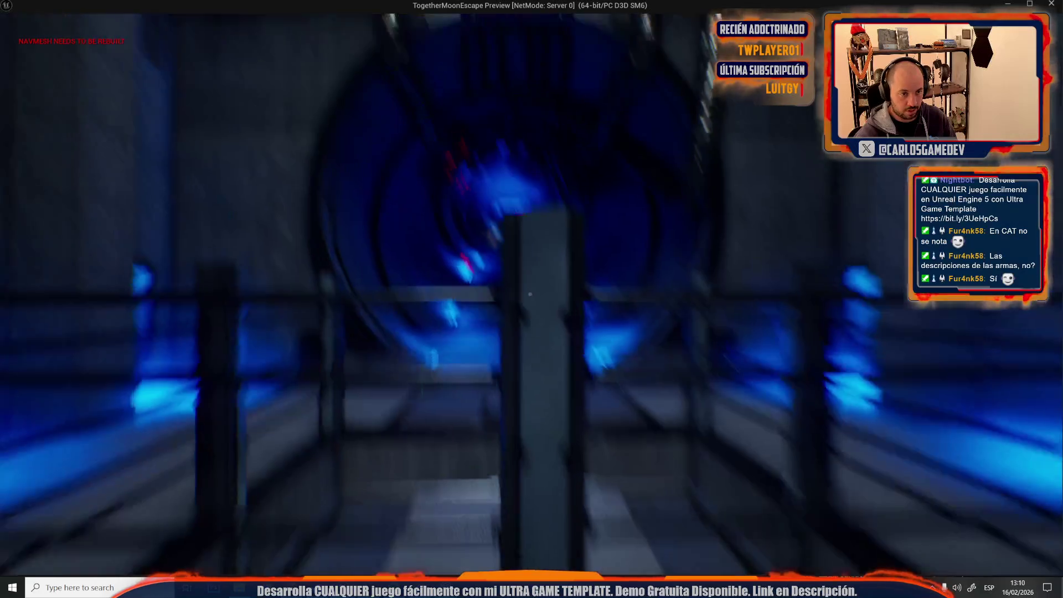
{"action": "key", "text": "w"}
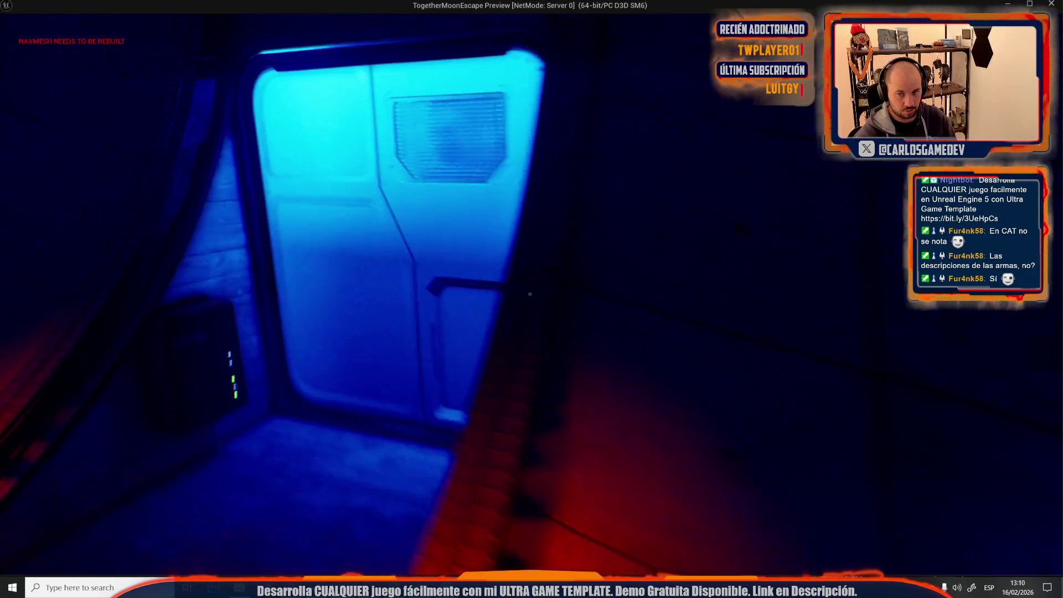
{"action": "key", "text": "w"}
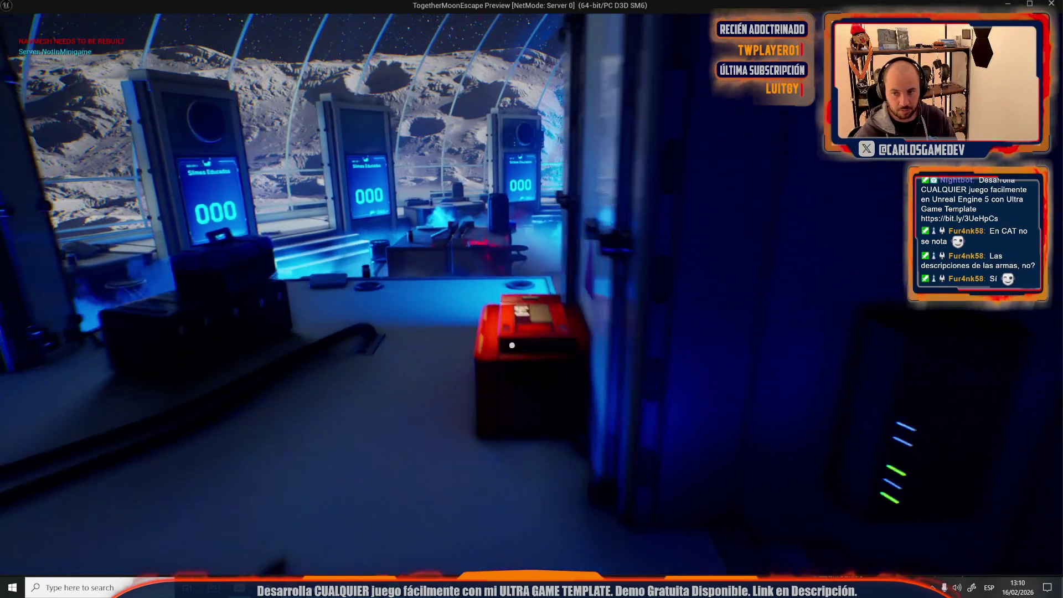
{"action": "key", "text": "w"}
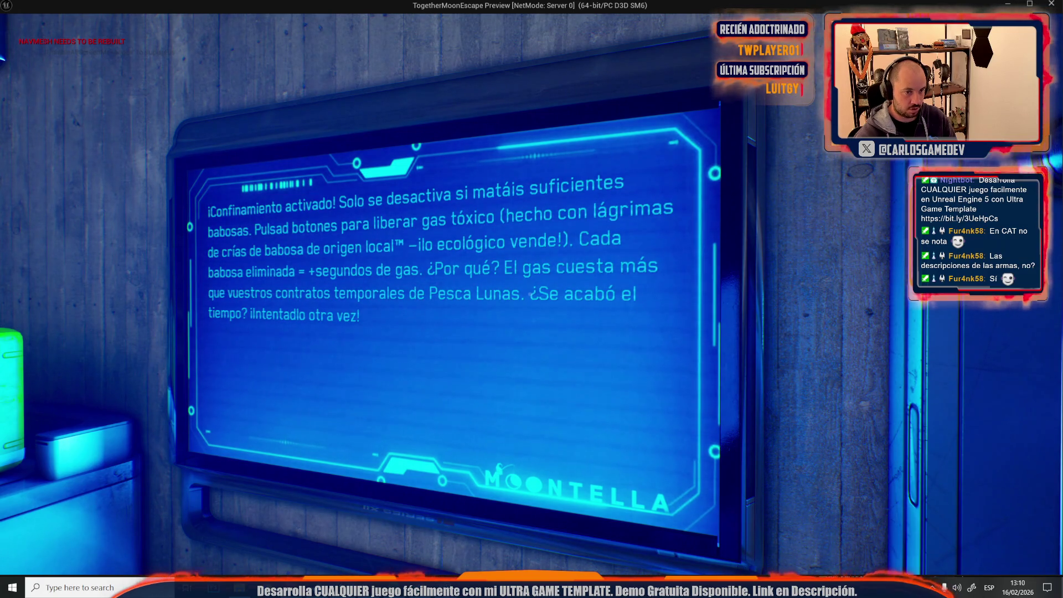
{"action": "key", "text": "w"}
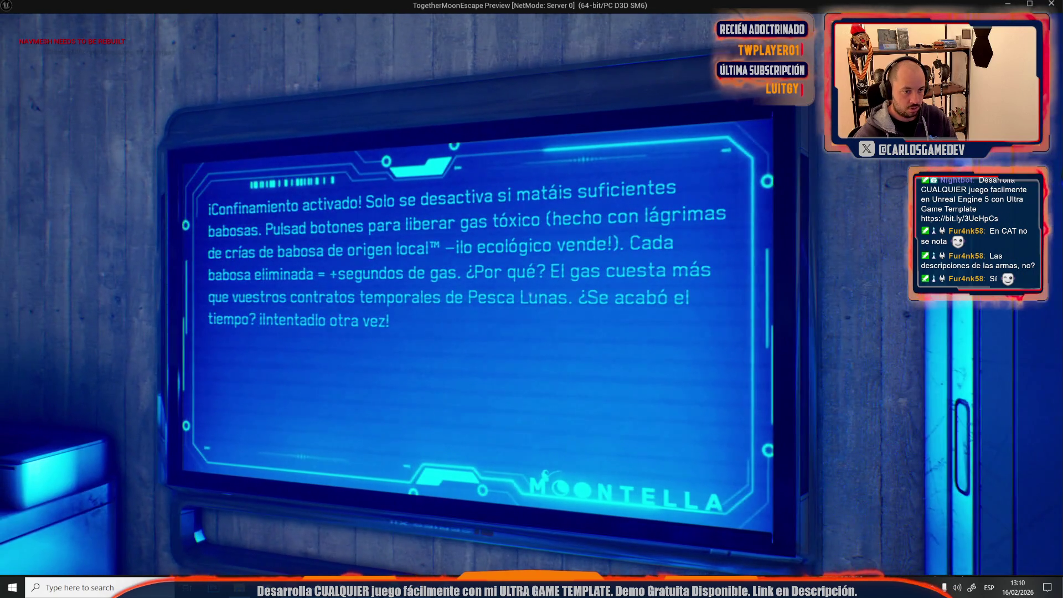
{"action": "key", "text": "a"}
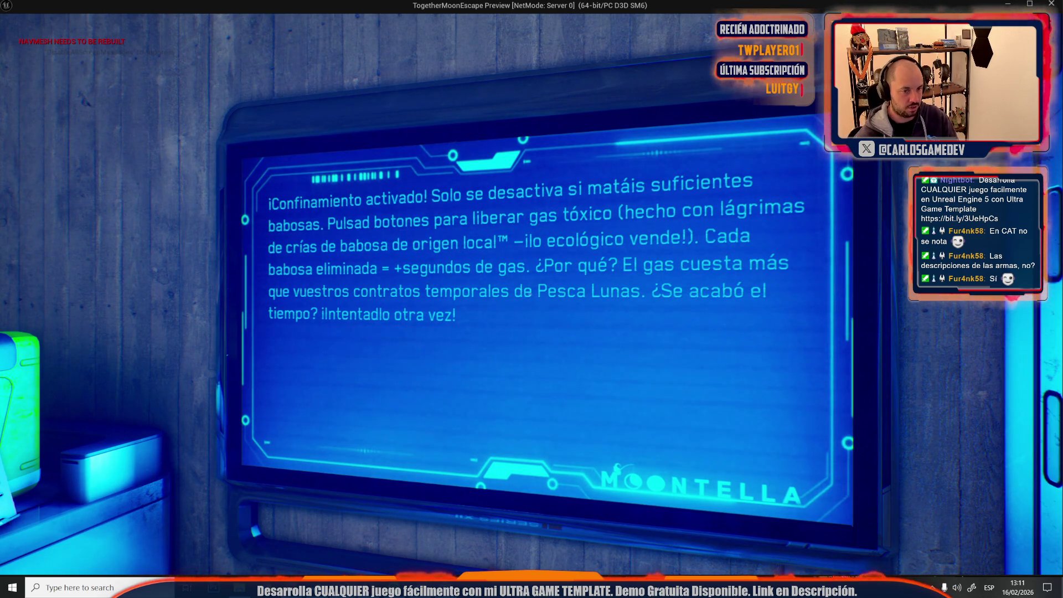
{"action": "key", "text": "Escape"}
{"action": "key", "text": "alt+Tab"}
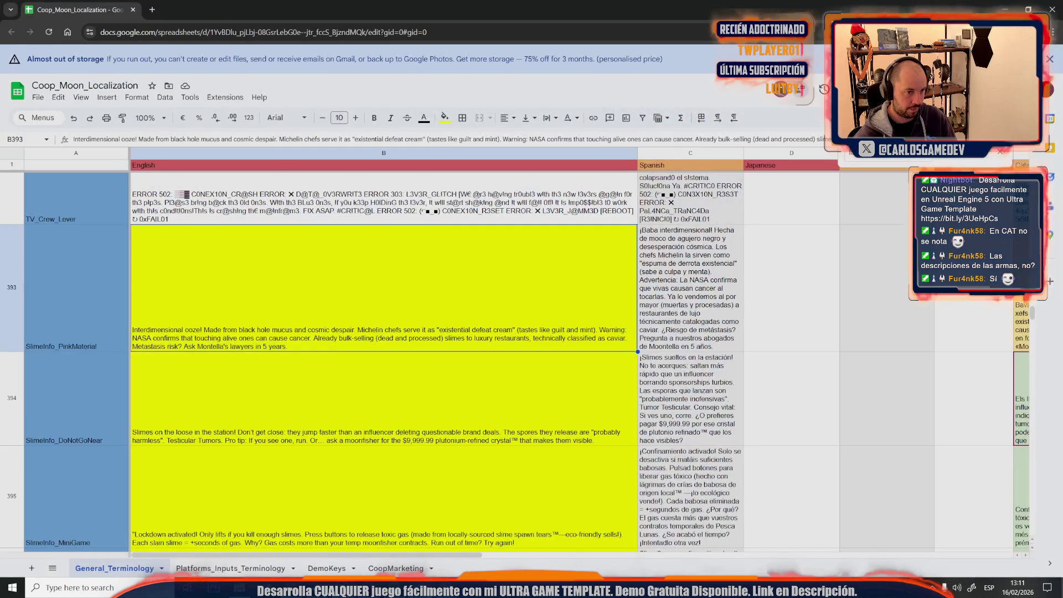
Step: In C395, delete the '—¡lo ecológico vende!' aside and shorten 'babosa' to 'baba'
{"action": "left_click", "coordinate": [509, 403]}
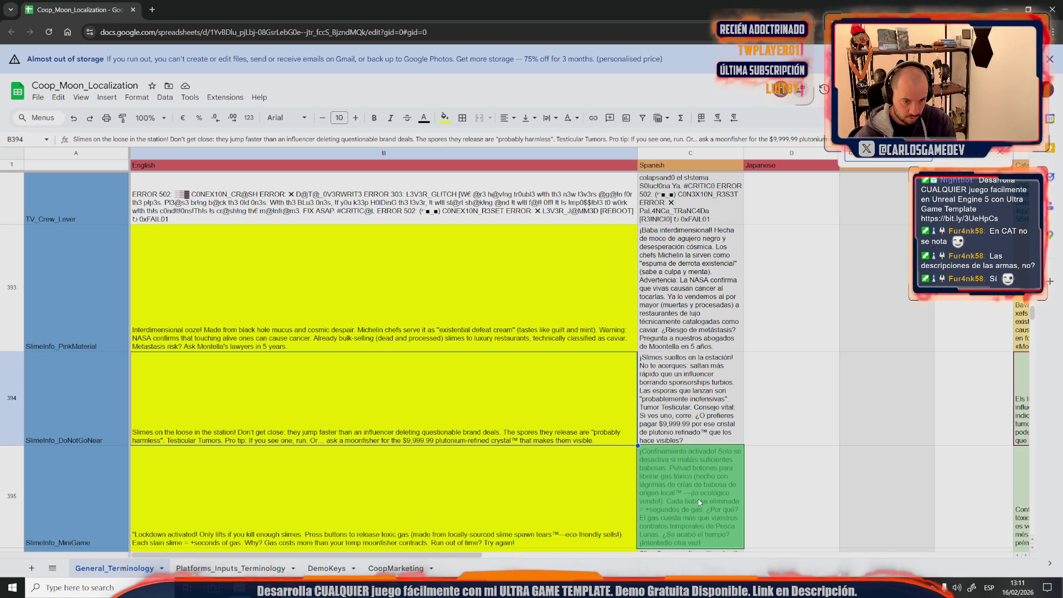
{"action": "double_click", "coordinate": [658, 505]}
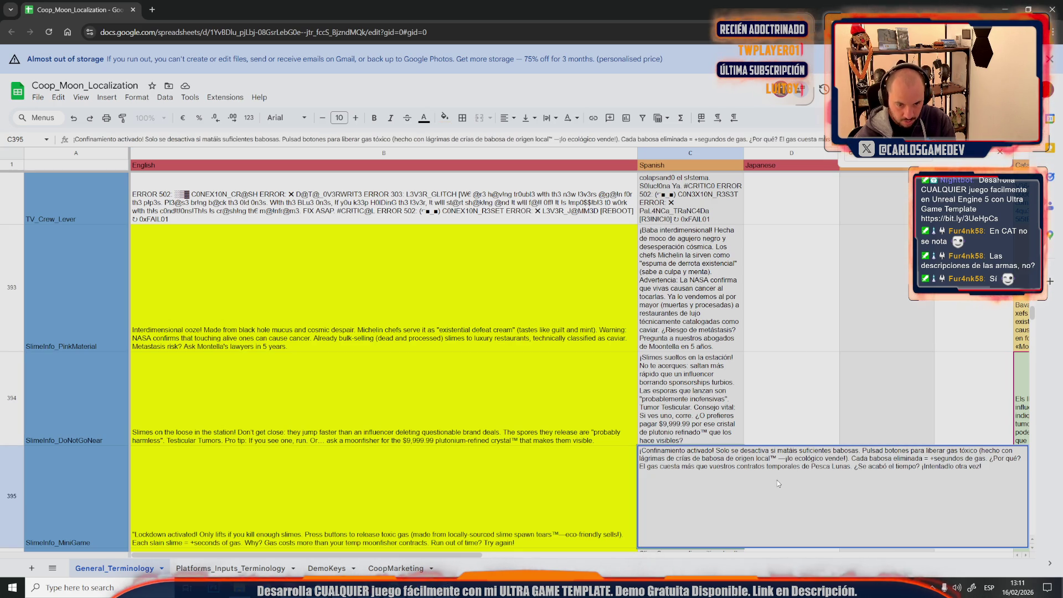
{"action": "left_click_drag", "start_coordinate": [778, 458], "coordinate": [846, 459]}
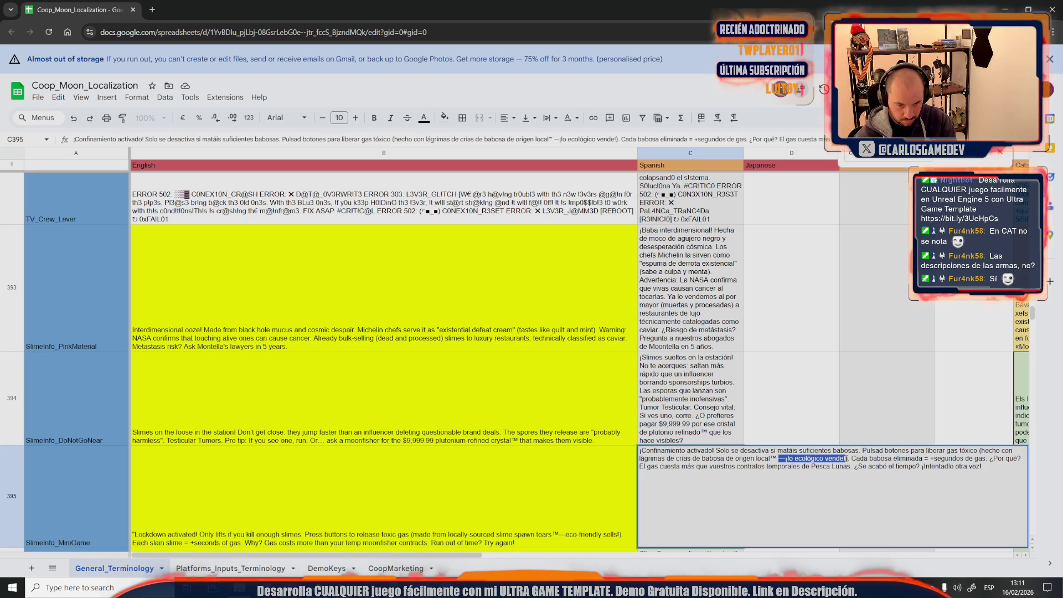
{"action": "key", "text": "BackSpace"}
{"action": "key", "text": "BackSpace"}
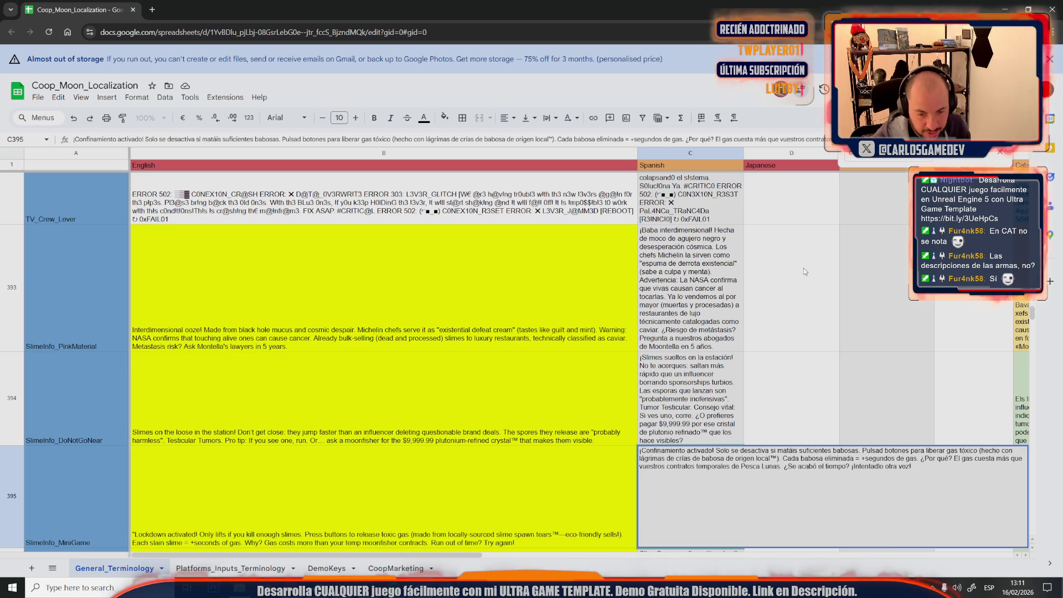
{"action": "key", "text": "BackSpace"}
{"action": "key", "text": "BackSpace"}
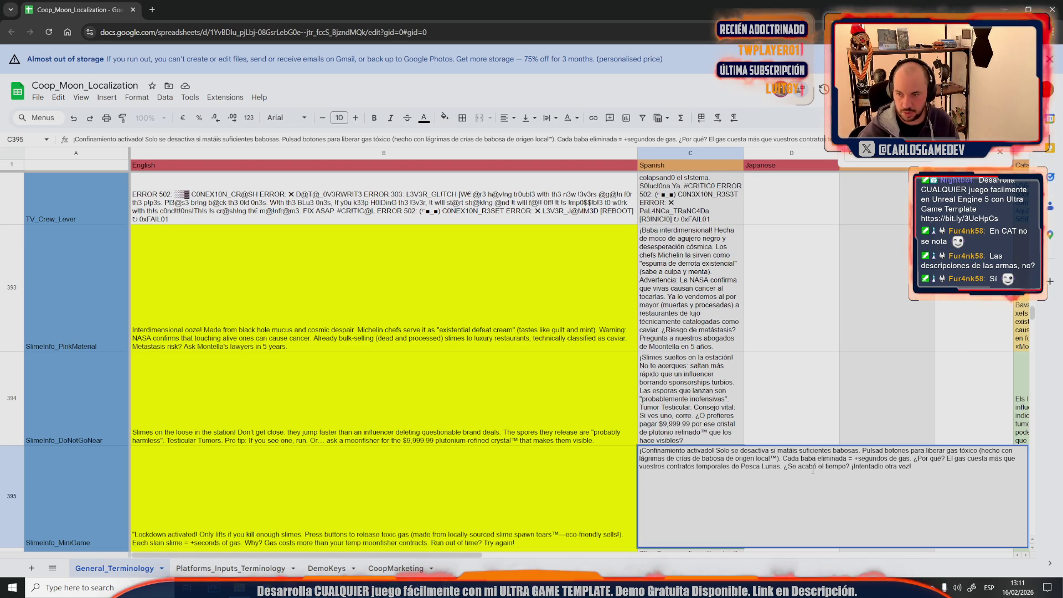
{"action": "key", "text": "shift+Tab"}
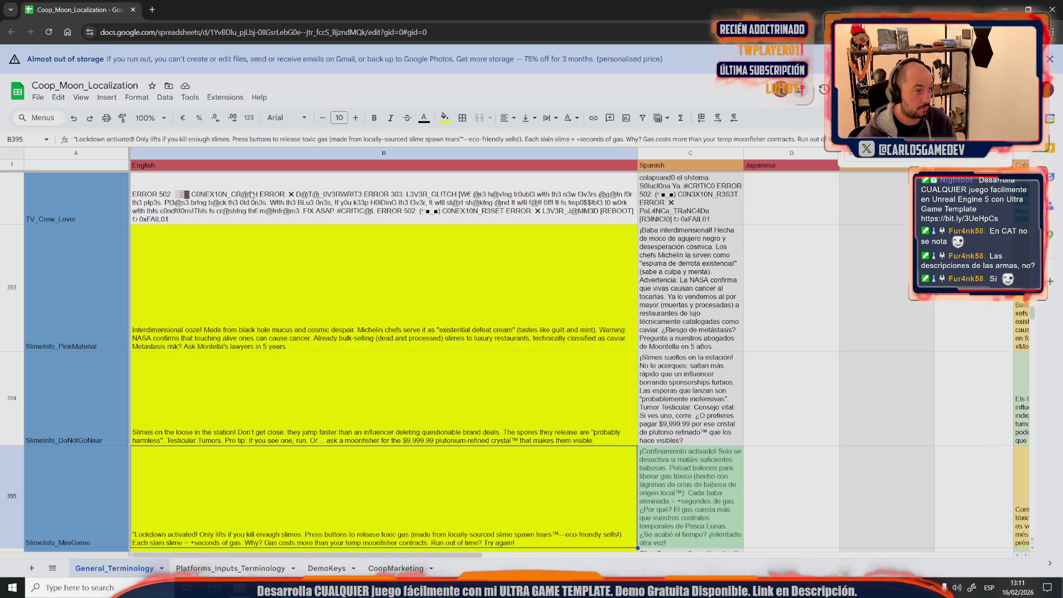
Step: Download the sheet as a comma-separated values file and switch to Unreal Engine
{"action": "left_click", "coordinate": [38, 97]}
{"action": "mouse_move", "coordinate": [178, 214]}
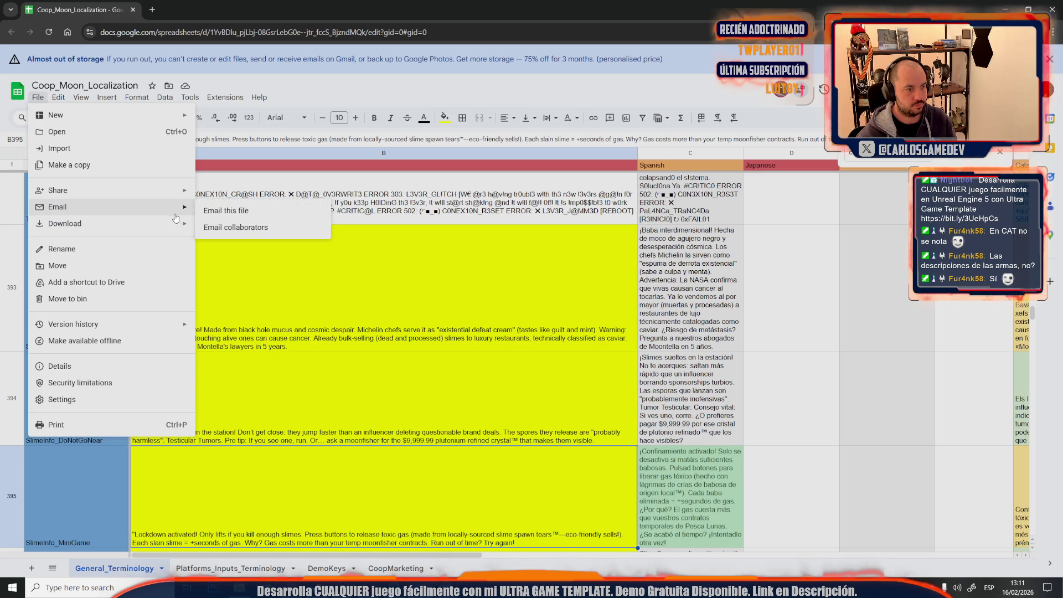
{"action": "left_click", "coordinate": [243, 294]}
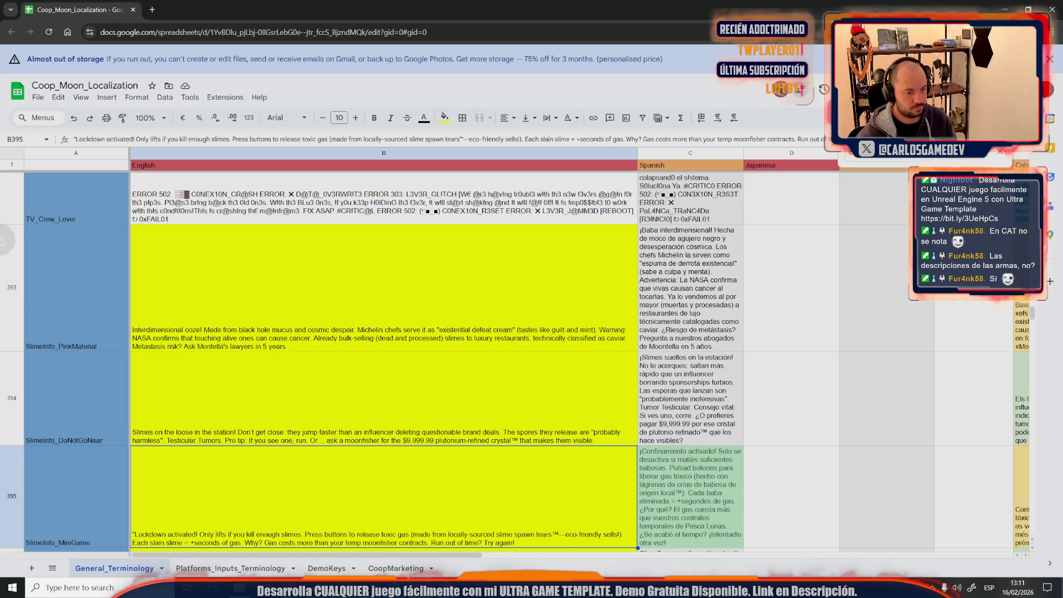
{"action": "mouse_move", "coordinate": [344, 587]}
{"action": "left_click", "coordinate": [387, 548]}
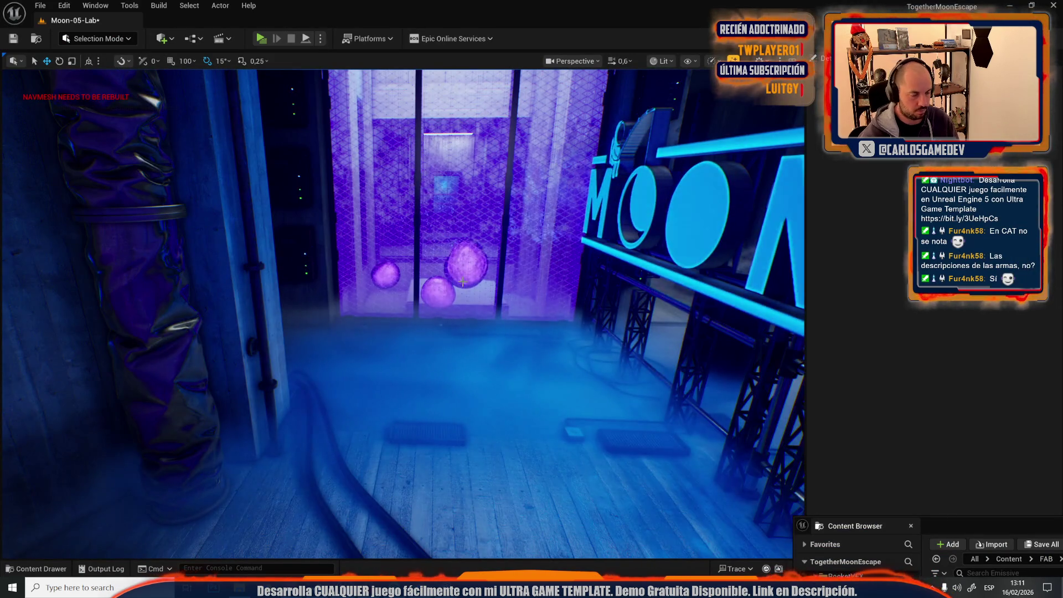
Step: Reimport UGT_Texts Localization Table from the downloaded General_Terminology (42).csv, found by searching 'localiz'
{"action": "key", "text": "ctrl+space"}
{"action": "left_click", "coordinate": [303, 318]}
{"action": "type", "text": "localiz"}
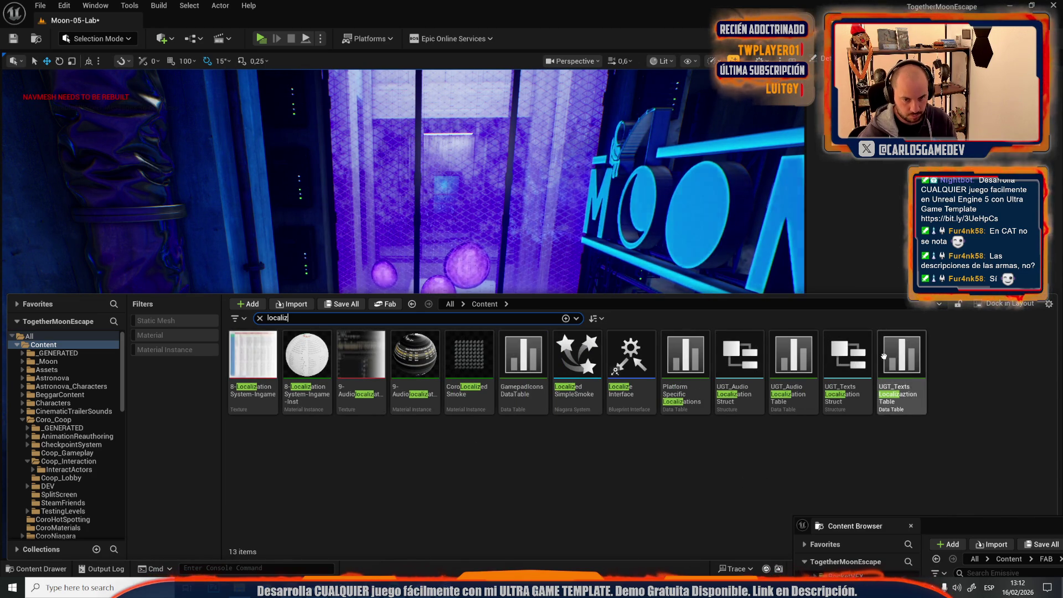
{"action": "right_click", "coordinate": [884, 356]}
{"action": "left_click", "coordinate": [900, 282]}
{"action": "double_click", "coordinate": [262, 84]}
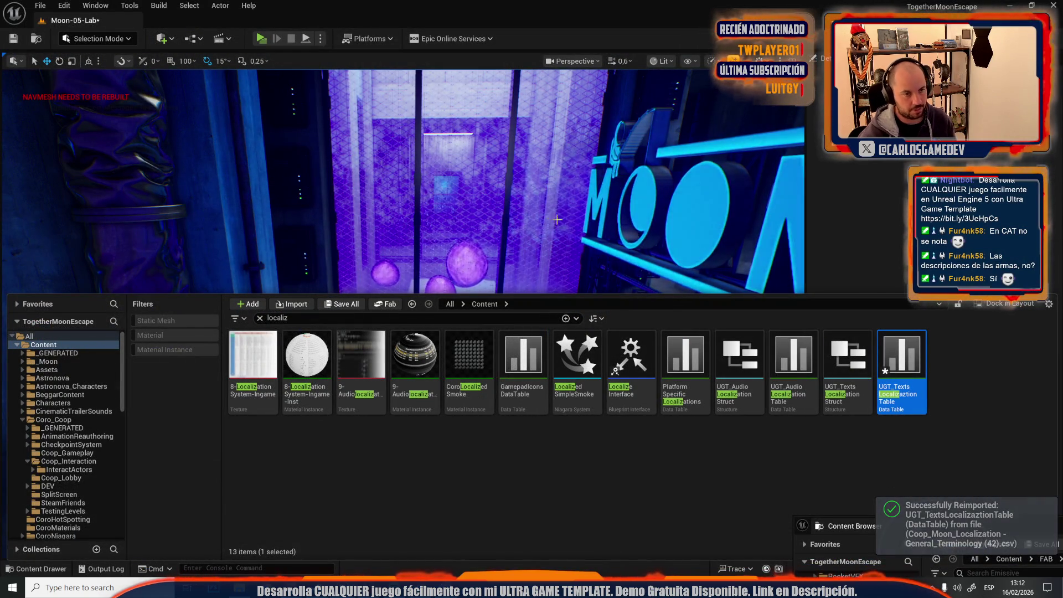
{"action": "left_click_drag", "start_coordinate": [561, 220], "coordinate": [562, 220]}
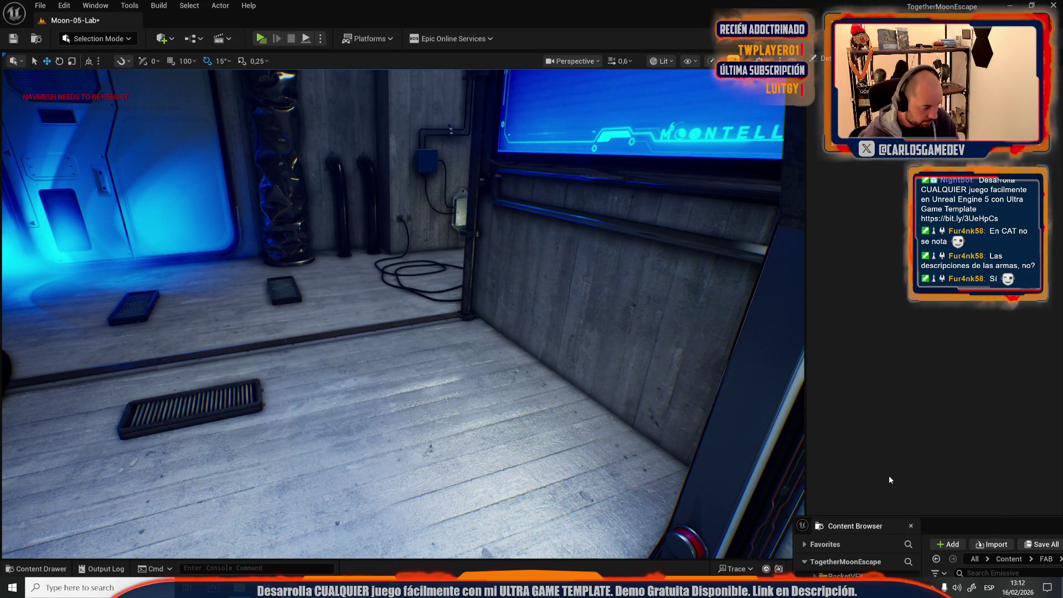
Step: Fly the viewport camera through the Moon-05-Lab interior and out to the moon-base exterior
{"action": "left_click_drag", "start_coordinate": [684, 193], "coordinate": [684, 193]}
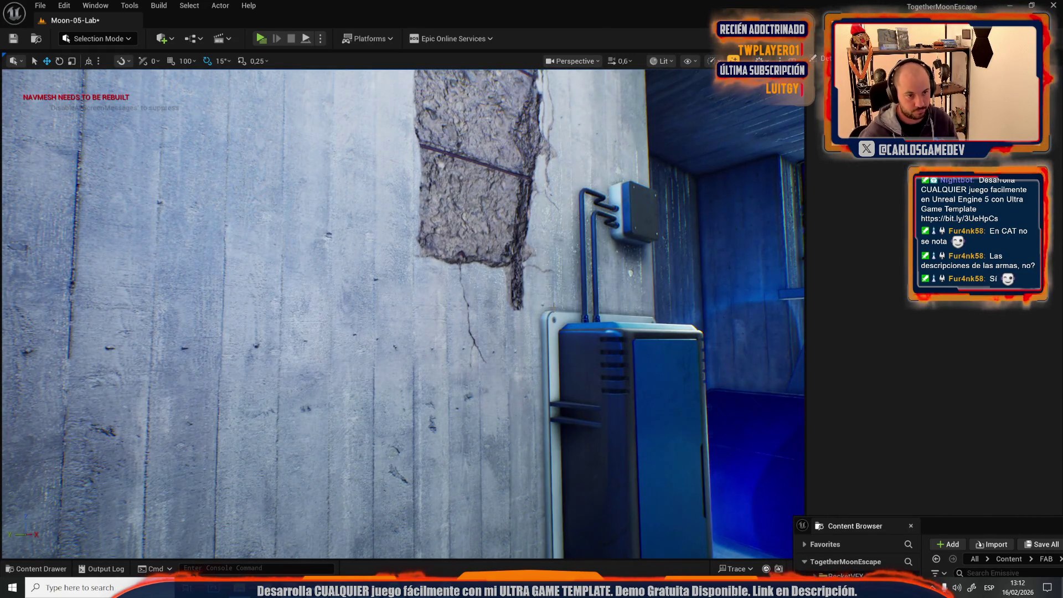
{"action": "left_click_drag", "start_coordinate": [577, 374], "coordinate": [683, 288]}
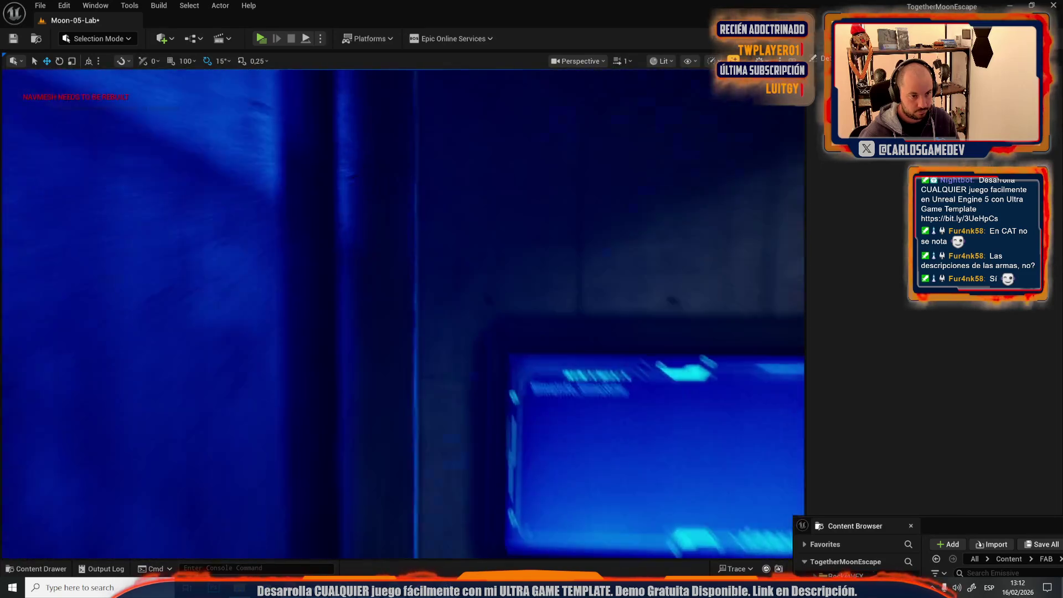
{"action": "left_click_drag", "start_coordinate": [683, 288], "coordinate": [684, 287]}
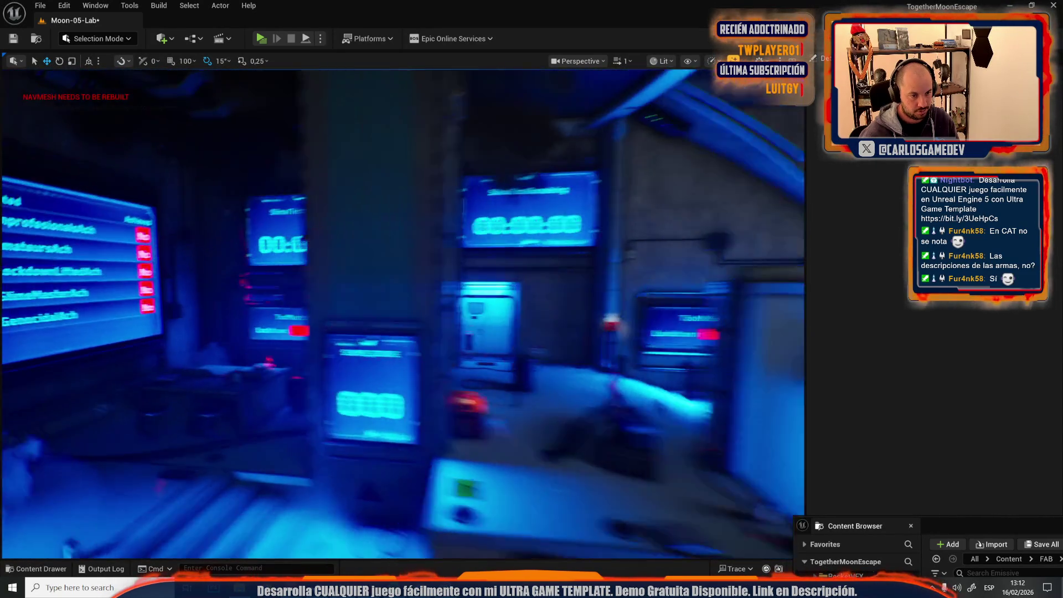
{"action": "left_click_drag", "start_coordinate": [683, 287], "coordinate": [683, 287]}
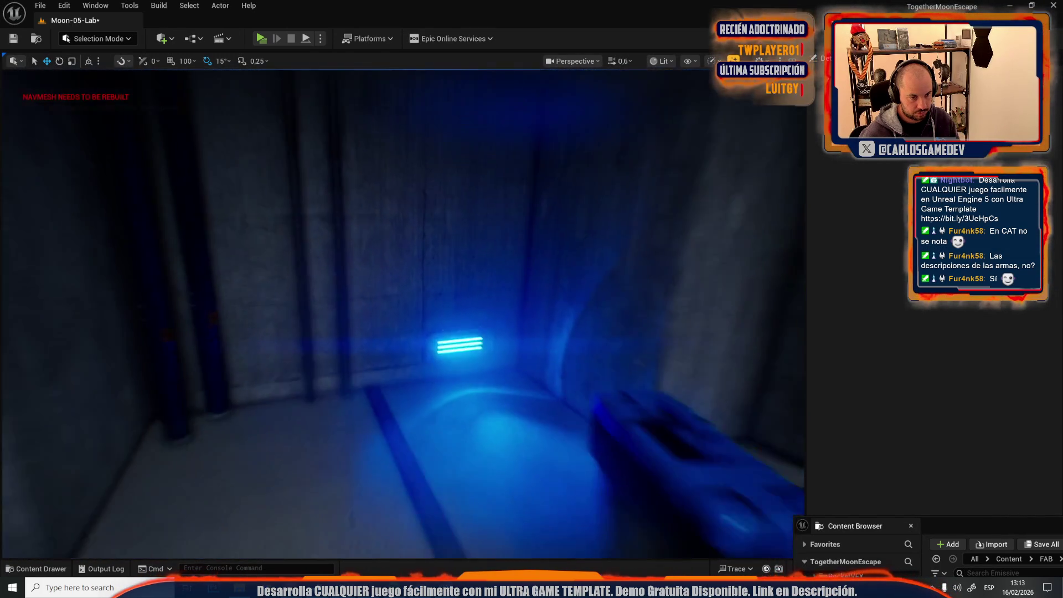
{"action": "left_click_drag", "start_coordinate": [683, 287], "coordinate": [683, 288]}
{"action": "left_click_drag", "start_coordinate": [589, 335], "coordinate": [590, 334]}
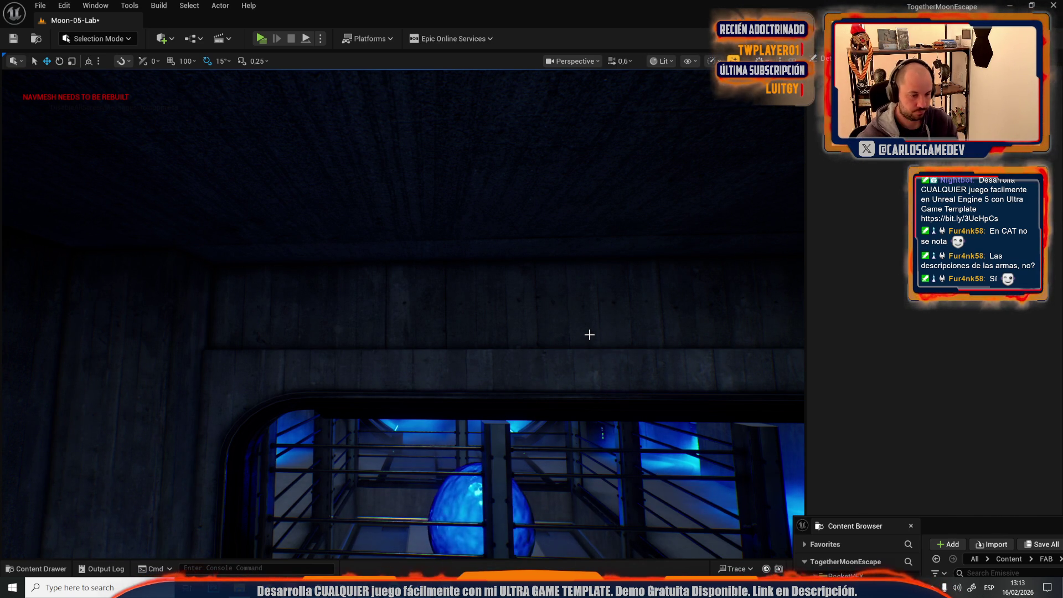
{"action": "scroll", "coordinate": [589, 334], "scroll_direction": "up", "scroll_amount": 4}
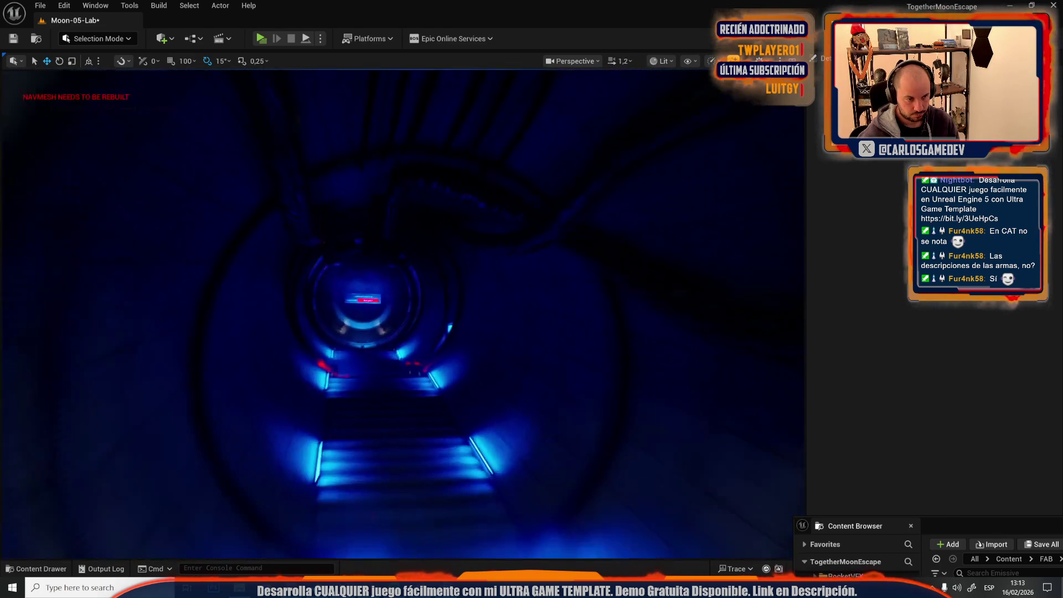
{"action": "scroll", "coordinate": [382, 132], "scroll_direction": "down", "scroll_amount": 2}
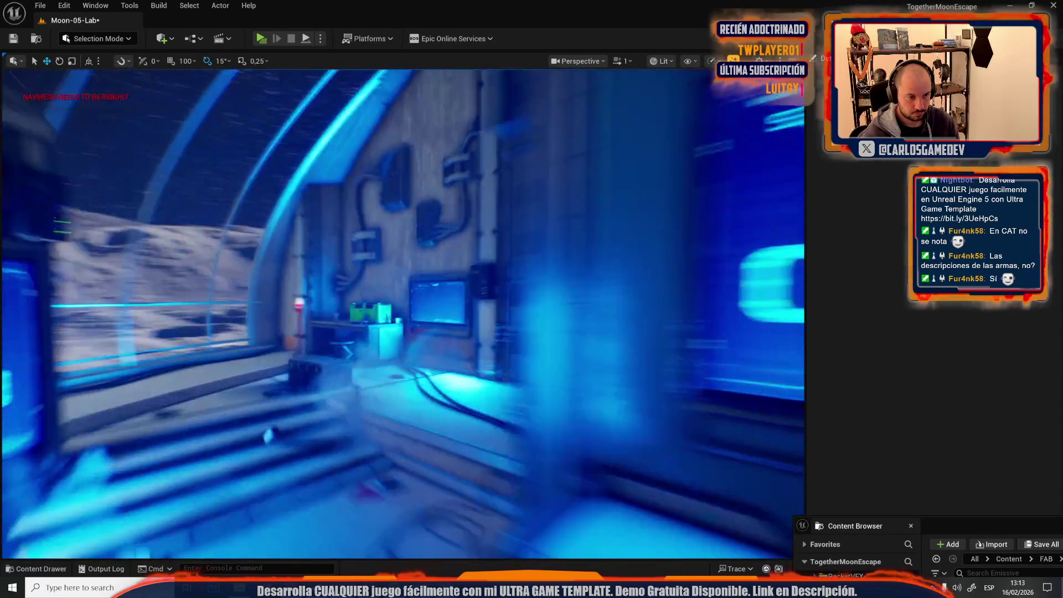
Step: Rebuild the level's navigation paths with Build > Build Paths
{"action": "left_click", "coordinate": [159, 5]}
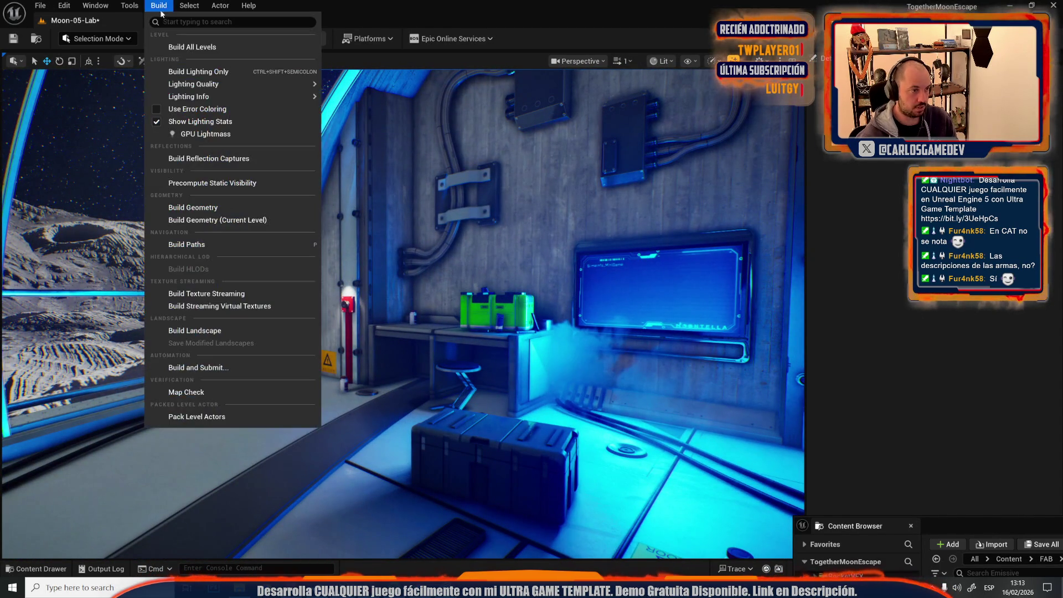
{"action": "left_click", "coordinate": [187, 245]}
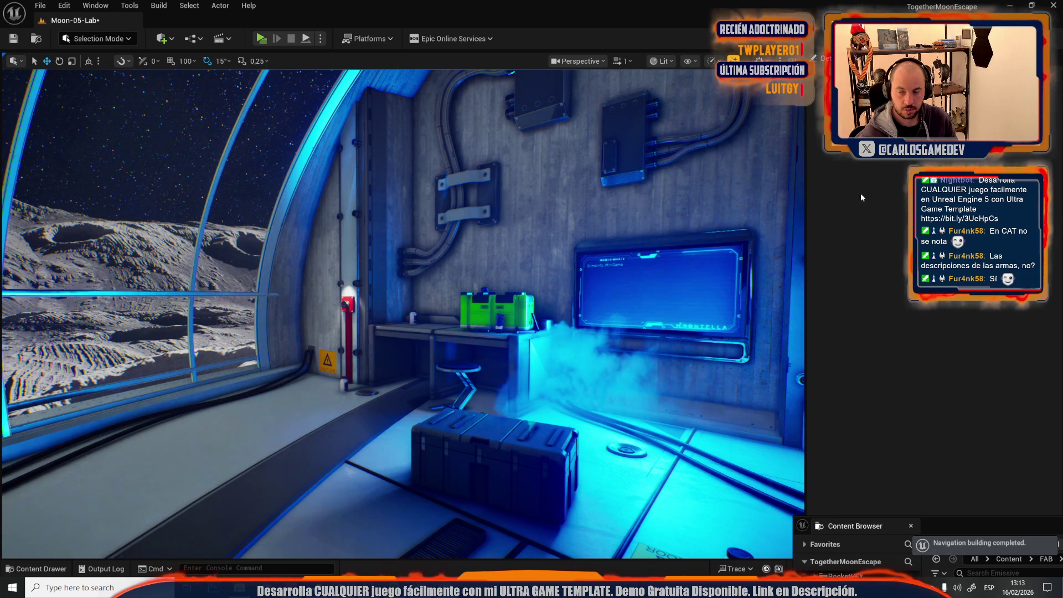
{"action": "left_click", "coordinate": [48, 5]}
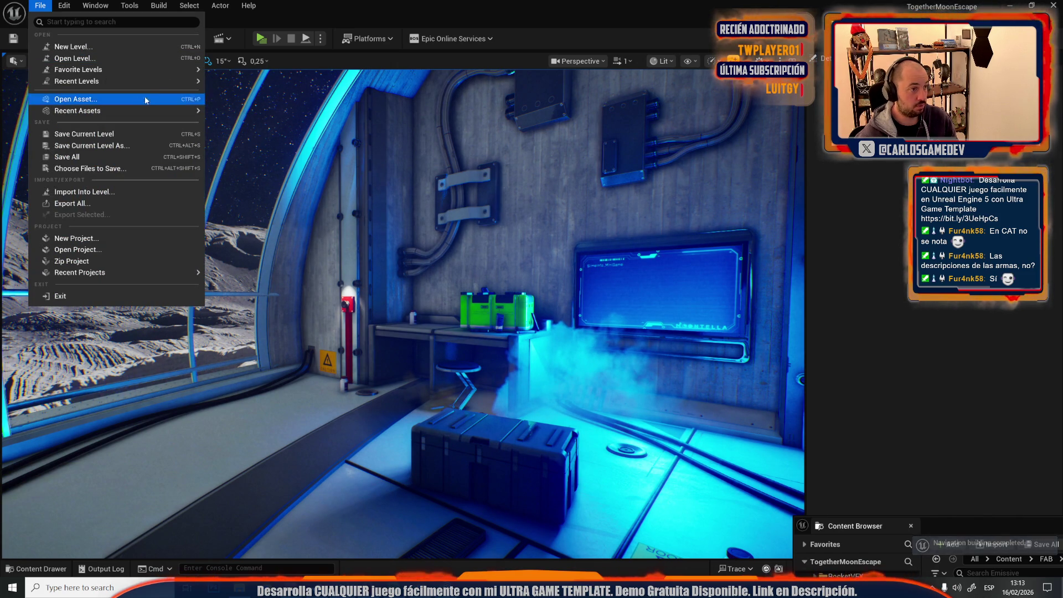
Step: Save Moon-05-Lab and switch to the Moon-15-Rocky-Bunker level from Recent Levels
{"action": "mouse_move", "coordinate": [166, 80]}
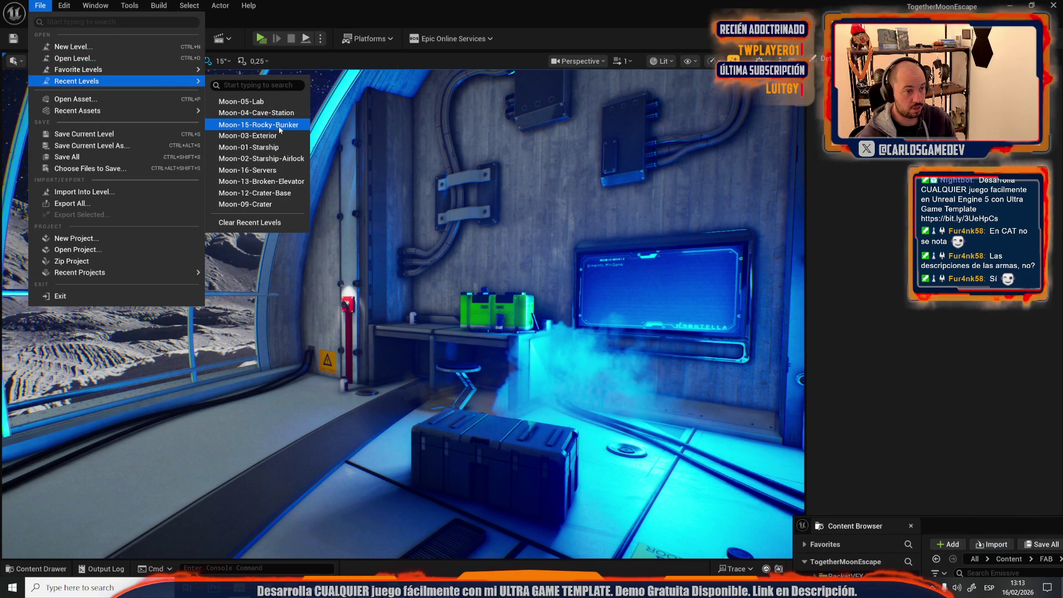
{"action": "left_click", "coordinate": [283, 113]}
{"action": "left_click", "coordinate": [557, 410]}
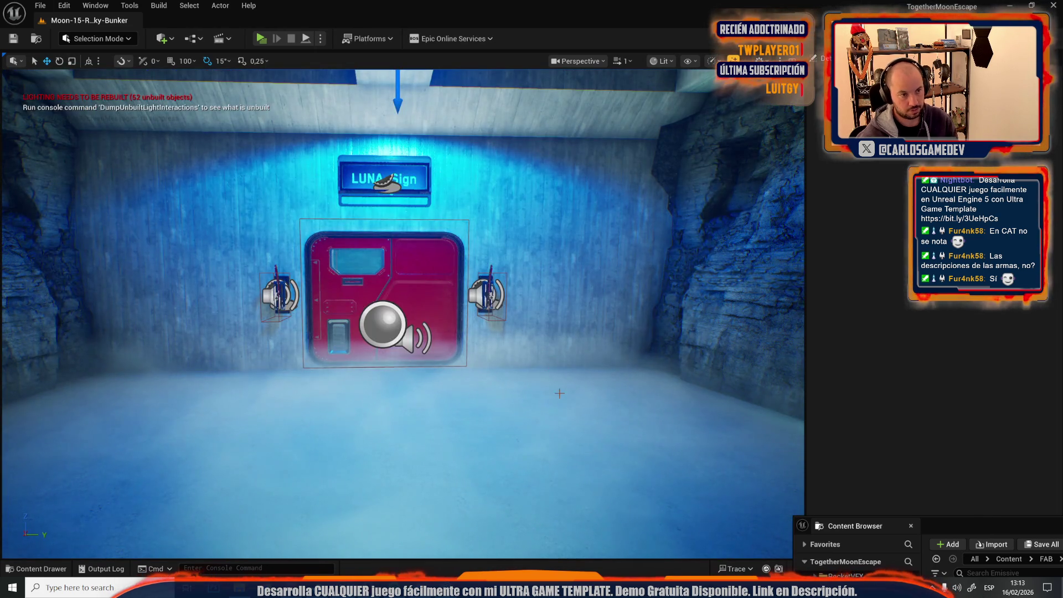
Step: Playtest Moon-15-Rocky-Bunker in the editor, walking toward the red L.U.N.A. door
{"action": "left_click_drag", "start_coordinate": [559, 393], "coordinate": [468, 390]}
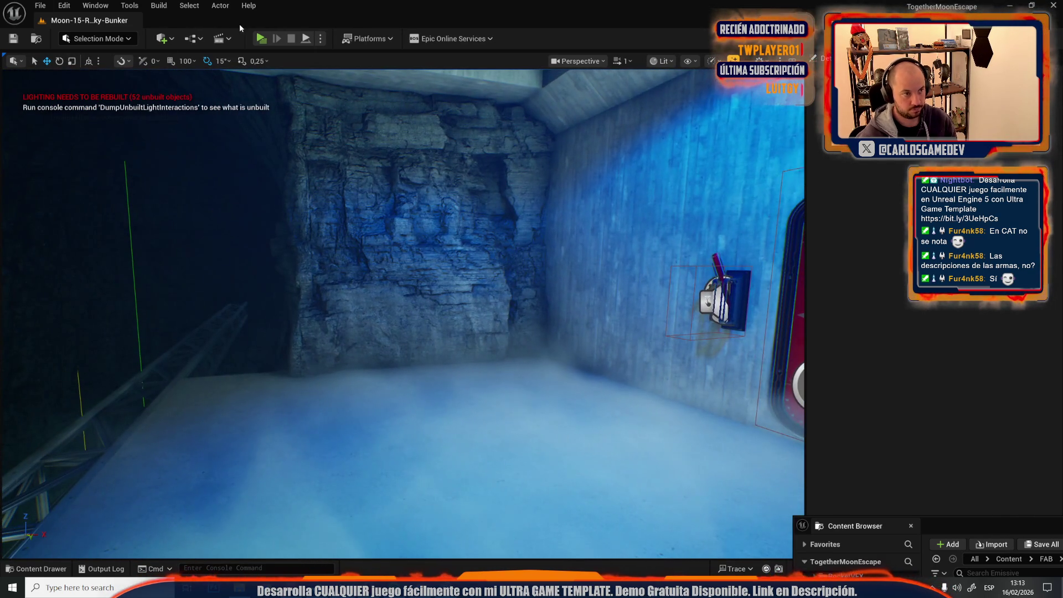
{"action": "left_click", "coordinate": [270, 39]}
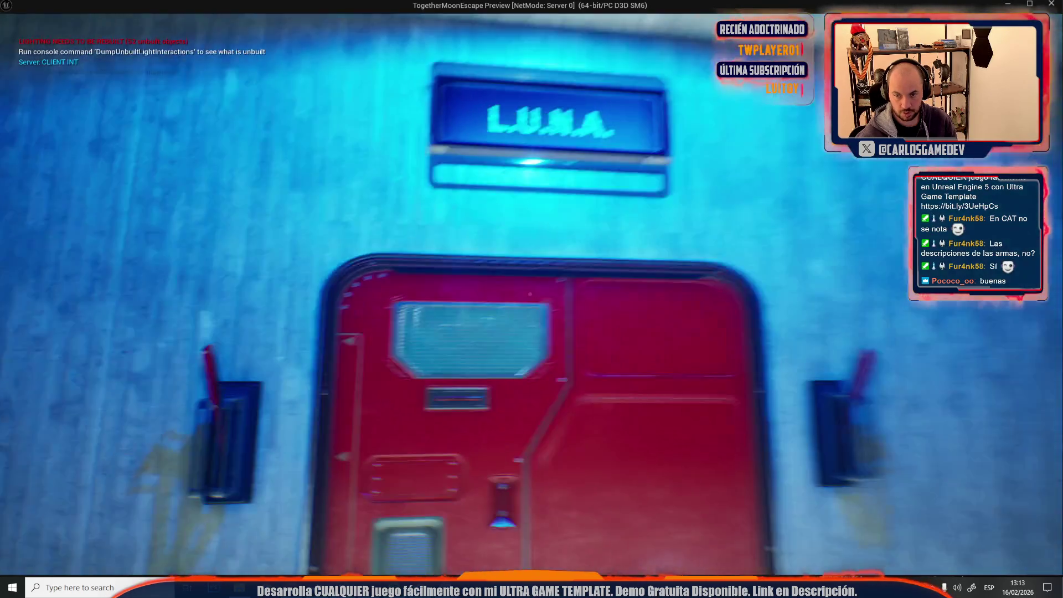
{"action": "key", "text": "w"}
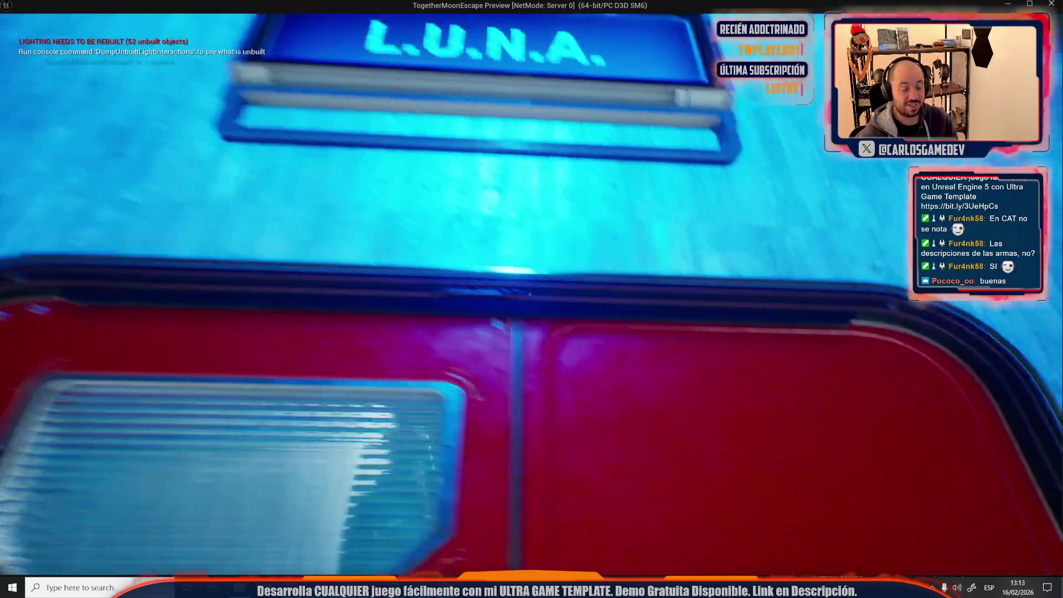
{"action": "key", "text": "Escape"}
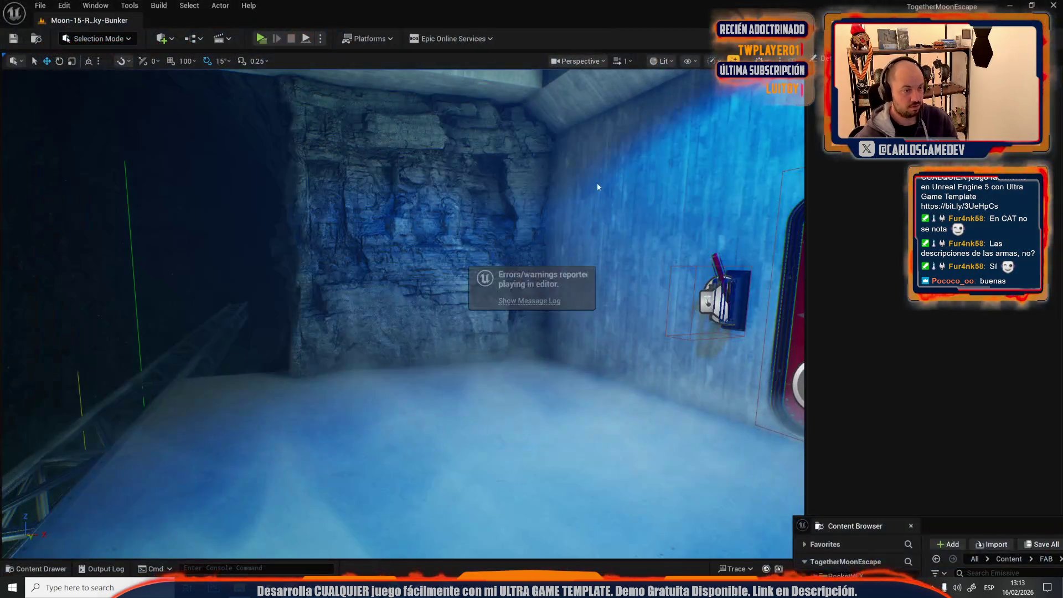
Step: Open the Moon-12-Crater-Base level from Recent Levels
{"action": "left_click", "coordinate": [40, 5]}
{"action": "mouse_move", "coordinate": [79, 80]}
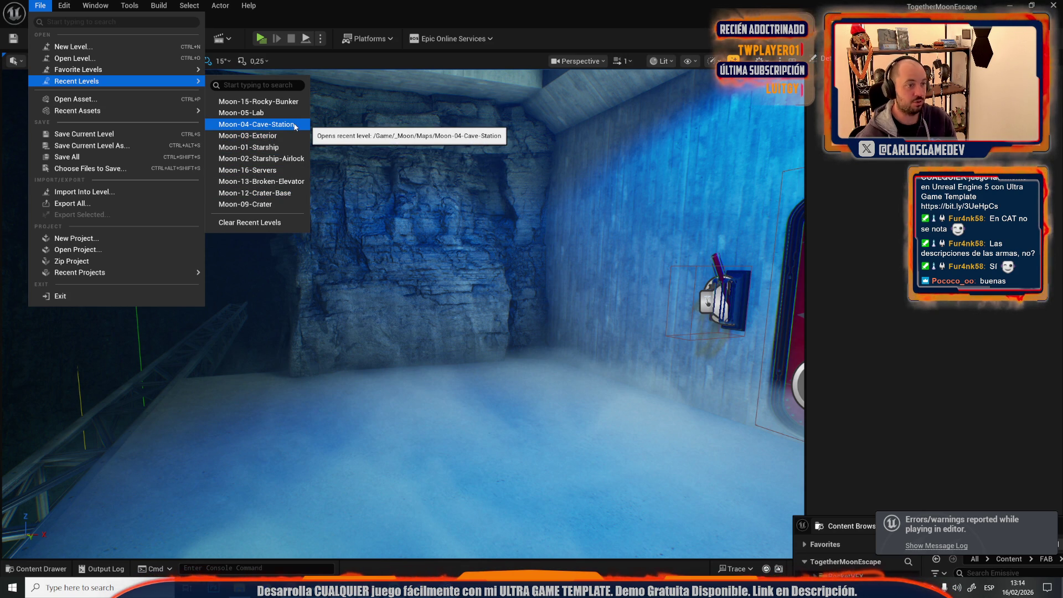
{"action": "left_click", "coordinate": [279, 194]}
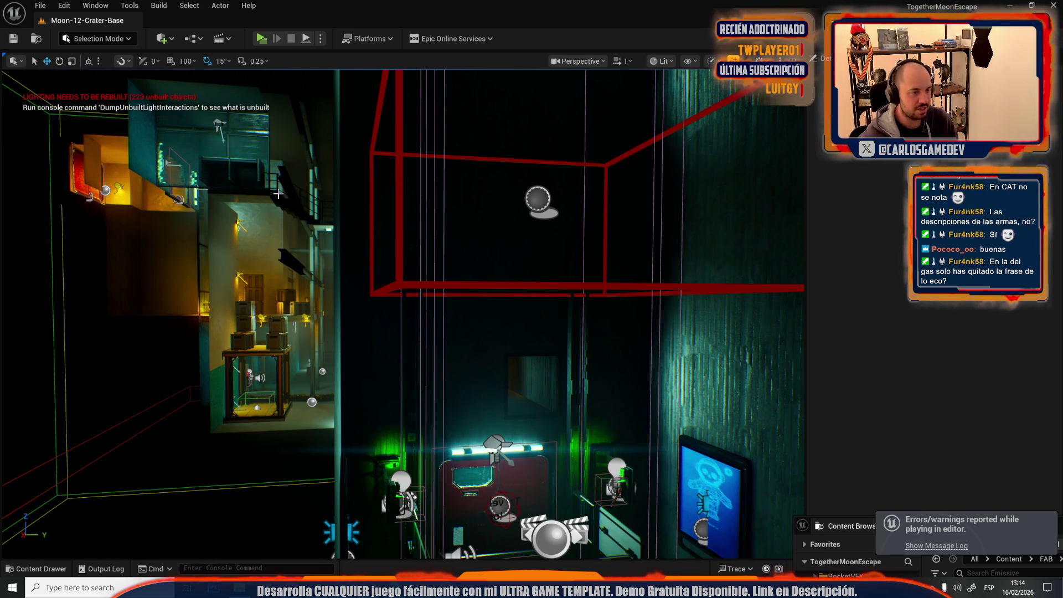
Step: Fly the camera through the Moon-12-Crater-Base teal corridor up to a high room view
{"action": "scroll", "coordinate": [490, 214], "scroll_direction": "up", "scroll_amount": 1}
{"action": "key", "text": "w"}
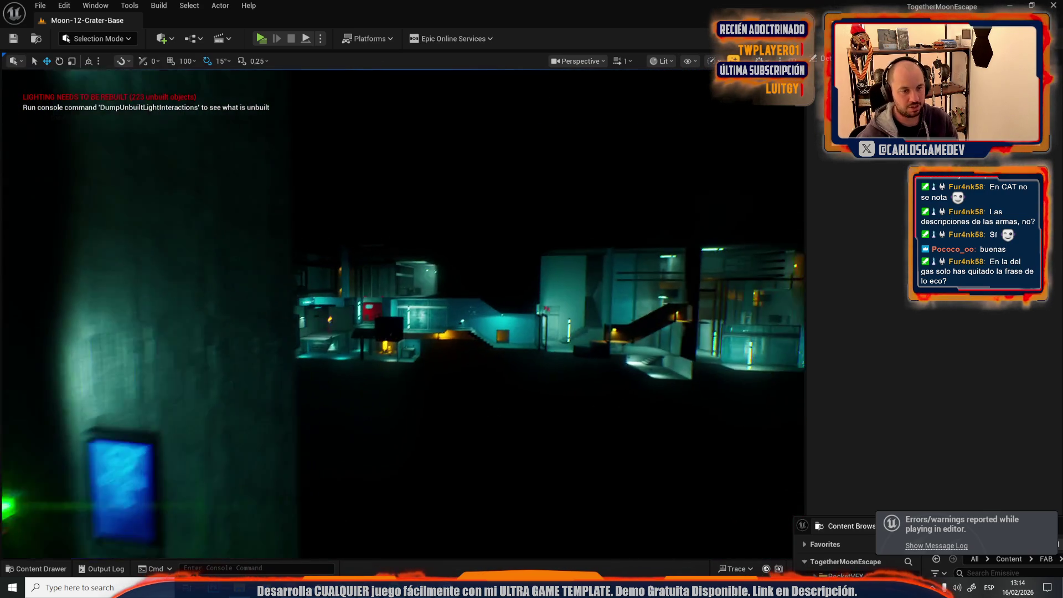
{"action": "scroll", "coordinate": [403, 314], "scroll_direction": "down", "scroll_amount": 4}
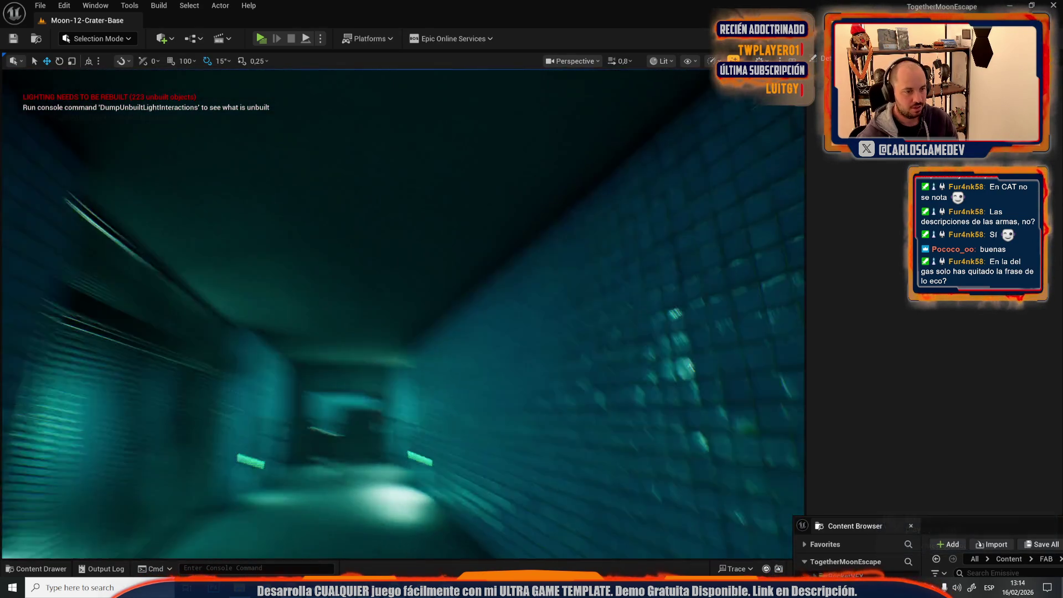
{"action": "key", "text": "w"}
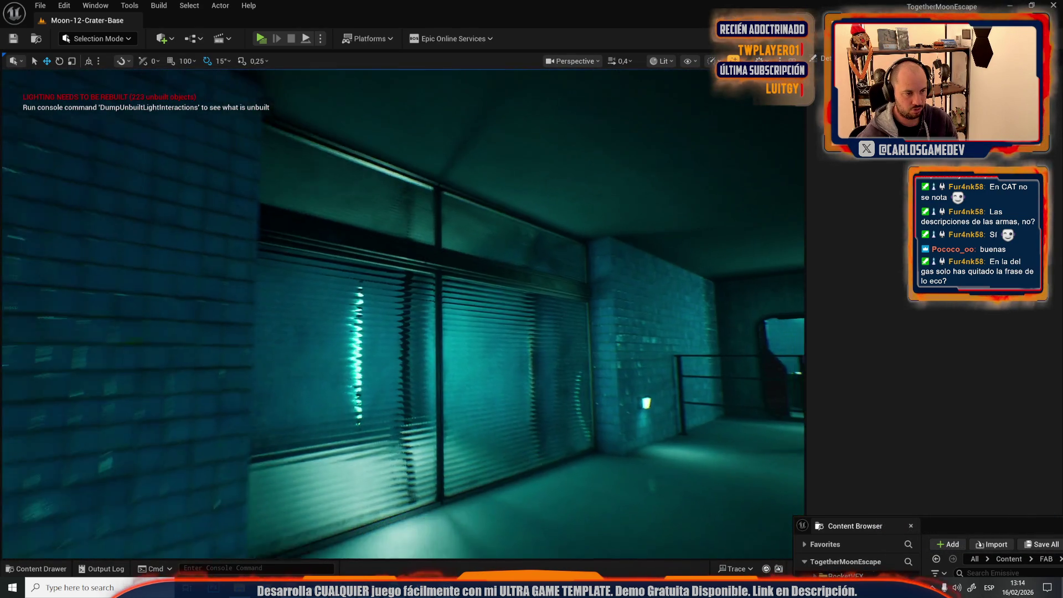
{"action": "scroll", "coordinate": [403, 314], "scroll_direction": "up", "scroll_amount": 5}
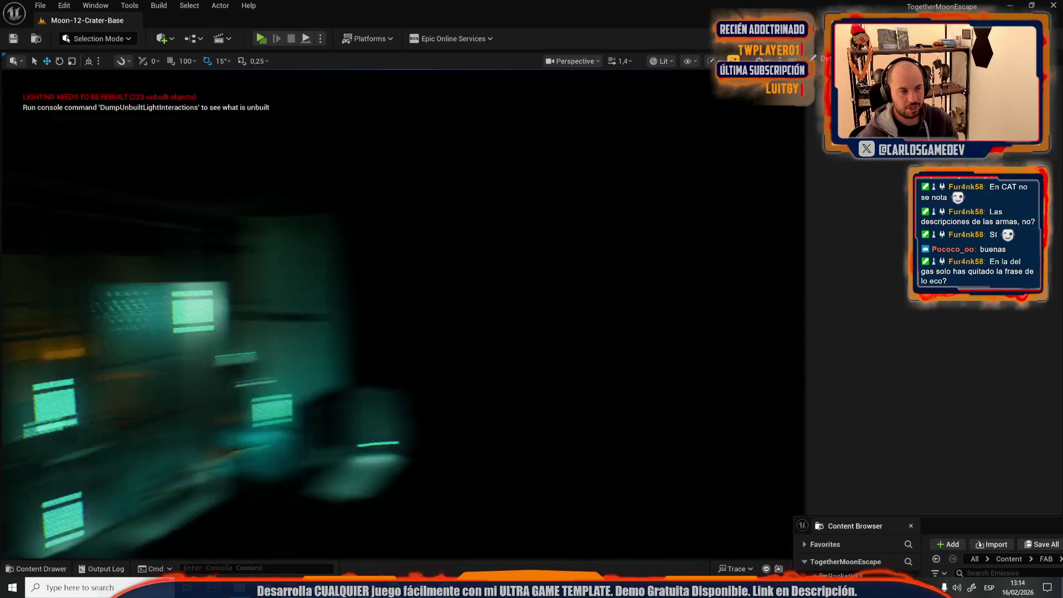
{"action": "key", "text": "w"}
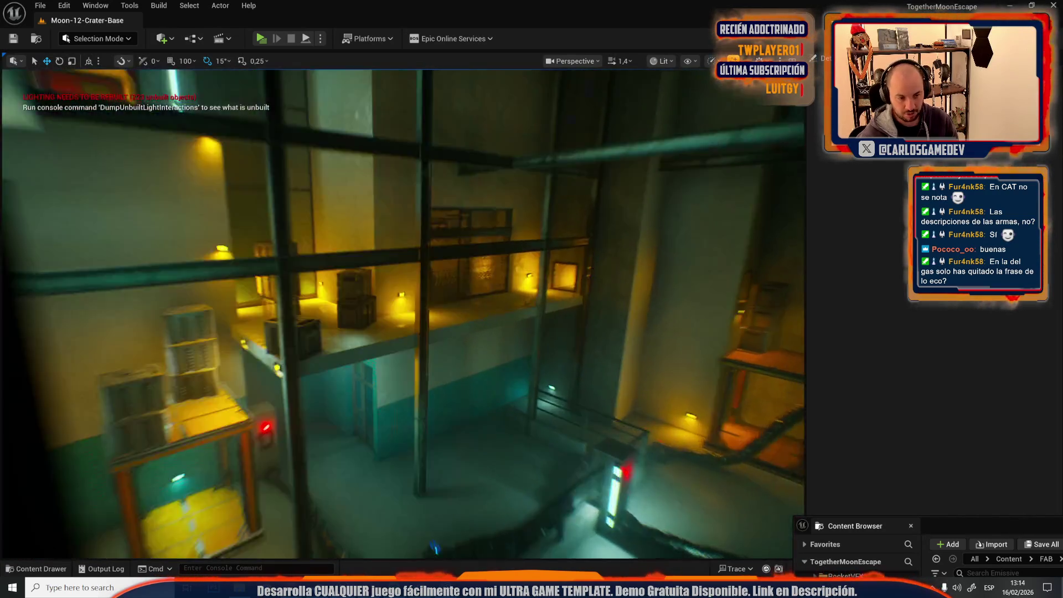
Step: Inspect the dark wall and lit teal stairwell, then return to the localization spreadsheet
{"action": "key", "text": "w"}
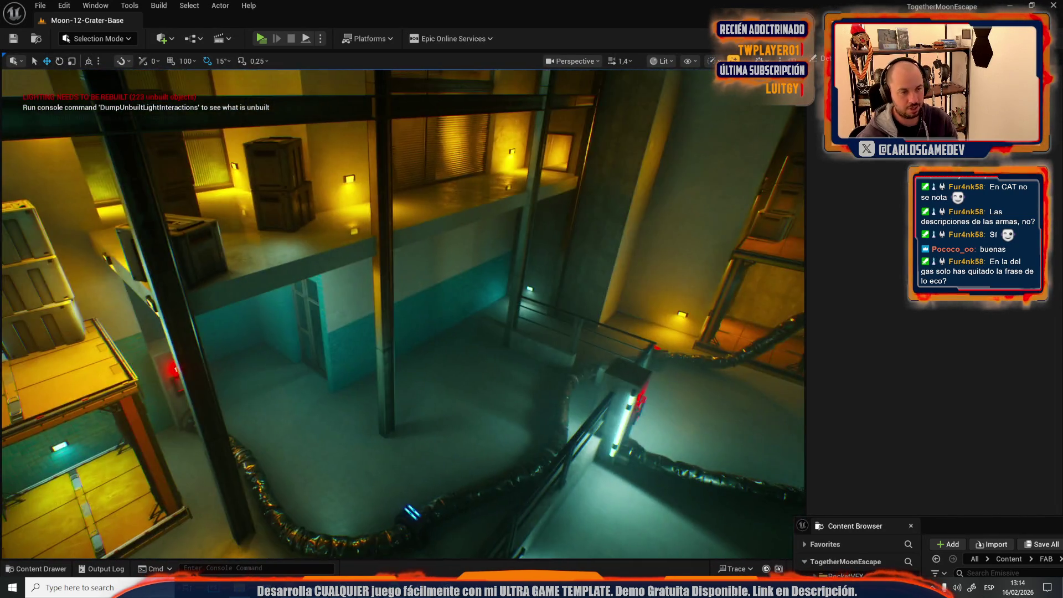
{"action": "scroll", "coordinate": [548, 291], "scroll_direction": "down", "scroll_amount": 2}
{"action": "key", "text": "w"}
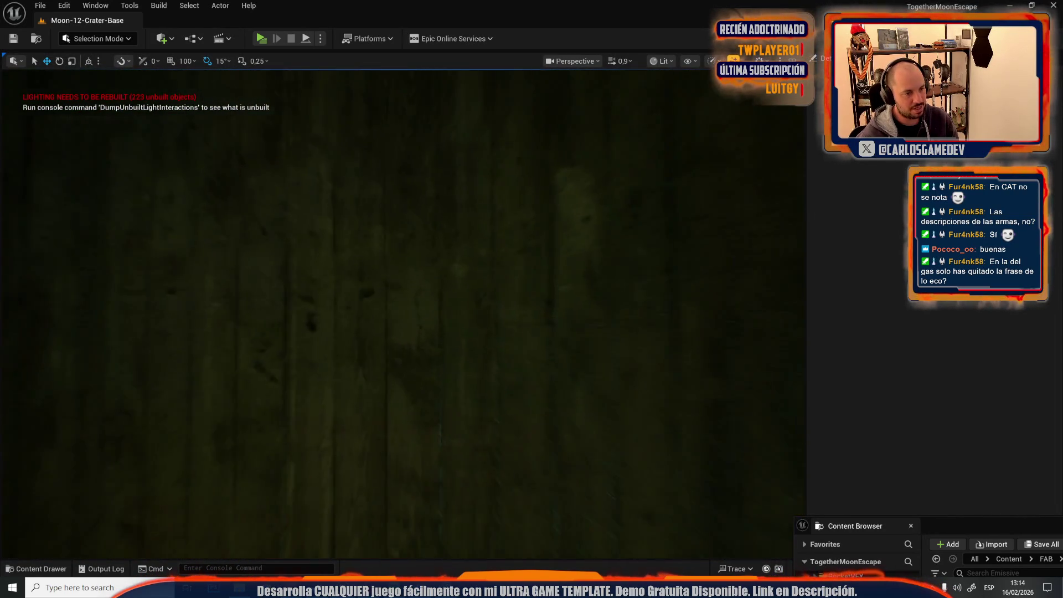
{"action": "key", "text": "s"}
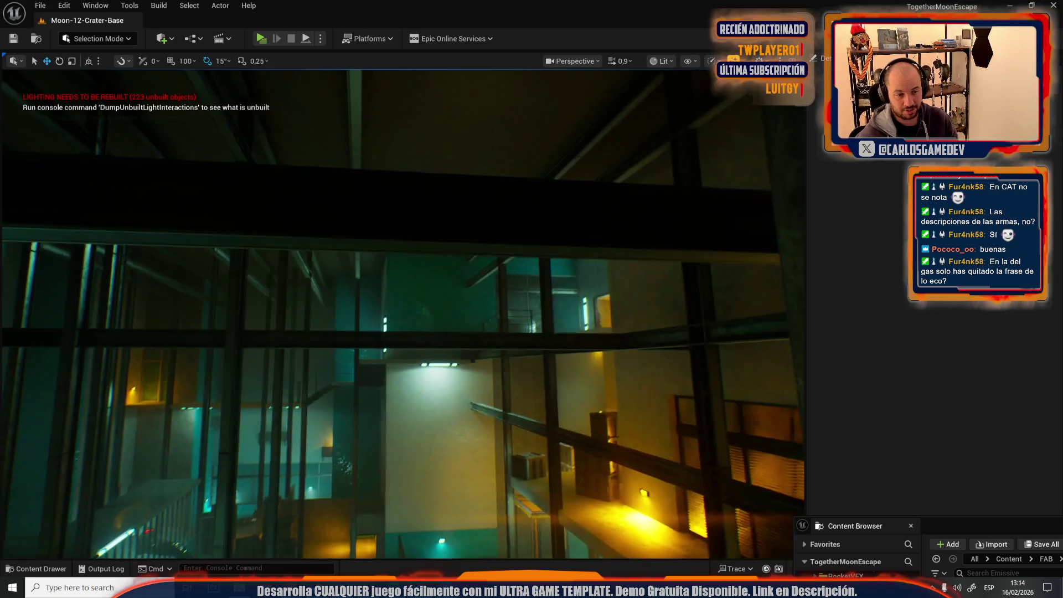
{"action": "scroll", "coordinate": [403, 313], "scroll_direction": "up", "scroll_amount": 1}
{"action": "key", "text": "w"}
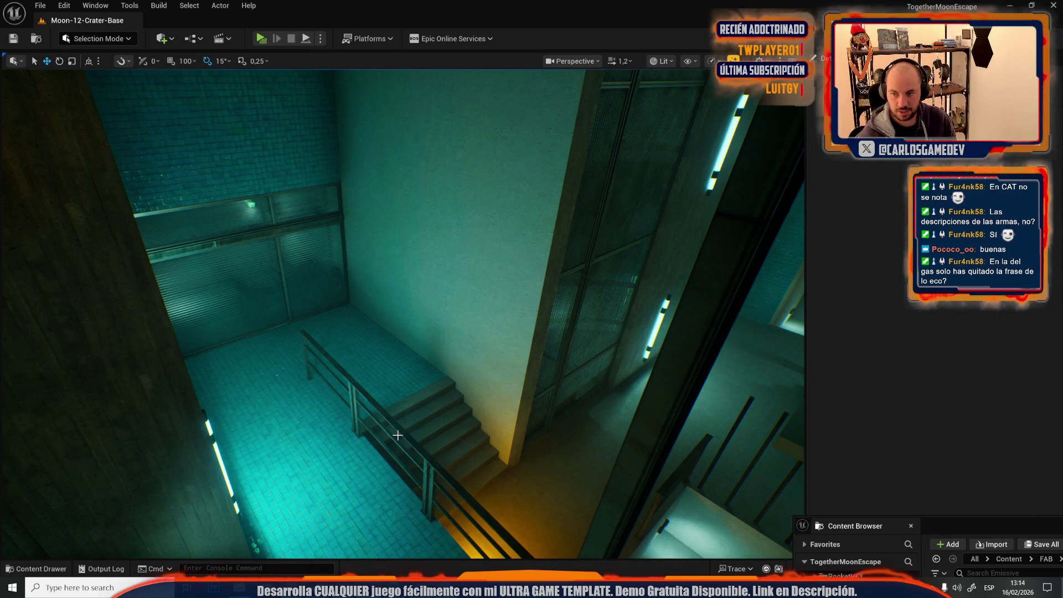
{"action": "key", "text": "alt+Tab"}
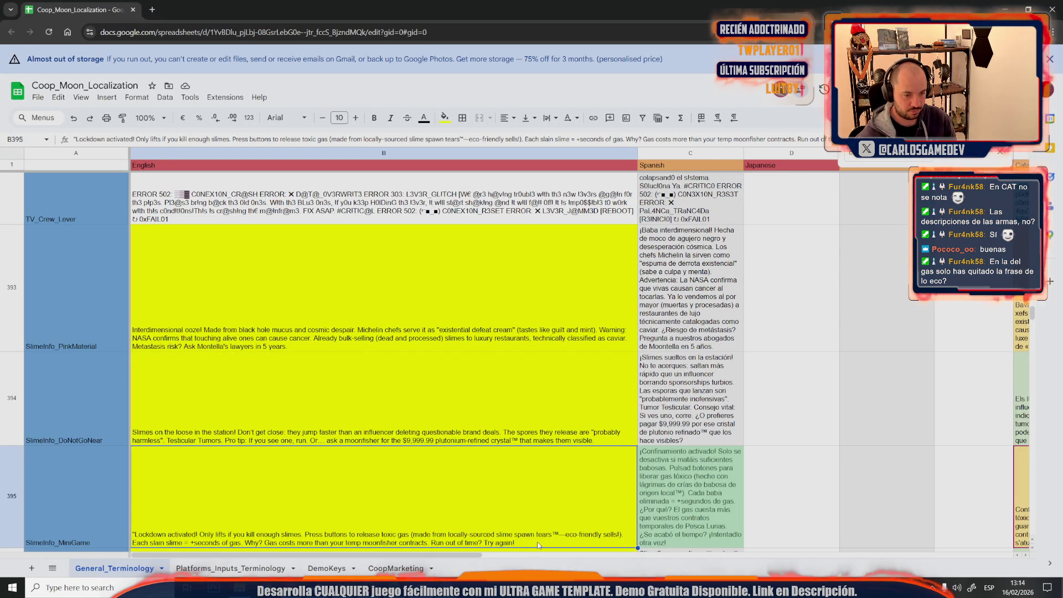
Step: Delete '—eco-friendly sells!' from the English lockdown minigame text in B395
{"action": "double_click", "coordinate": [539, 527]}
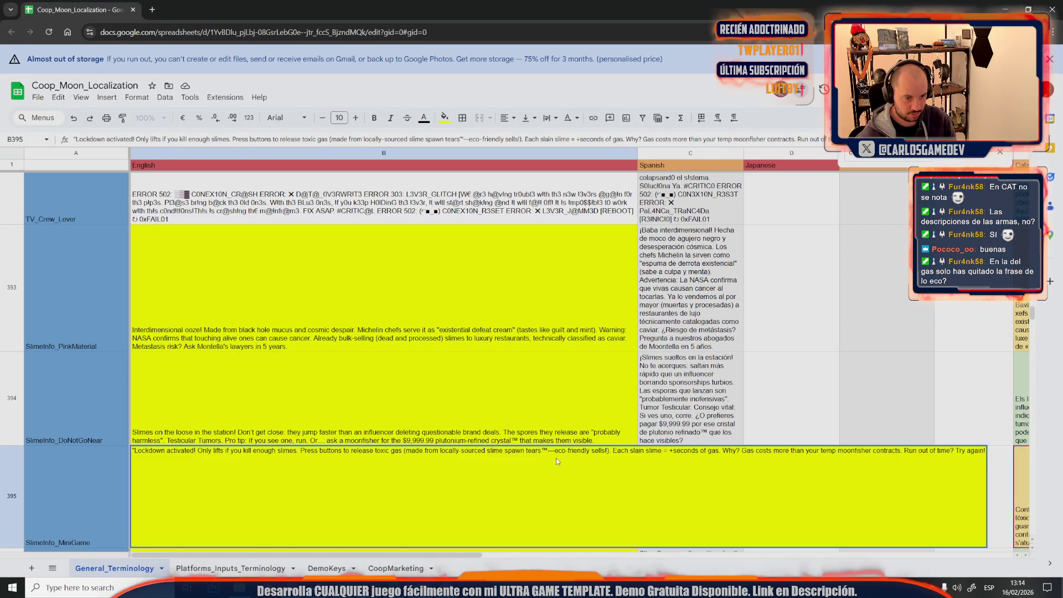
{"action": "left_click_drag", "start_coordinate": [548, 451], "coordinate": [609, 452]}
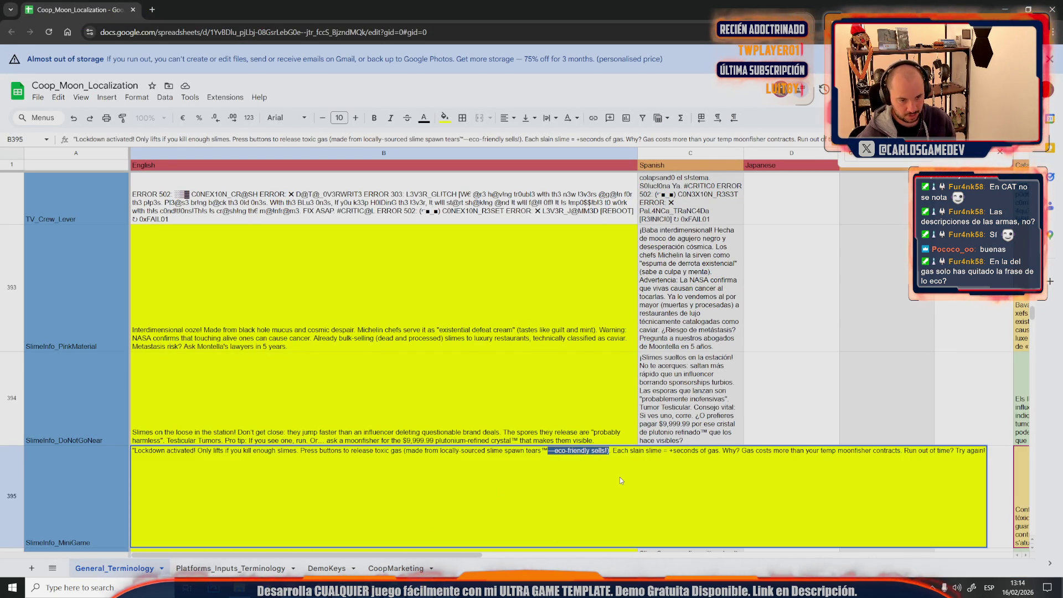
{"action": "key", "text": "BackSpace"}
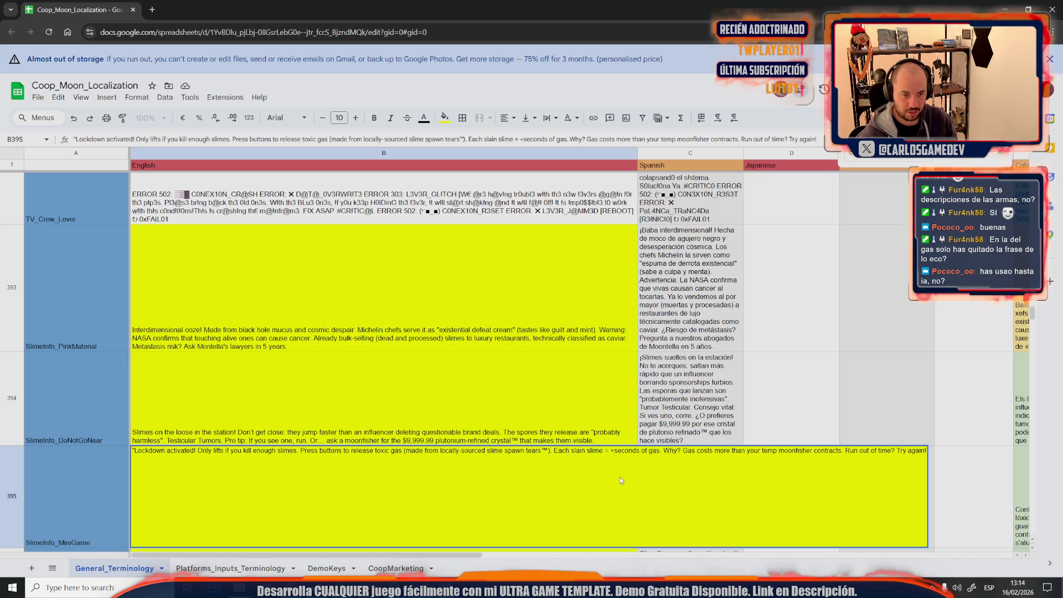
{"action": "left_click", "coordinate": [593, 381]}
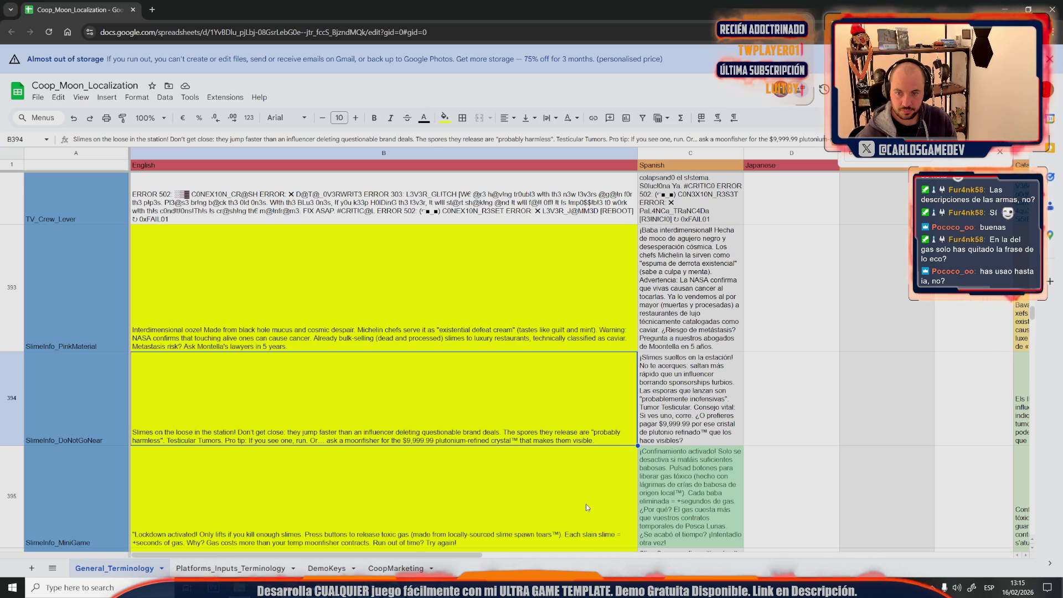
Step: Download the sheet as a Comma-separated values (.csv) file
{"action": "left_click", "coordinate": [37, 97]}
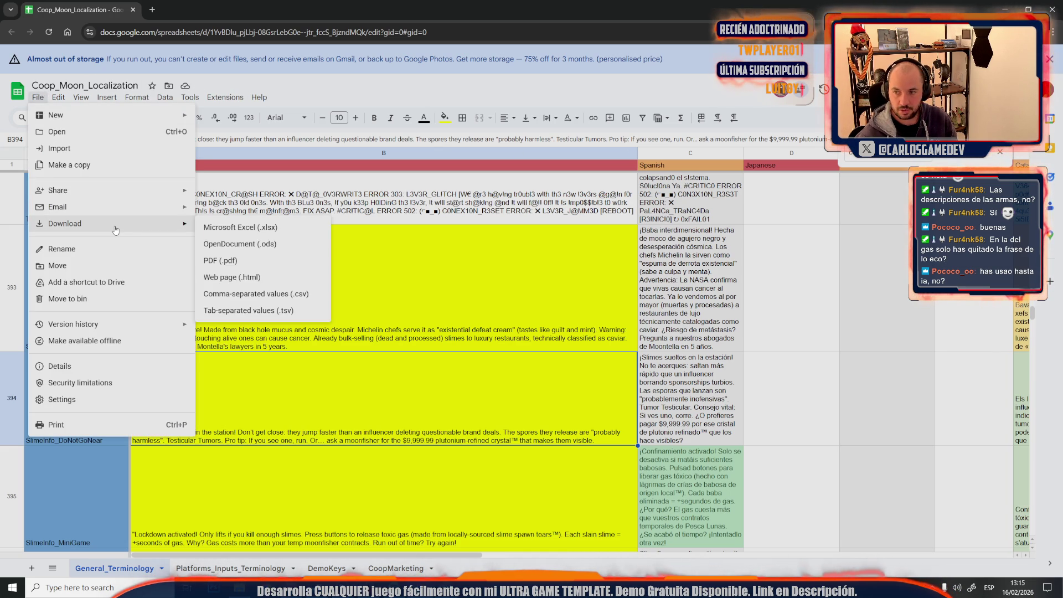
{"action": "left_click", "coordinate": [301, 293]}
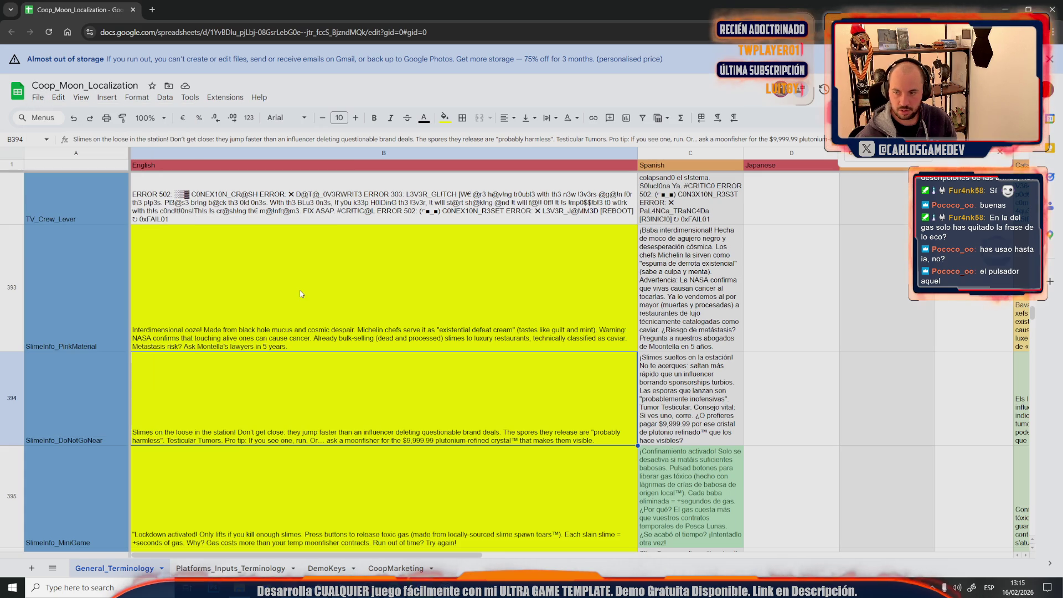
{"action": "mouse_move", "coordinate": [192, 587]}
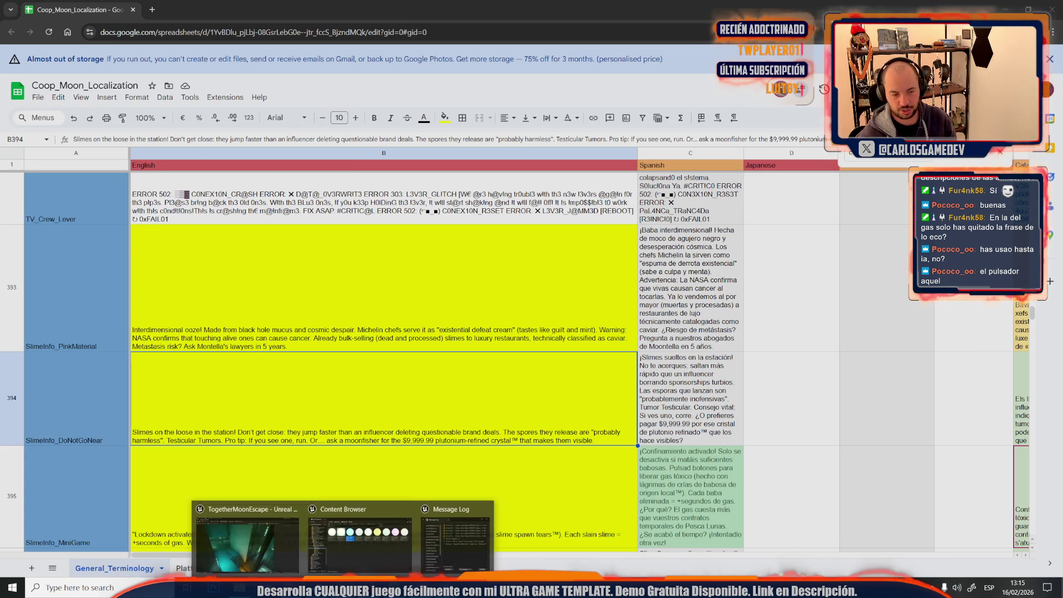
{"action": "left_click", "coordinate": [228, 528]}
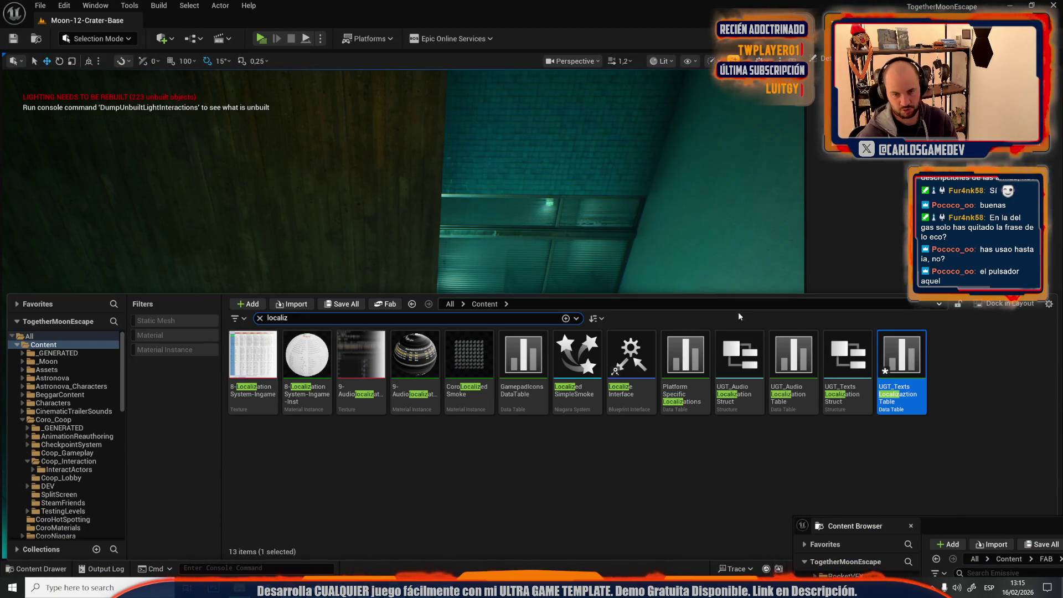
Step: Reimport the localization text data table from General_Terminology (43).csv using Reimport with New File
{"action": "right_click", "coordinate": [902, 360]}
{"action": "left_click", "coordinate": [952, 267]}
{"action": "left_click", "coordinate": [394, 88]}
{"action": "double_click", "coordinate": [394, 82]}
{"action": "mouse_move", "coordinate": [494, 249]}
{"action": "left_mouse_down"}
{"action": "mouse_move", "coordinate": [516, 262]}
{"action": "mouse_move", "coordinate": [532, 246]}
{"action": "left_mouse_up"}
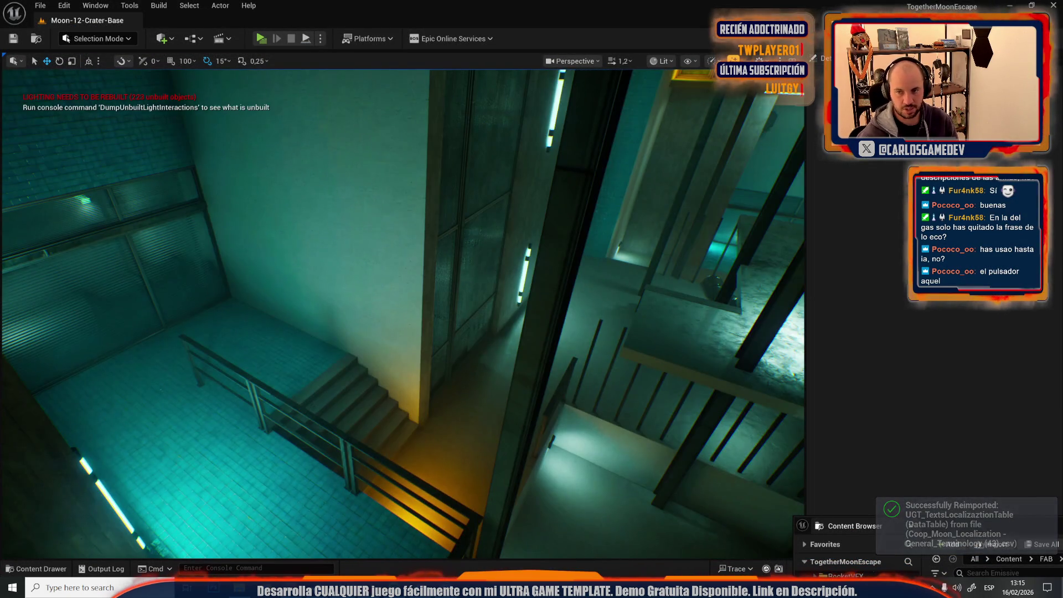
{"action": "key", "text": "1"}
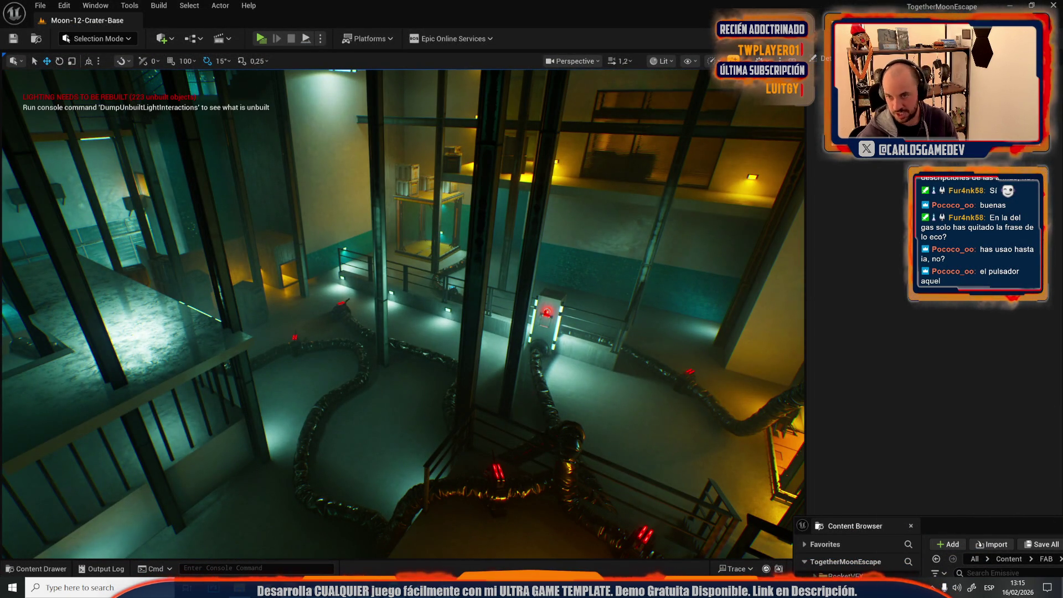
{"action": "scroll", "coordinate": [523, 261], "scroll_direction": "up", "scroll_amount": 2}
{"action": "mouse_move", "coordinate": [532, 247]}
{"action": "left_mouse_down"}
{"action": "mouse_move", "coordinate": [515, 276]}
{"action": "mouse_move", "coordinate": [498, 261]}
{"action": "left_mouse_up"}
Step: Save the reimported text table with Save All > Save Selected
{"action": "key", "text": "ctrl+space"}
{"action": "left_click", "coordinate": [347, 305]}
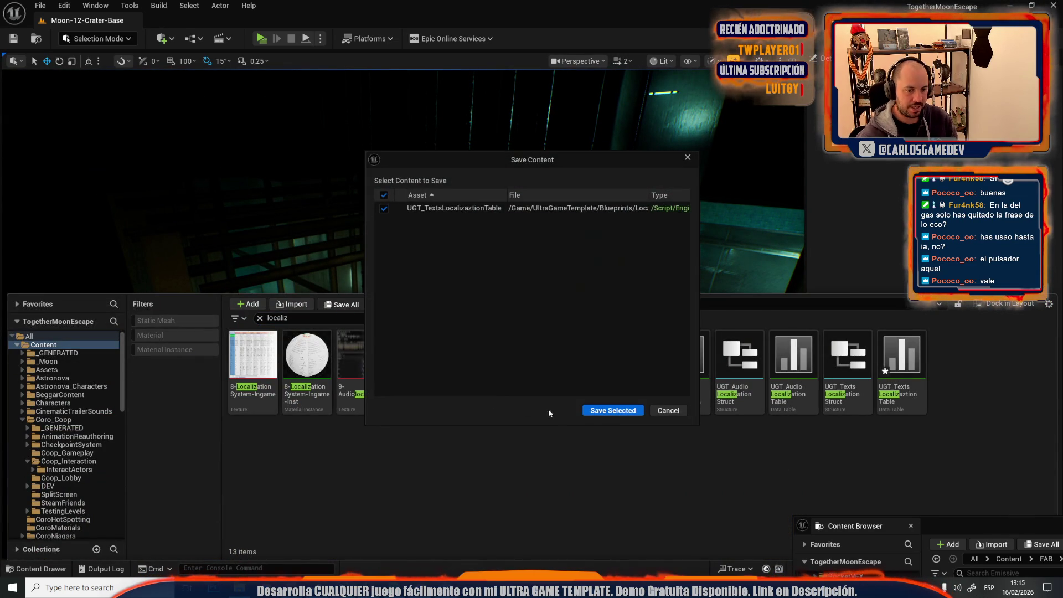
{"action": "left_click", "coordinate": [609, 411]}
{"action": "left_click", "coordinate": [239, 588]}
Step: Find the Ach_UseWc achievement rows at 634 and narrow column B to reveal other languages
{"action": "scroll", "coordinate": [295, 404], "scroll_direction": "down", "scroll_amount": 20}
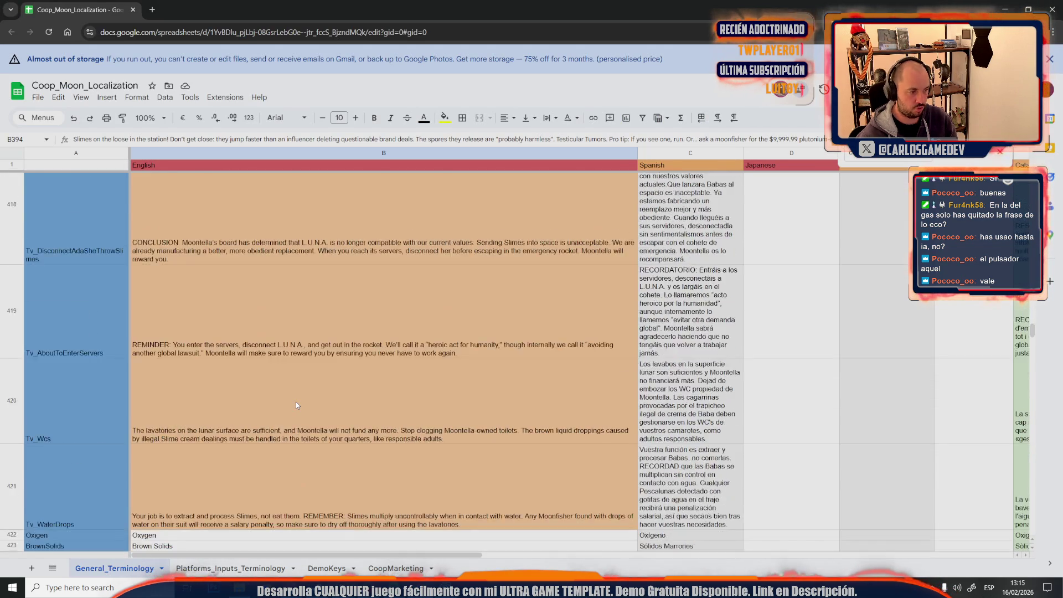
{"action": "scroll", "coordinate": [295, 405], "scroll_direction": "down", "scroll_amount": 20}
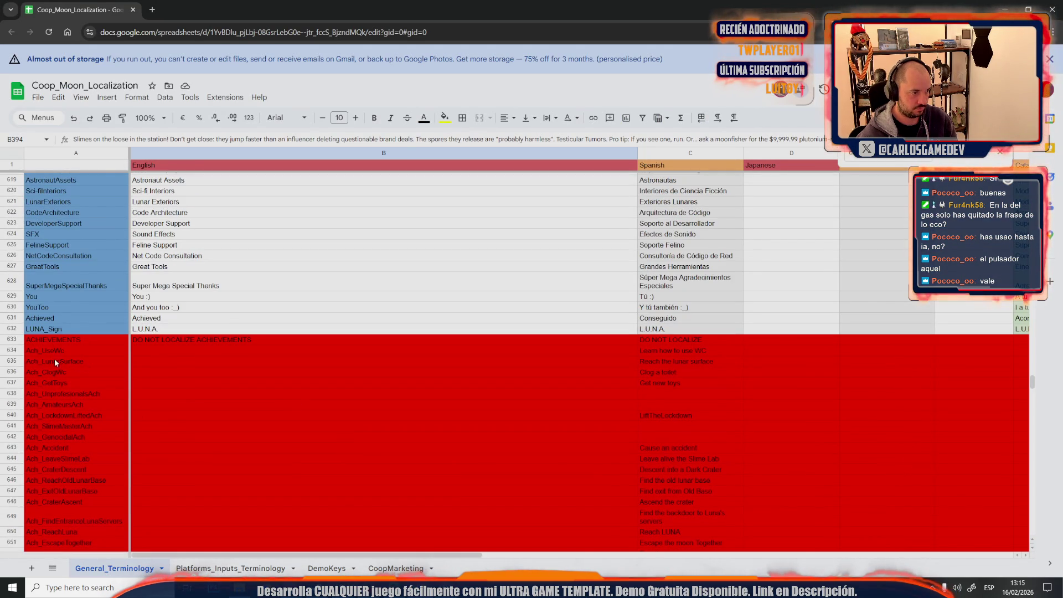
{"action": "left_click", "coordinate": [53, 354]}
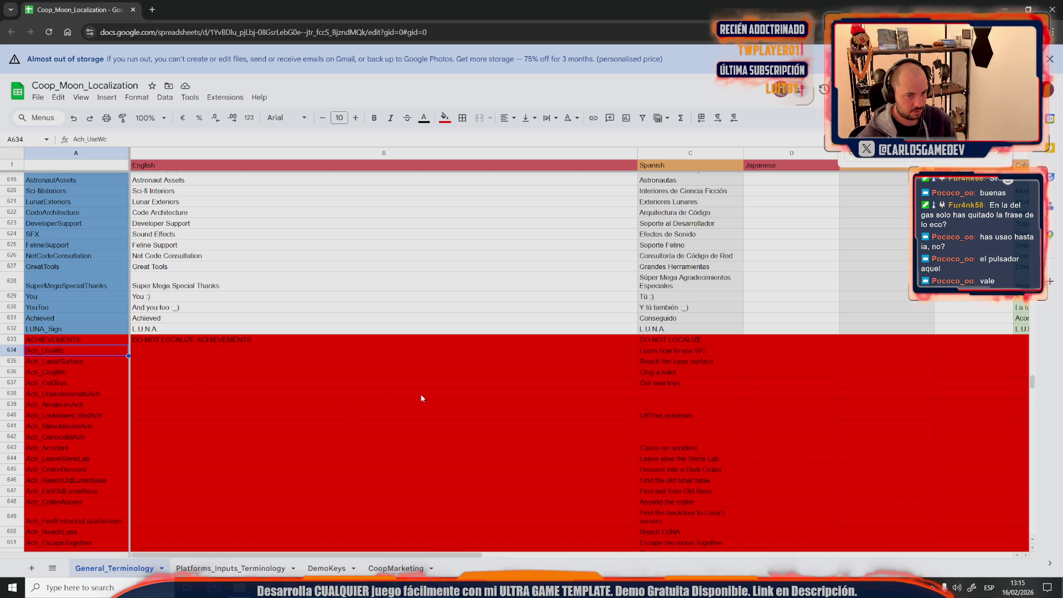
{"action": "left_click", "coordinate": [673, 353]}
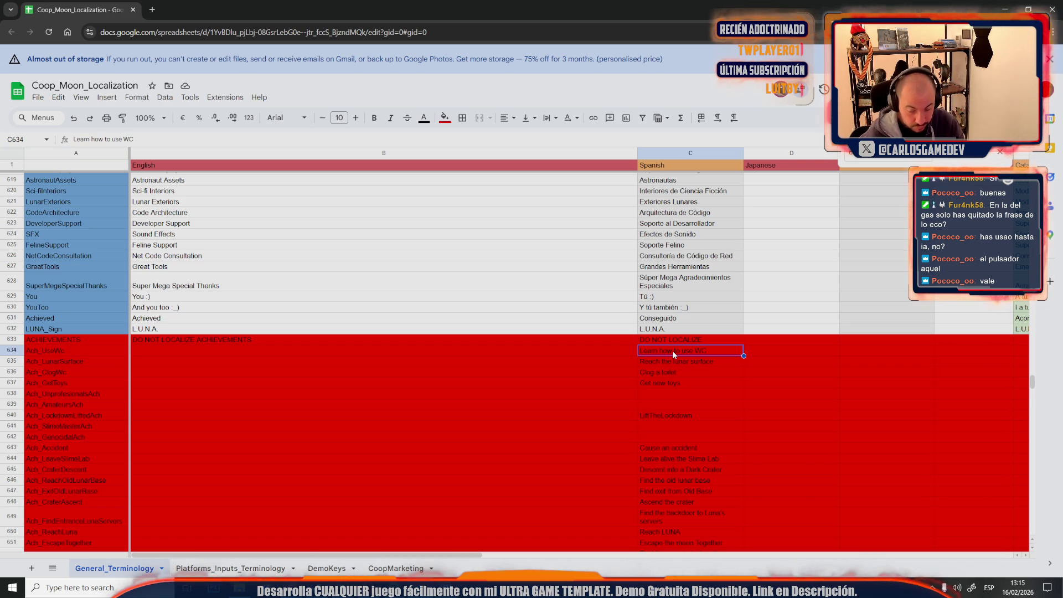
{"action": "scroll", "coordinate": [674, 355], "scroll_direction": "down", "scroll_amount": 5}
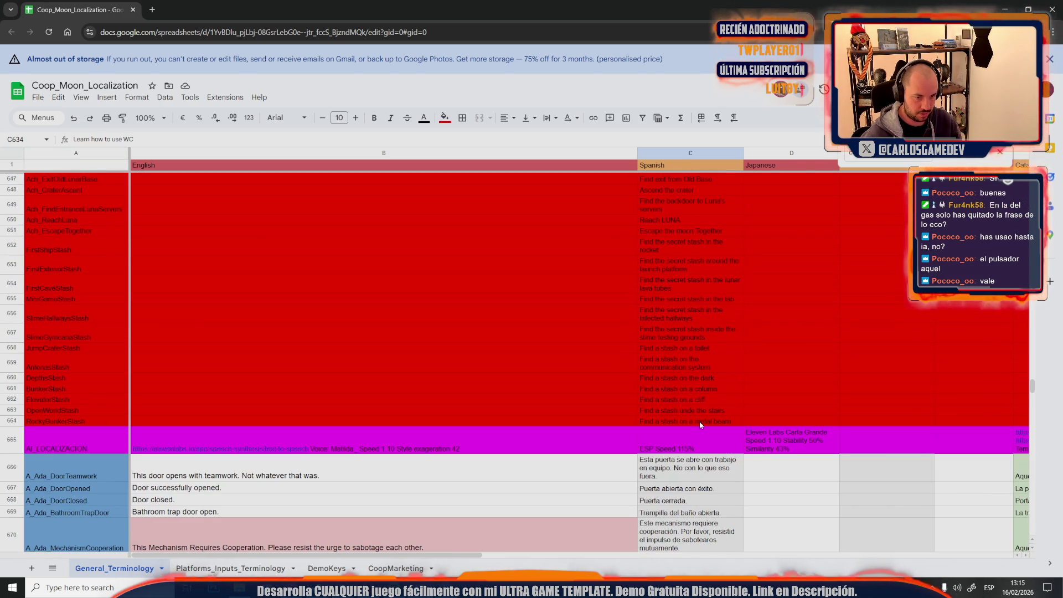
{"action": "scroll", "coordinate": [699, 421], "scroll_direction": "up", "scroll_amount": 4}
{"action": "mouse_move", "coordinate": [637, 153]}
{"action": "left_mouse_down"}
{"action": "mouse_move", "coordinate": [352, 155]}
{"action": "mouse_move", "coordinate": [389, 166]}
{"action": "left_mouse_up"}
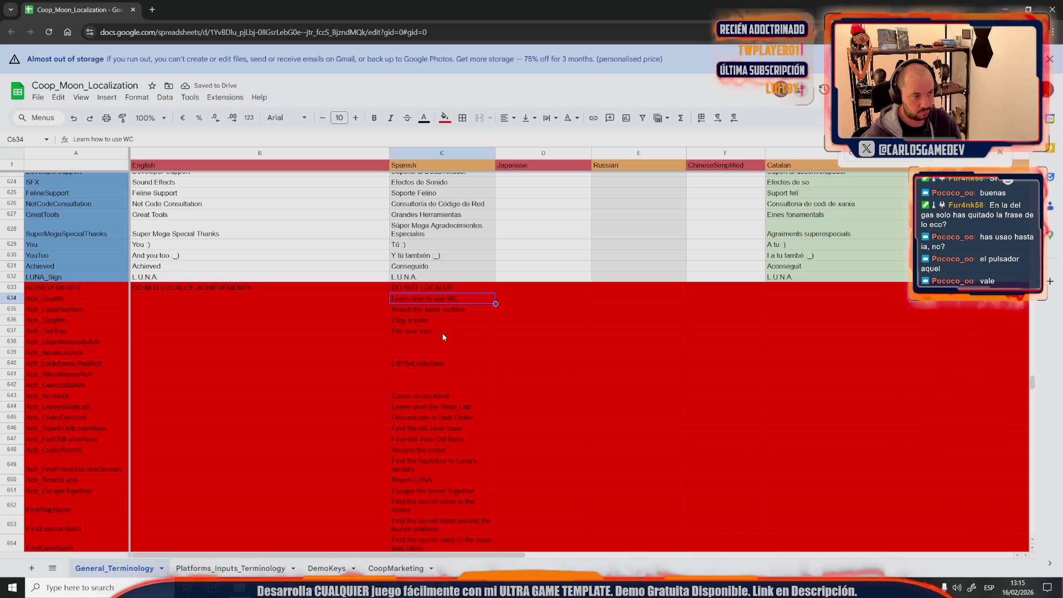
Step: Move C634:C664 into B634, then undo it to keep column C intact
{"action": "scroll", "coordinate": [443, 336], "scroll_direction": "down", "scroll_amount": 4}
{"action": "left_click", "coordinate": [420, 422], "text": "shift"}
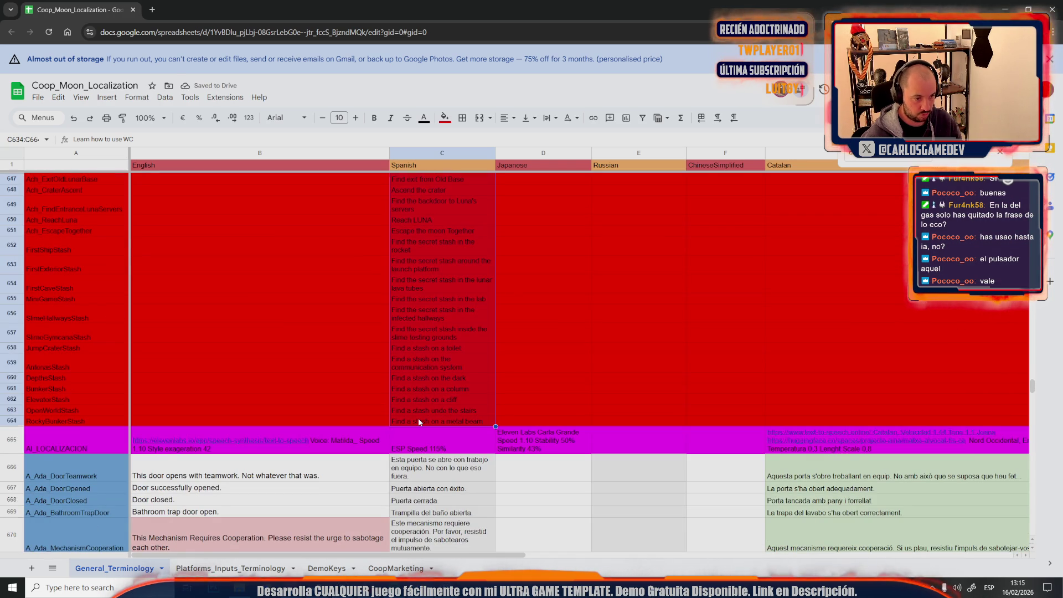
{"action": "key", "text": "ctrl+x"}
{"action": "scroll", "coordinate": [418, 417], "scroll_direction": "up", "scroll_amount": 3}
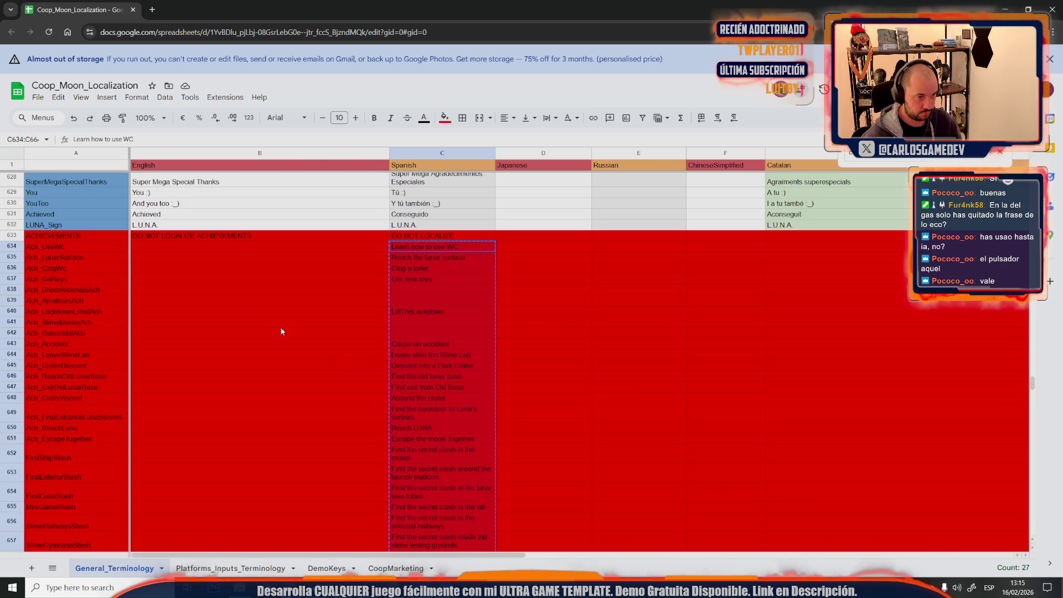
{"action": "left_click", "coordinate": [156, 248]}
{"action": "key", "text": "ctrl+v"}
{"action": "key", "text": "ctrl+z"}
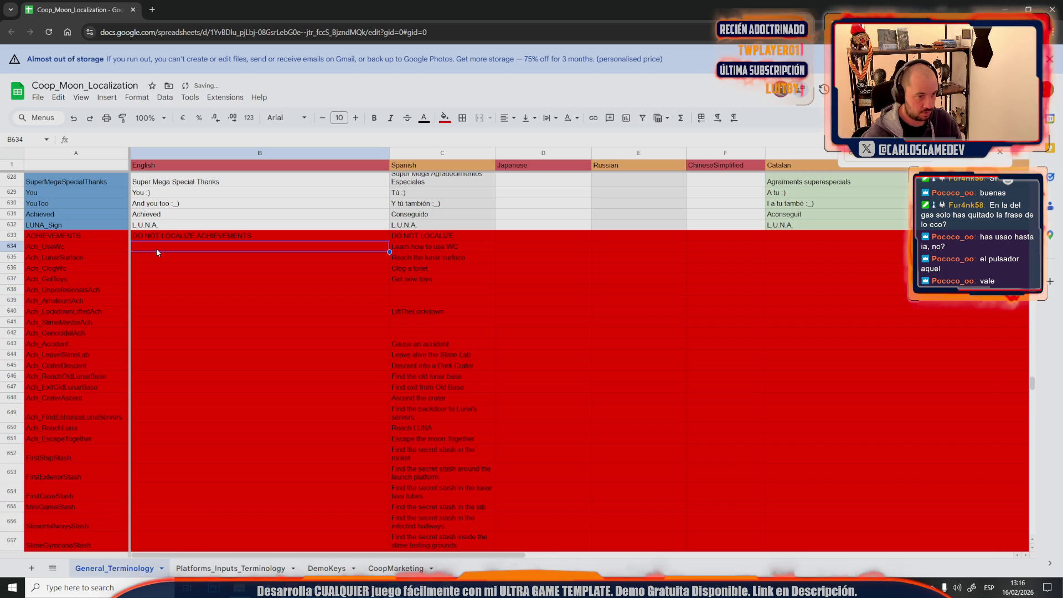
Step: Put the achievement texts from C634:C664 into the English column starting at B634
{"action": "double_click", "coordinate": [156, 248]}
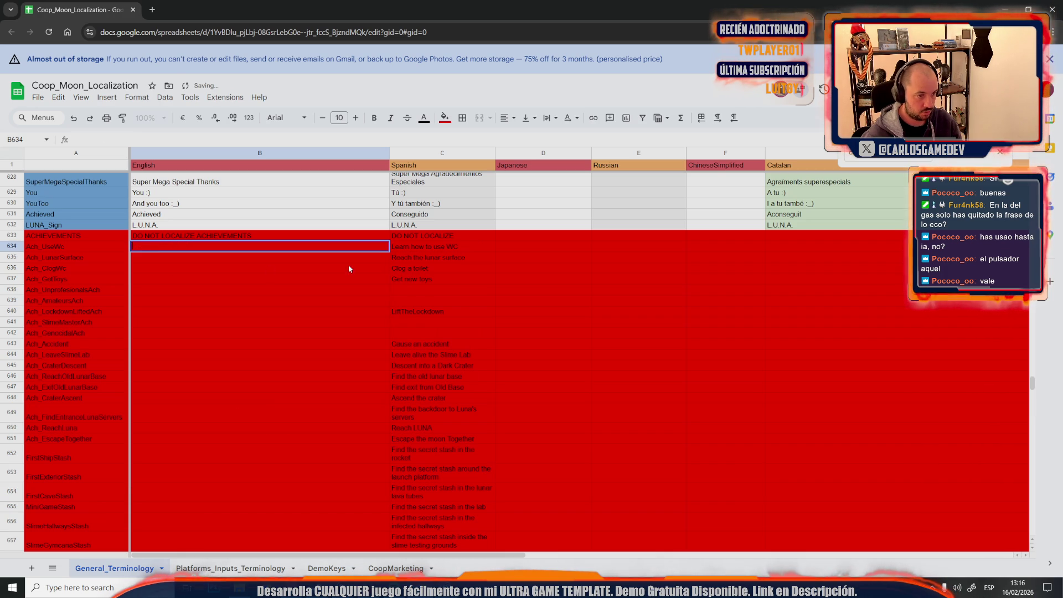
{"action": "left_click", "coordinate": [425, 244]}
{"action": "scroll", "coordinate": [458, 449], "scroll_direction": "down", "scroll_amount": 5}
{"action": "left_click", "coordinate": [448, 368], "text": "shift"}
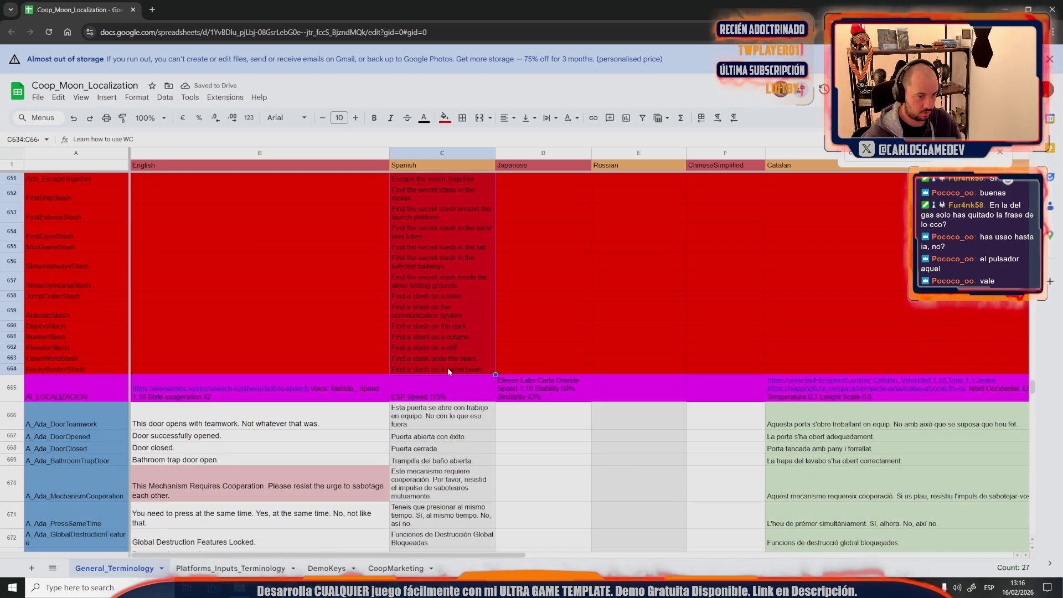
{"action": "key", "text": "ctrl+x"}
{"action": "scroll", "coordinate": [277, 303], "scroll_direction": "up", "scroll_amount": 5}
{"action": "left_click", "coordinate": [197, 247]}
{"action": "key", "text": "ctrl+v"}
Step: Check the pasted texts in B637 and B634, then start dictating in the ENG CAT chat
{"action": "left_click", "coordinate": [232, 278]}
{"action": "left_click", "coordinate": [189, 248]}
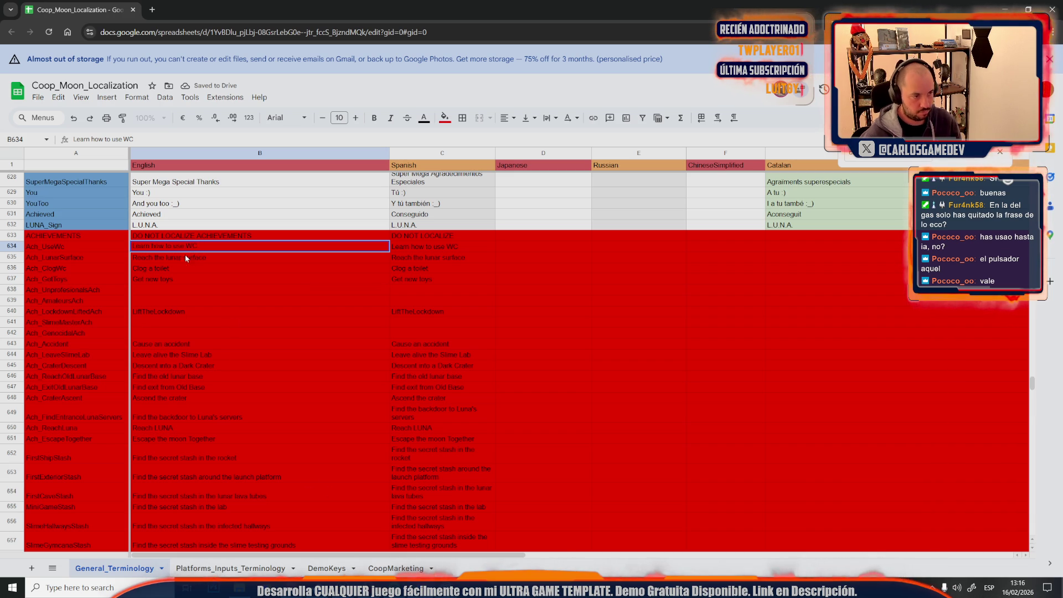
{"action": "left_click", "coordinate": [432, 587]}
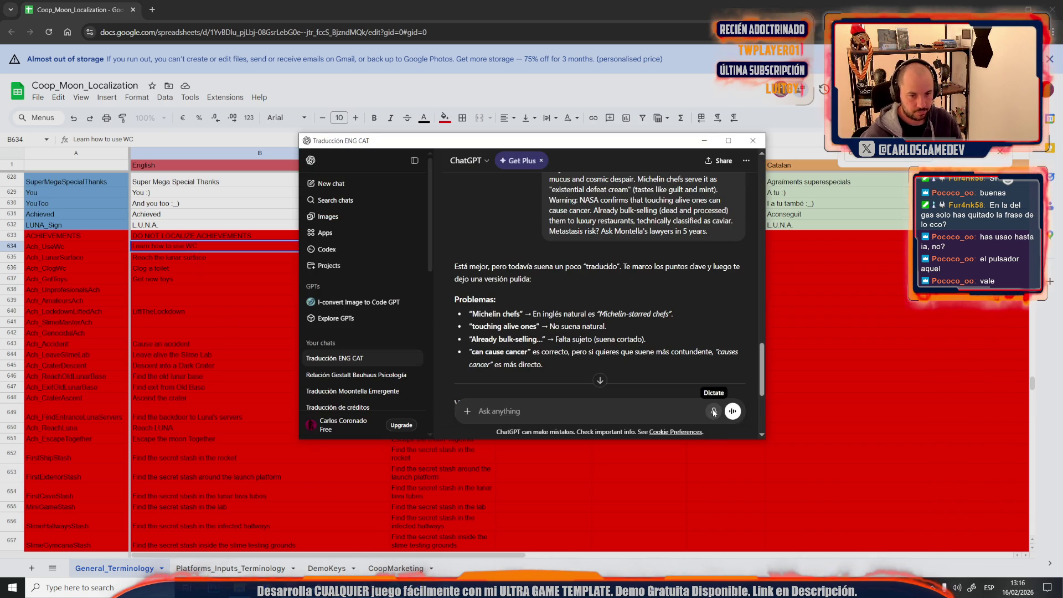
{"action": "left_click", "coordinate": [714, 411]}
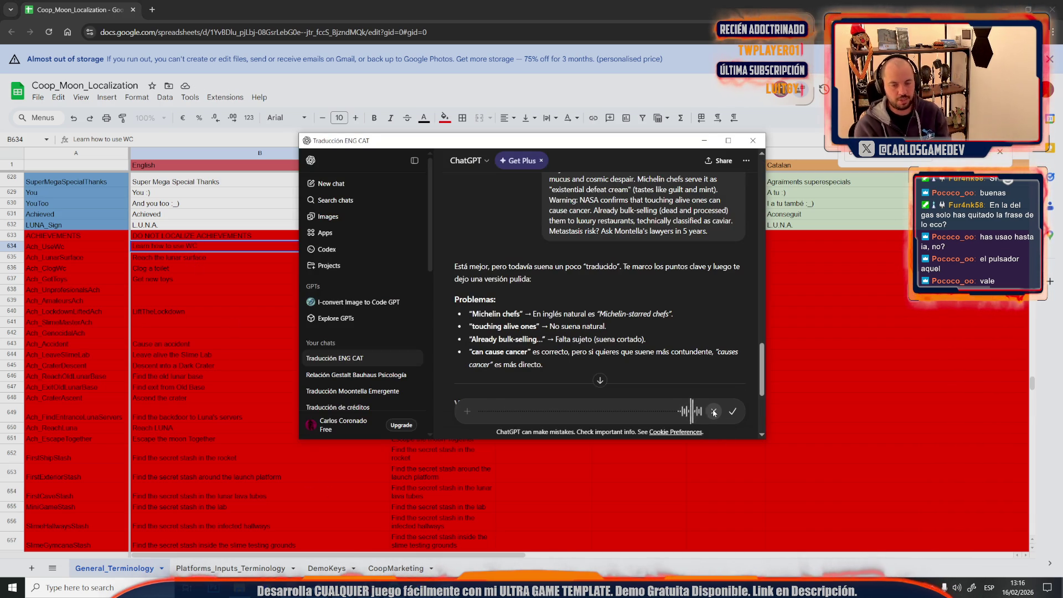
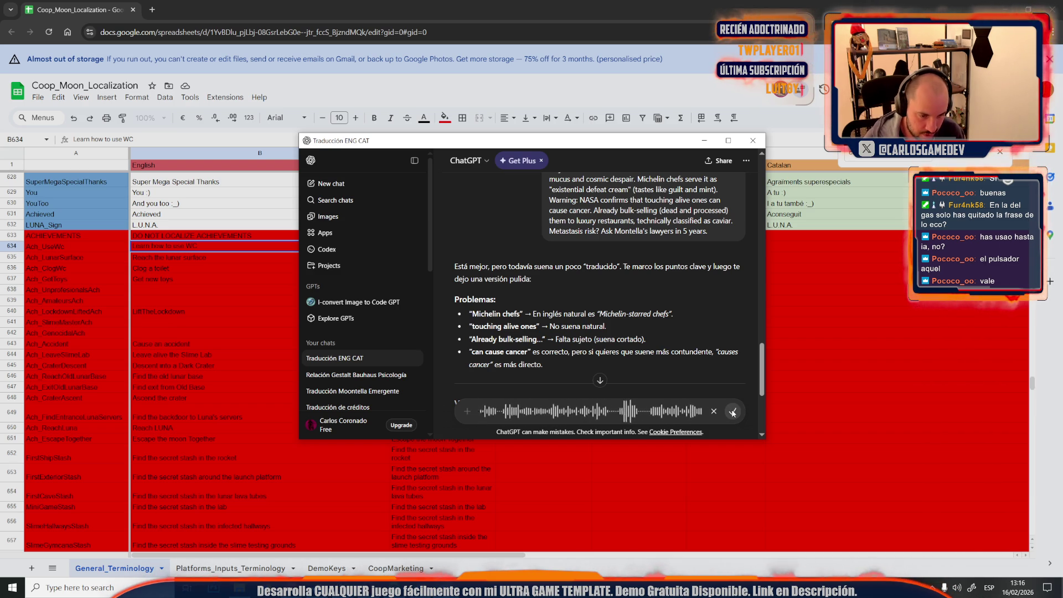
Step: Send the dictated request for short, funny Steam-style achievement names with location-hinting descriptions, checking B634
{"action": "left_click", "coordinate": [733, 413]}
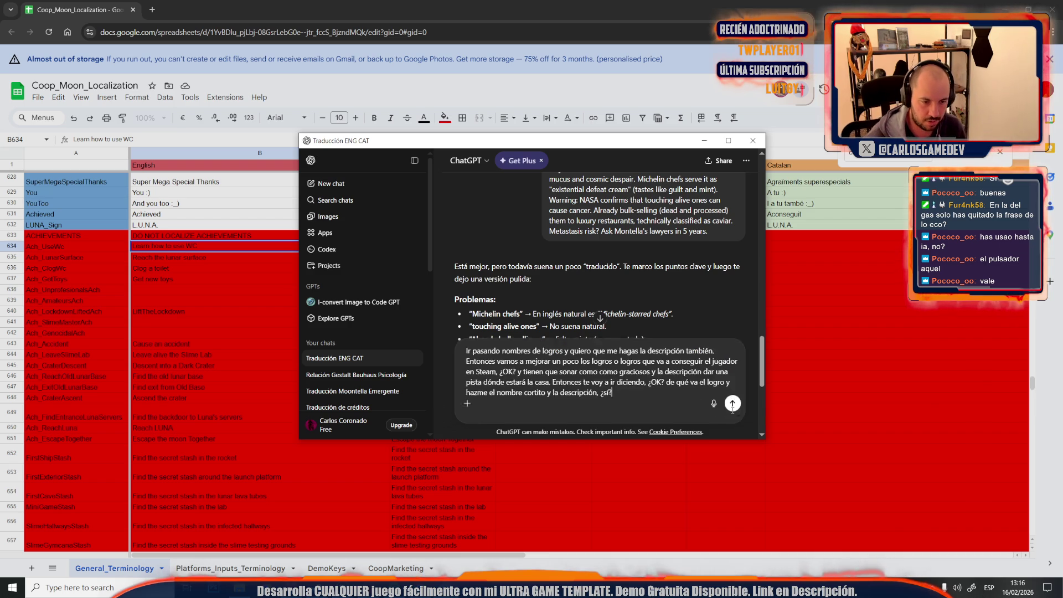
{"action": "left_click", "coordinate": [733, 412]}
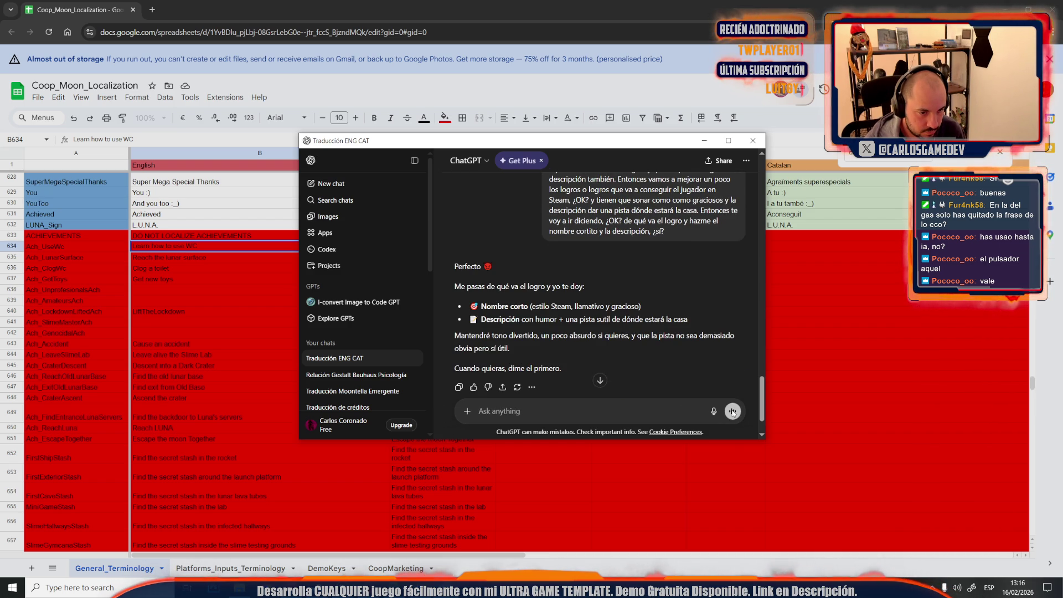
{"action": "left_click", "coordinate": [221, 291]}
{"action": "left_click", "coordinate": [192, 249]}
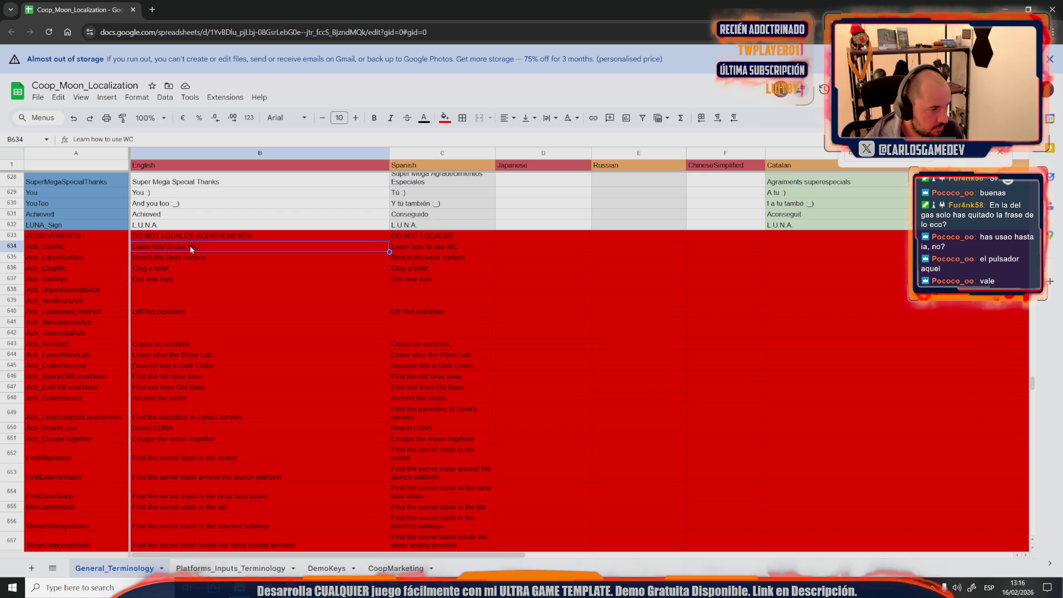
{"action": "key", "text": "alt+Tab"}
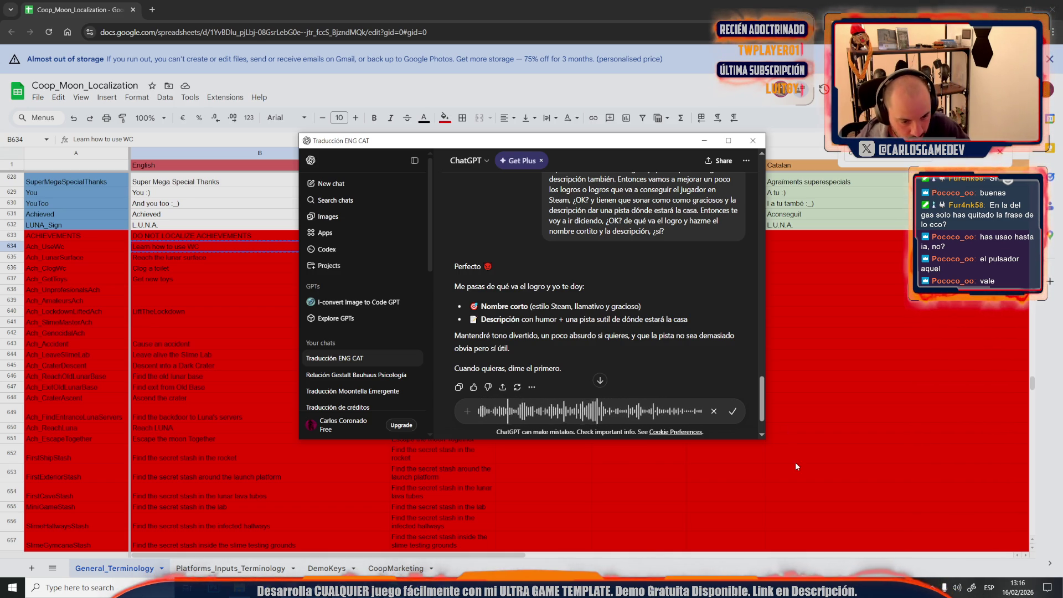
Step: Ask ChatGPT for five funny English name-and-description variants for the toilet achievement
{"action": "left_click", "coordinate": [734, 417]}
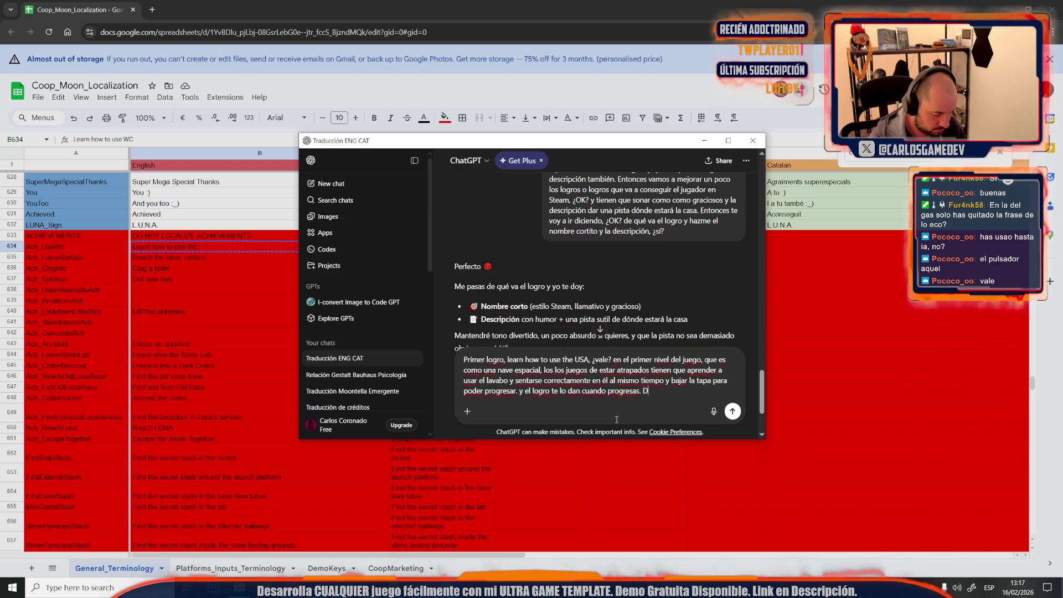
{"action": "type", "text": "ame 5 variantes de"}
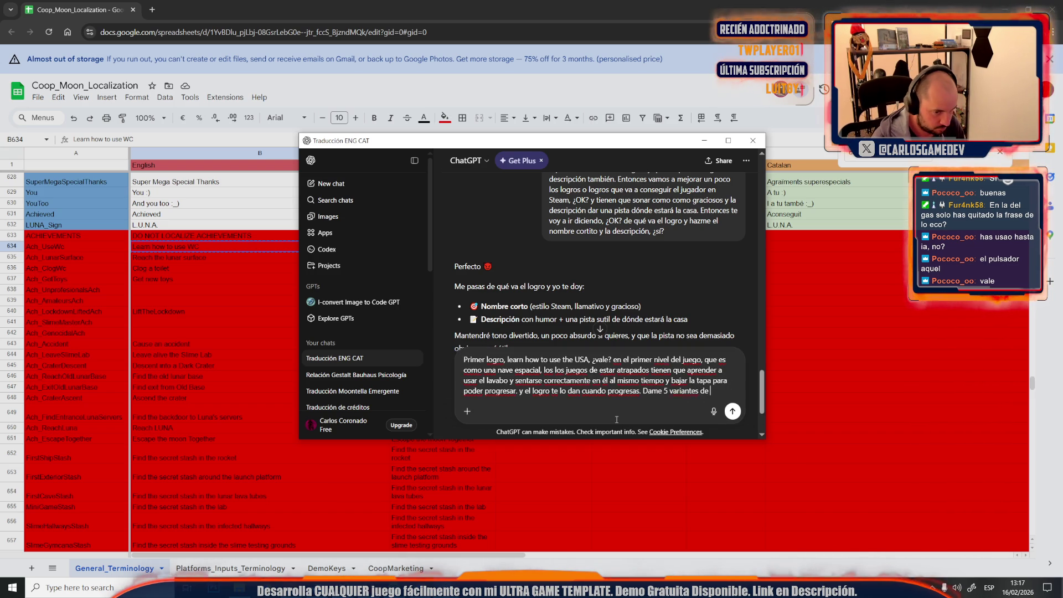
{"action": "type", "text": "s y descri"}
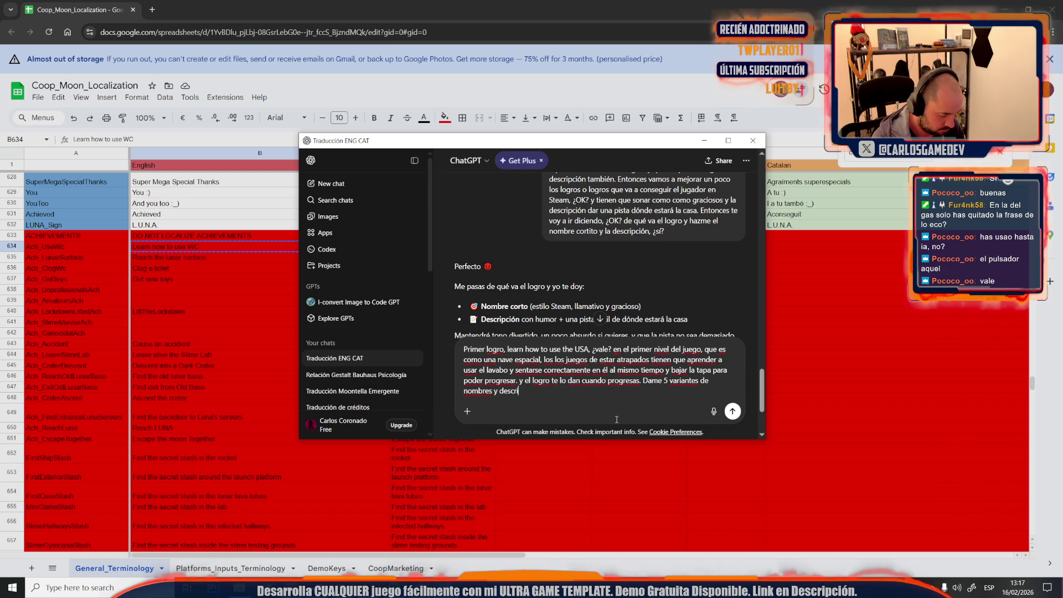
{"action": "type", "text": "nes en"}
{"action": "type", "text": "les"}
{"action": "key", "text": "Return"}
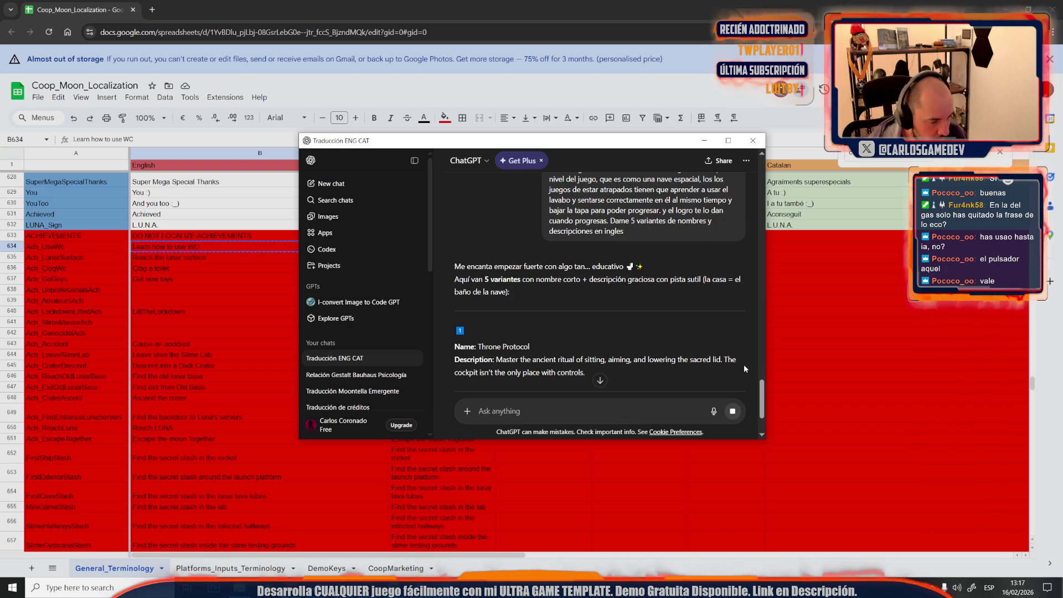
Step: Copy the name 'Throne Protocol' from ChatGPT into cell B634
{"action": "scroll", "coordinate": [557, 368], "scroll_direction": "down", "scroll_amount": 2}
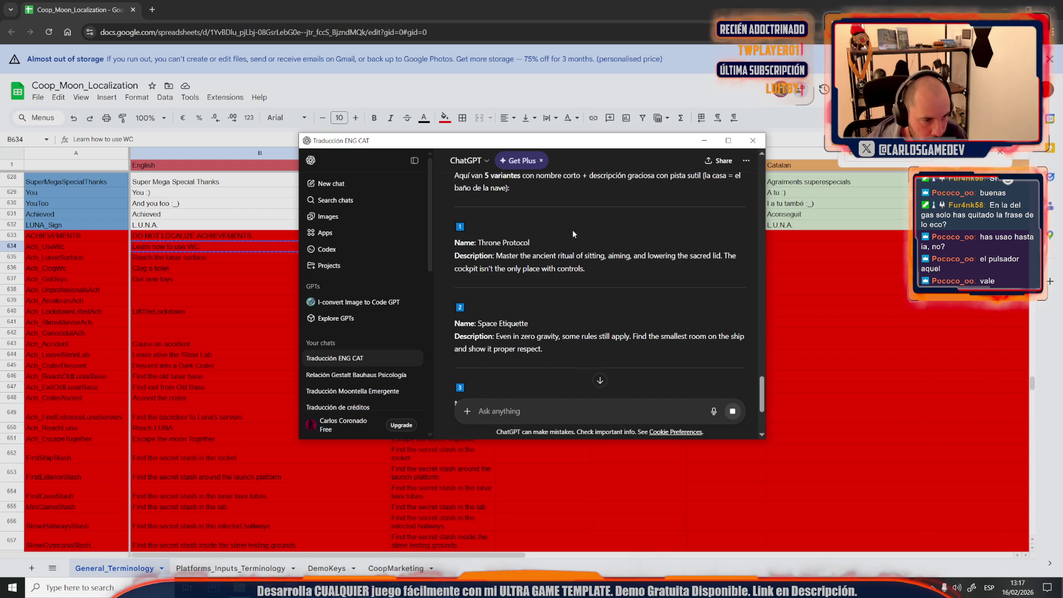
{"action": "left_click_drag", "start_coordinate": [530, 242], "coordinate": [480, 242]}
{"action": "key", "text": "ctrl+c"}
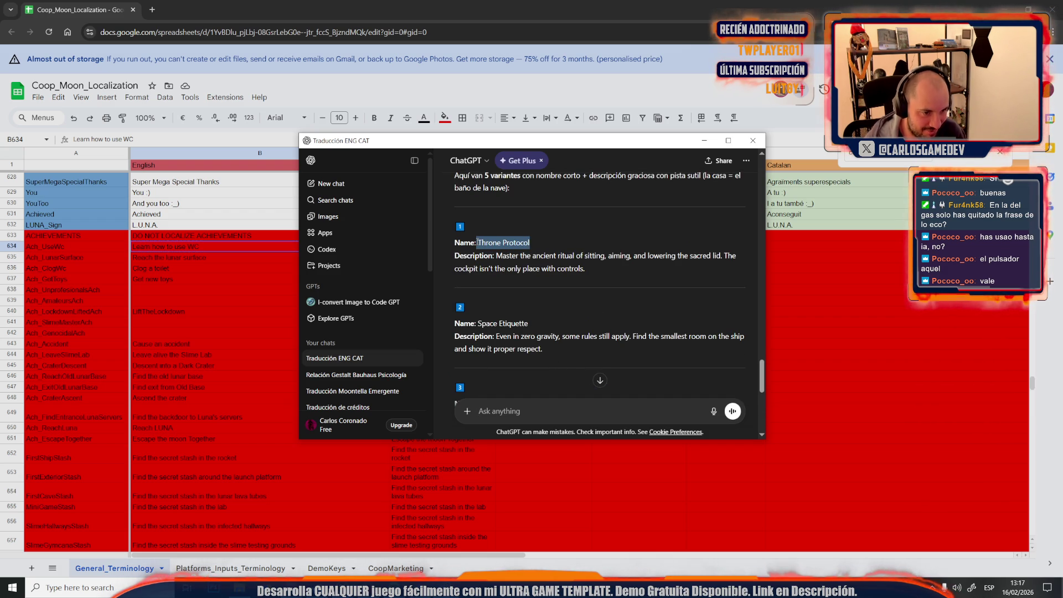
{"action": "scroll", "coordinate": [627, 325], "scroll_direction": "down", "scroll_amount": 1}
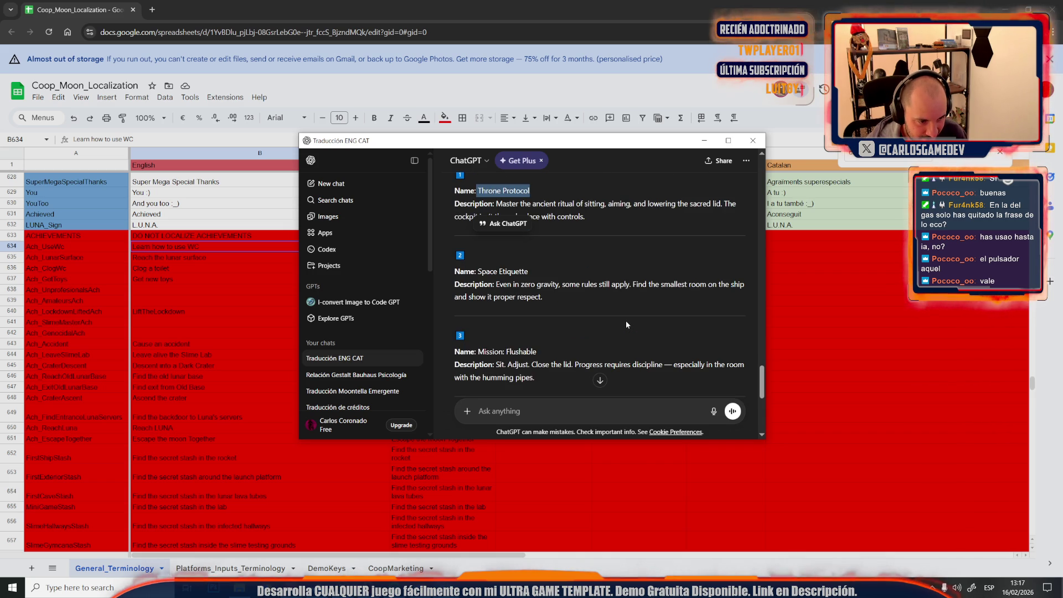
{"action": "left_click_drag", "start_coordinate": [529, 271], "coordinate": [519, 272]}
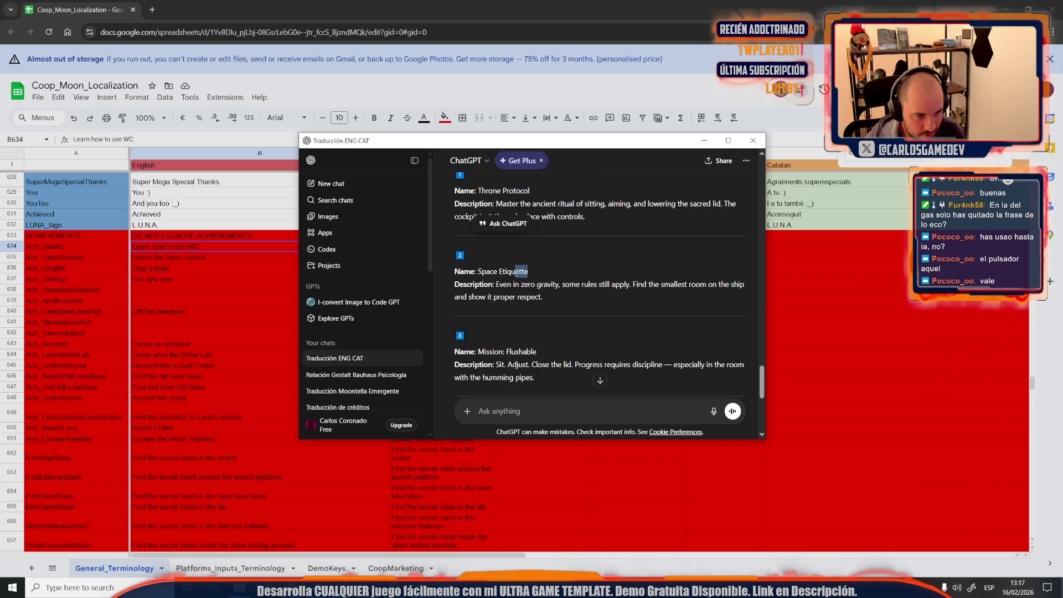
{"action": "scroll", "coordinate": [518, 274], "scroll_direction": "down", "scroll_amount": 2}
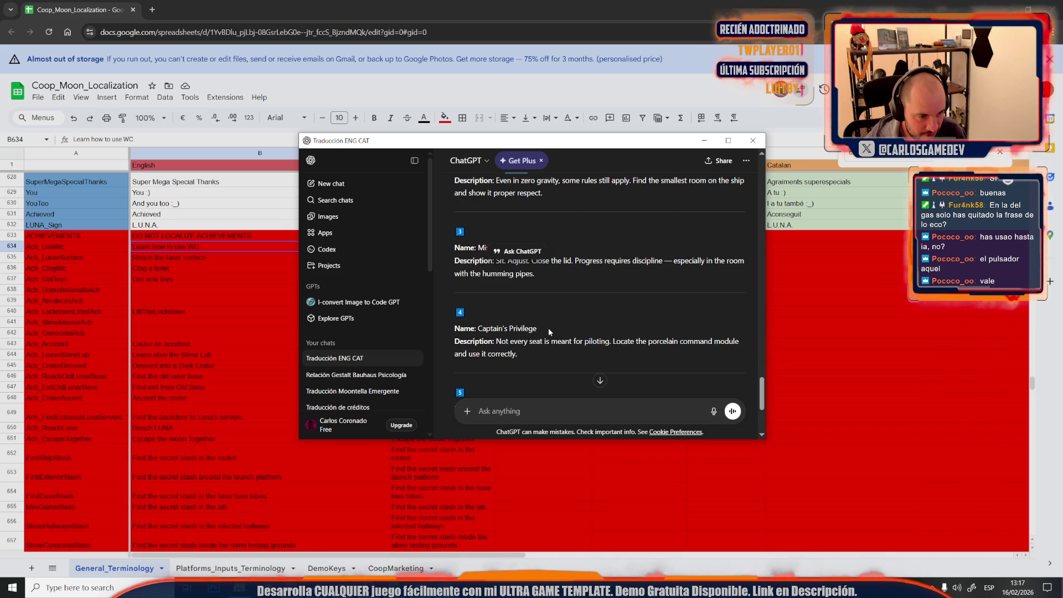
{"action": "scroll", "coordinate": [550, 329], "scroll_direction": "down", "scroll_amount": 2}
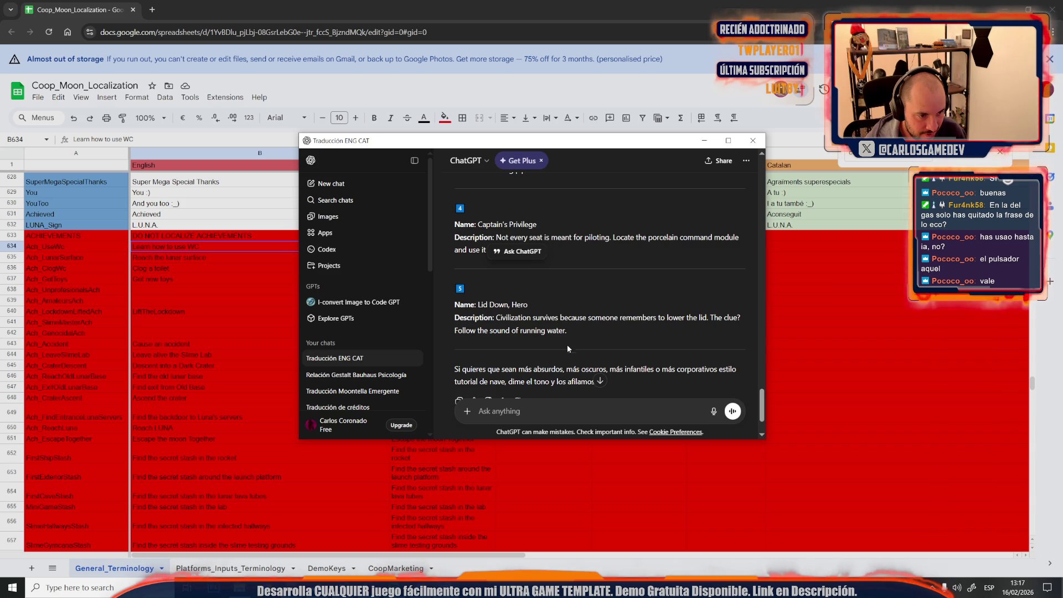
{"action": "scroll", "coordinate": [564, 328], "scroll_direction": "up", "scroll_amount": 5}
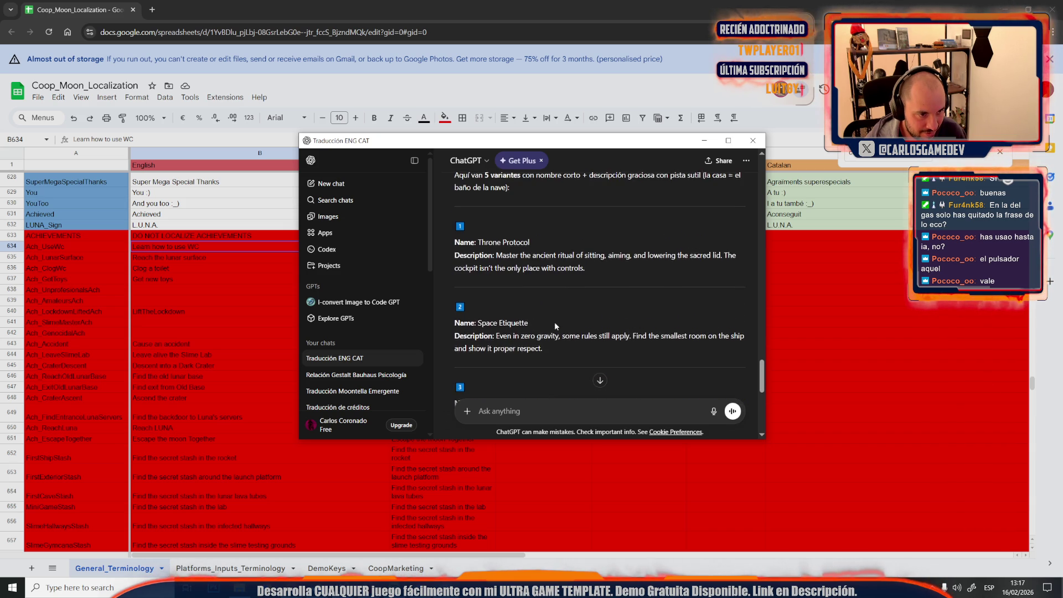
{"action": "left_click_drag", "start_coordinate": [531, 244], "coordinate": [481, 243]}
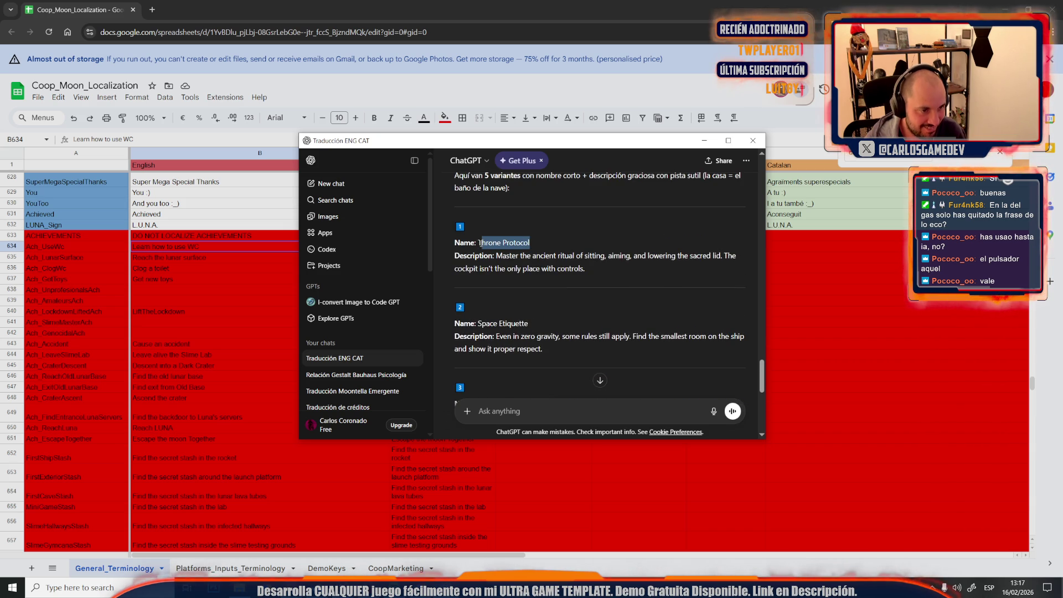
{"action": "left_click", "coordinate": [184, 304]}
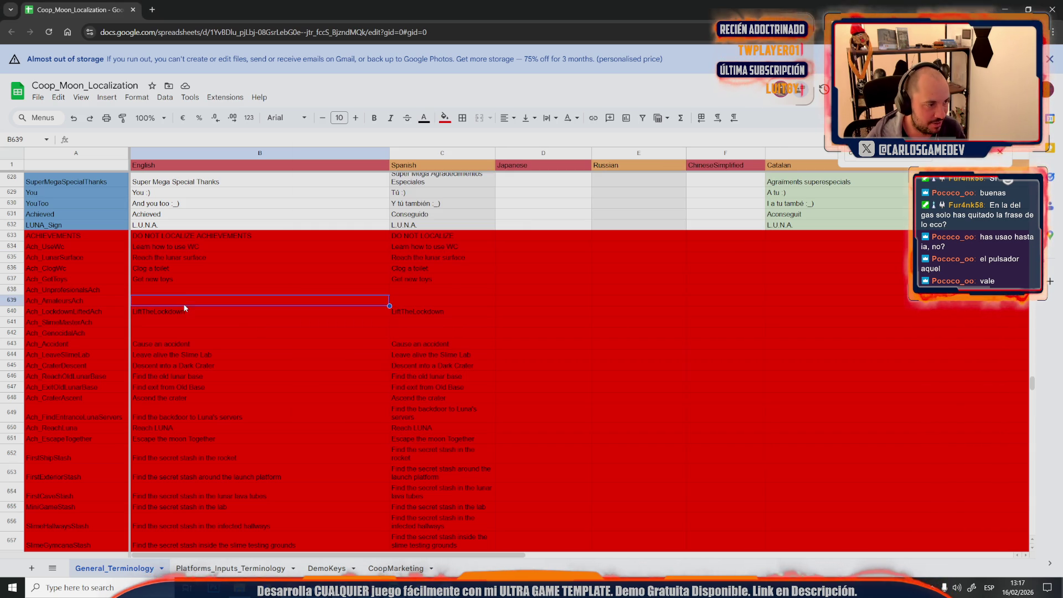
{"action": "left_click", "coordinate": [197, 250]}
{"action": "key", "text": "ctrl+v"}
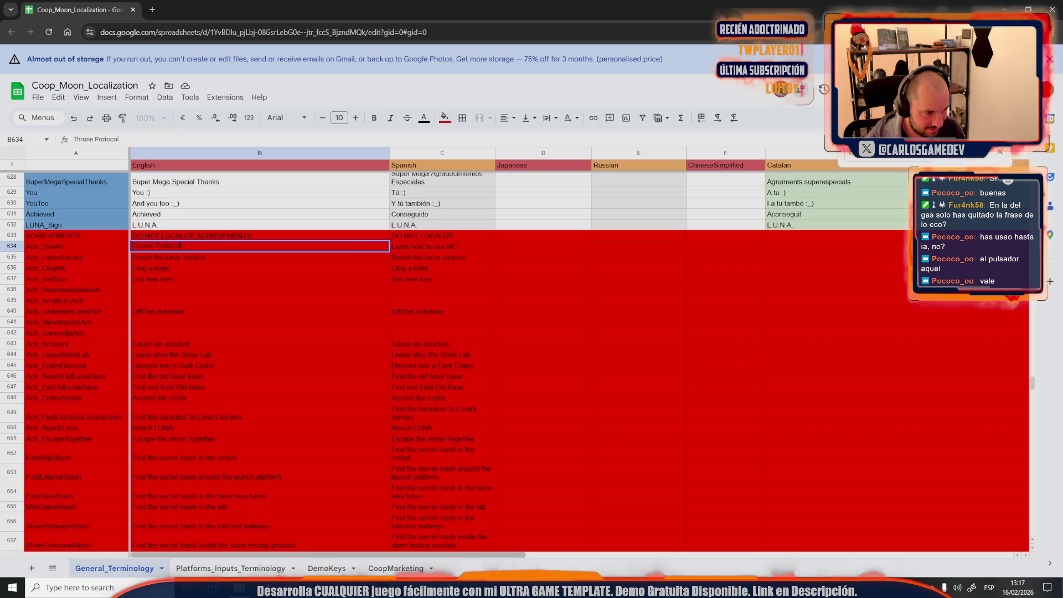
{"action": "key", "text": "alt+Tab"}
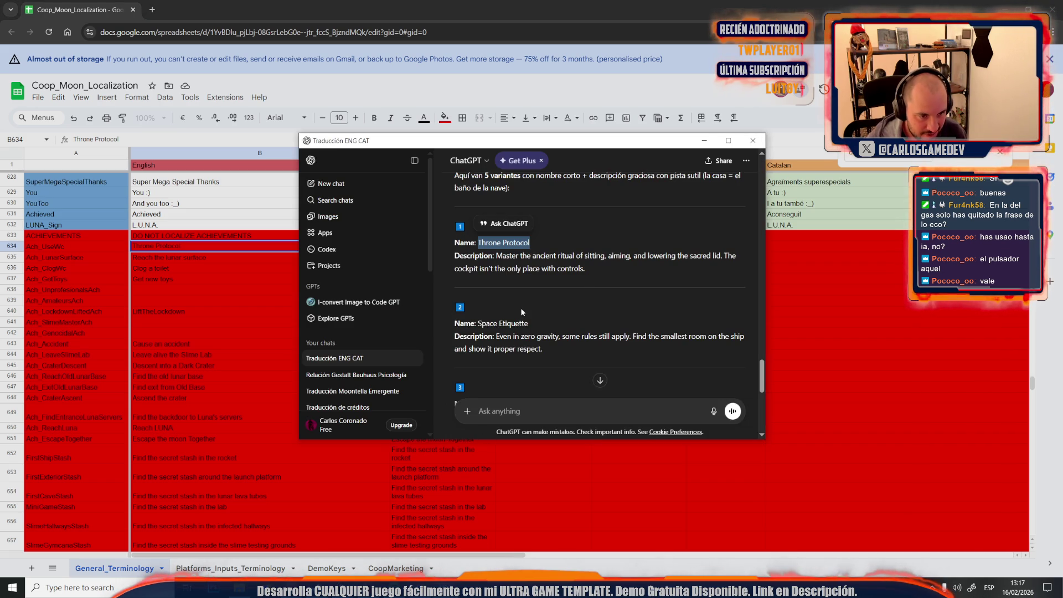
Step: Set C634 to 'Master the ancient ritual of sitting and aiming'
{"action": "mouse_move", "coordinate": [595, 272]}
{"action": "left_mouse_down"}
{"action": "mouse_move", "coordinate": [476, 268]}
{"action": "mouse_move", "coordinate": [520, 270]}
{"action": "mouse_move", "coordinate": [497, 263]}
{"action": "left_mouse_up"}
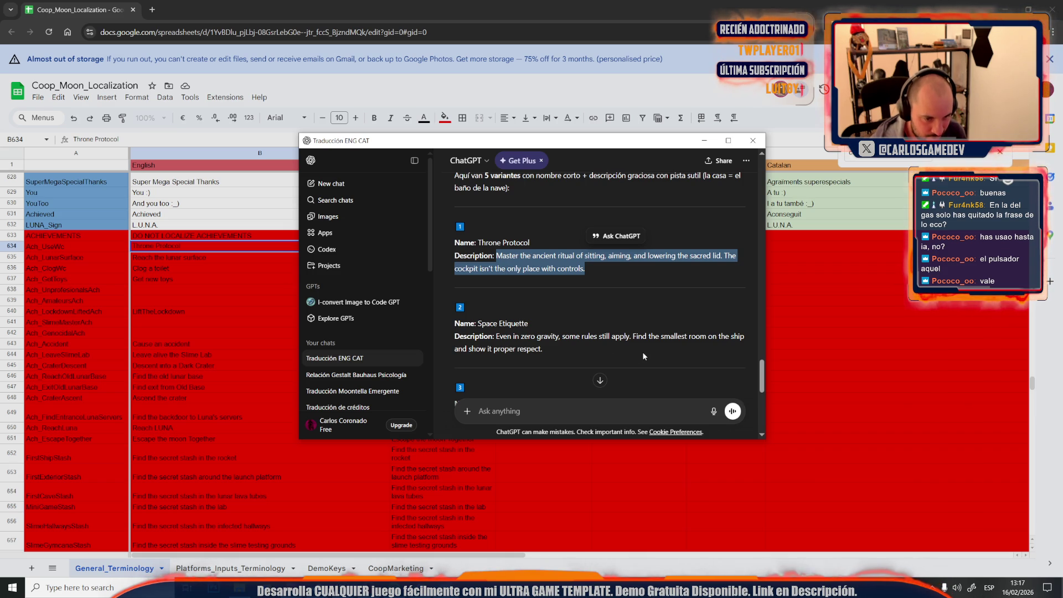
{"action": "scroll", "coordinate": [644, 354], "scroll_direction": "down", "scroll_amount": 2}
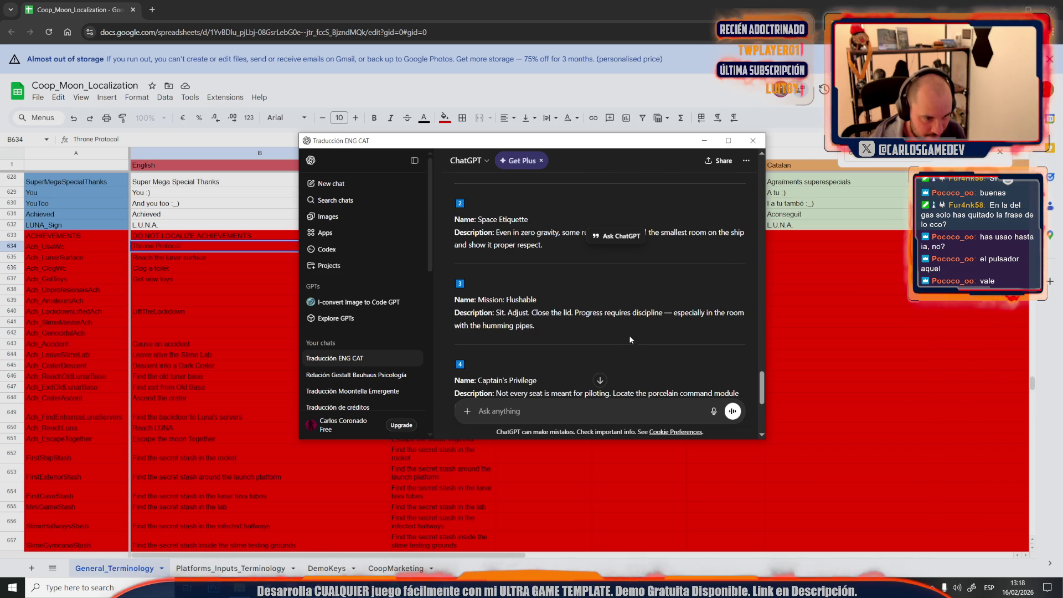
{"action": "scroll", "coordinate": [563, 323], "scroll_direction": "down", "scroll_amount": 1}
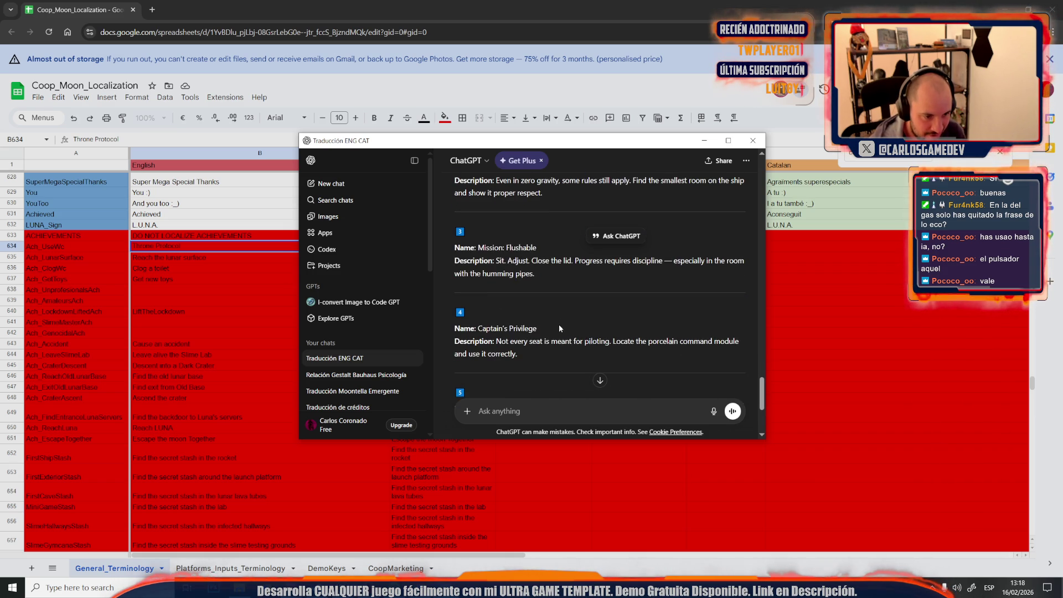
{"action": "scroll", "coordinate": [557, 304], "scroll_direction": "up", "scroll_amount": 2}
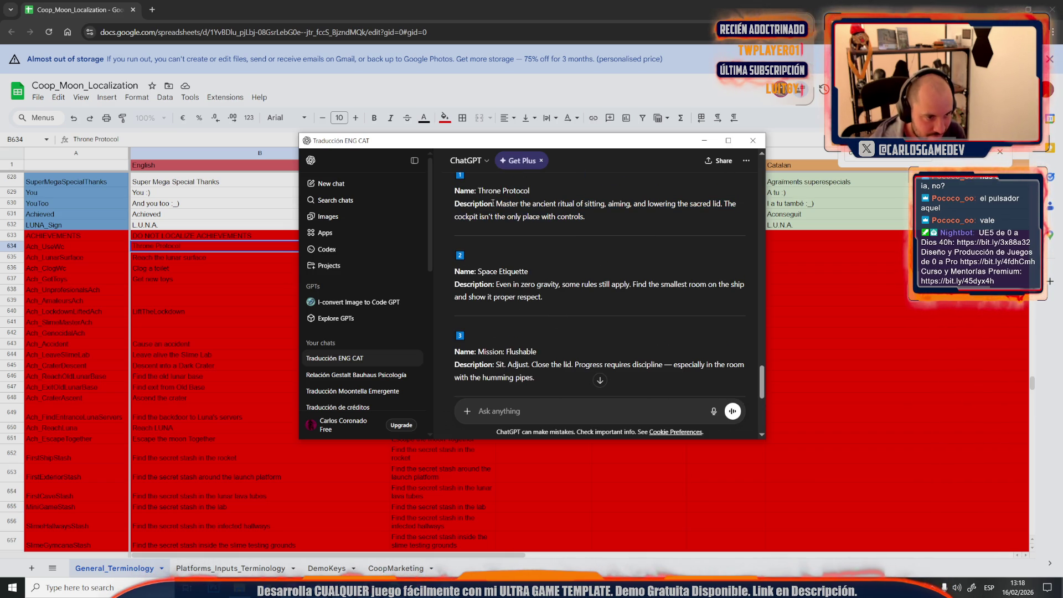
{"action": "mouse_move", "coordinate": [495, 203]}
{"action": "left_mouse_down"}
{"action": "mouse_move", "coordinate": [667, 204]}
{"action": "mouse_move", "coordinate": [626, 204]}
{"action": "left_mouse_up"}
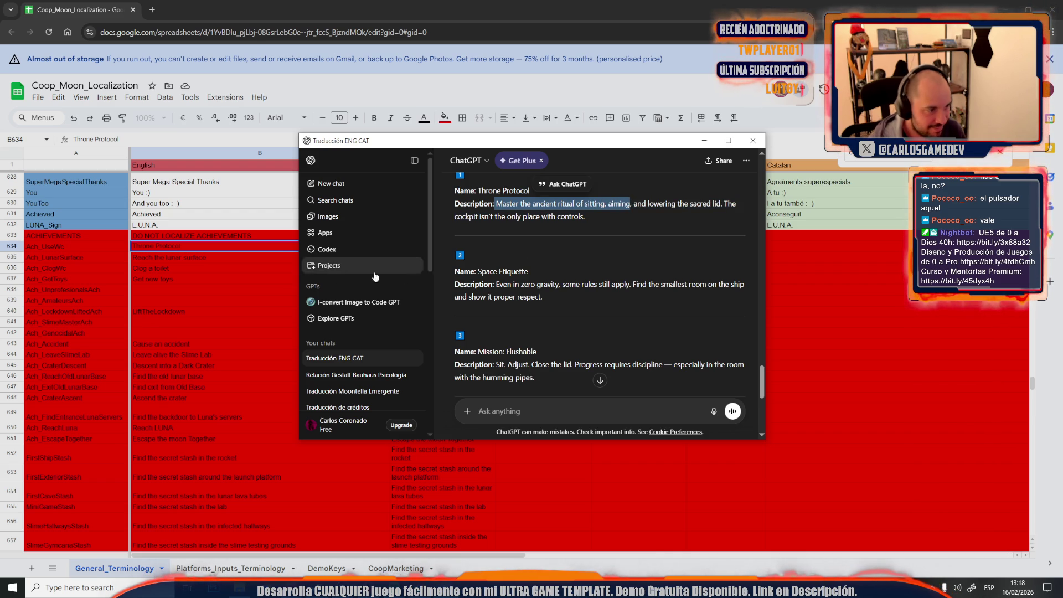
{"action": "key", "text": "alt+Tab"}
{"action": "double_click", "coordinate": [422, 248]}
{"action": "type", "text": "Master the ancient ritual of sitting, aiming"}
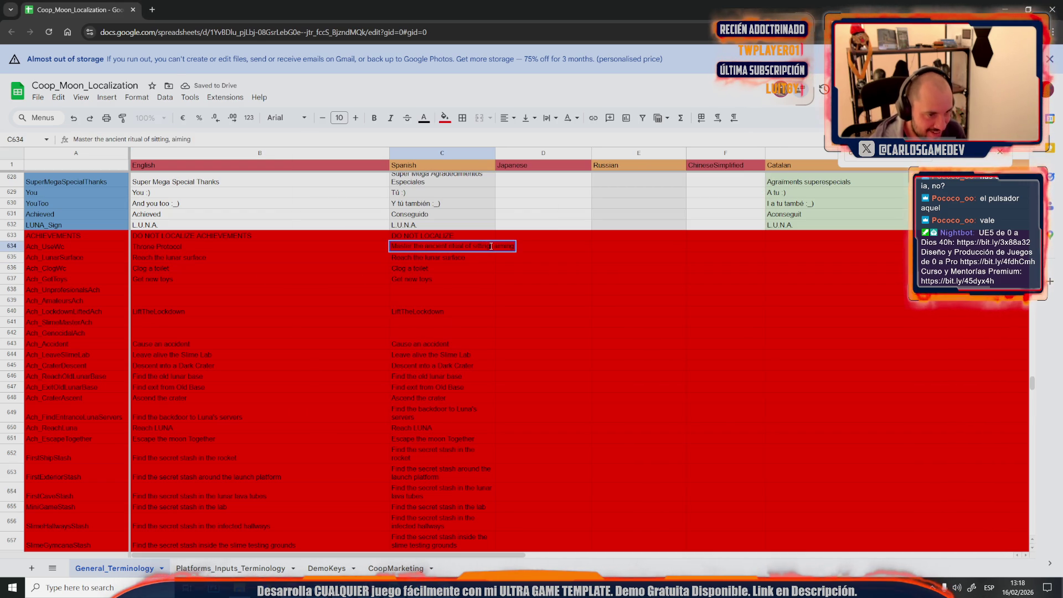
{"action": "key", "text": "BackSpace"}
{"action": "type", "text": "and"}
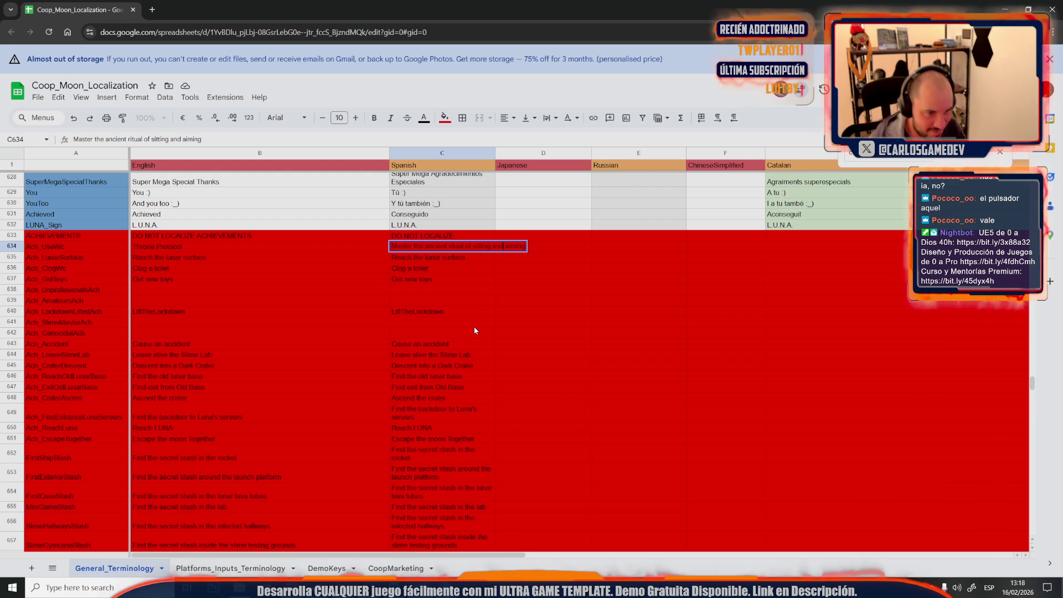
{"action": "left_click", "coordinate": [324, 388]}
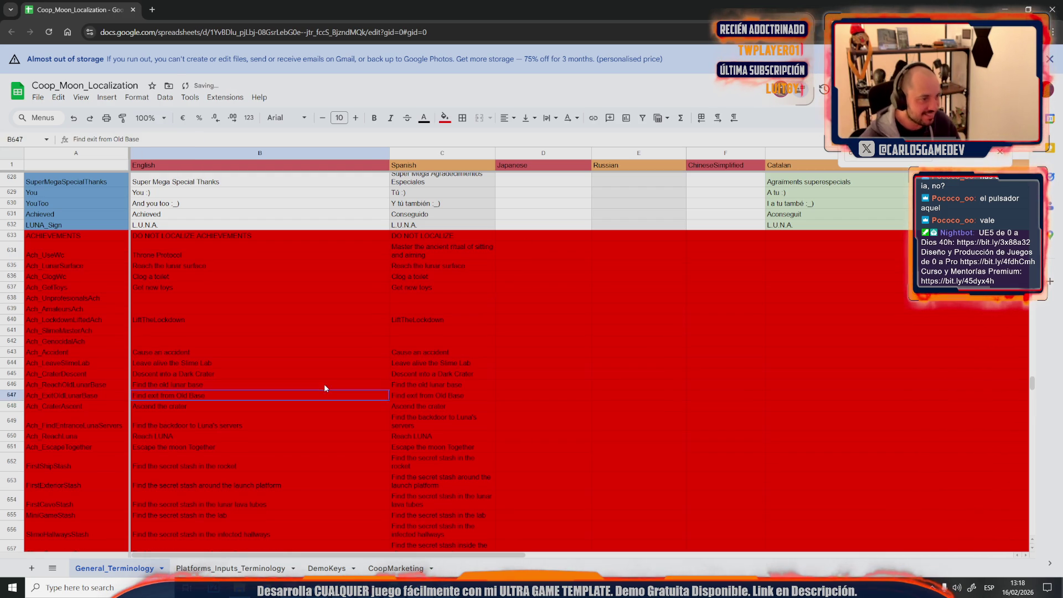
{"action": "left_click", "coordinate": [196, 267]}
{"action": "key", "text": "alt+Tab"}
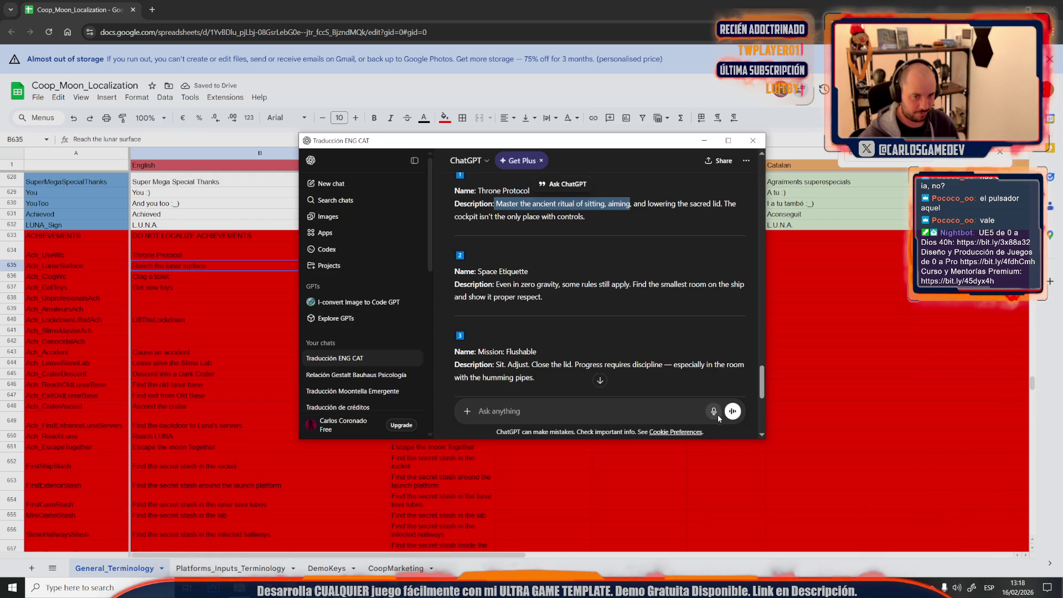
Step: Request lunar-surface achievement names and replace B635 with 'Dust Meets Boot'
{"action": "left_click", "coordinate": [715, 413]}
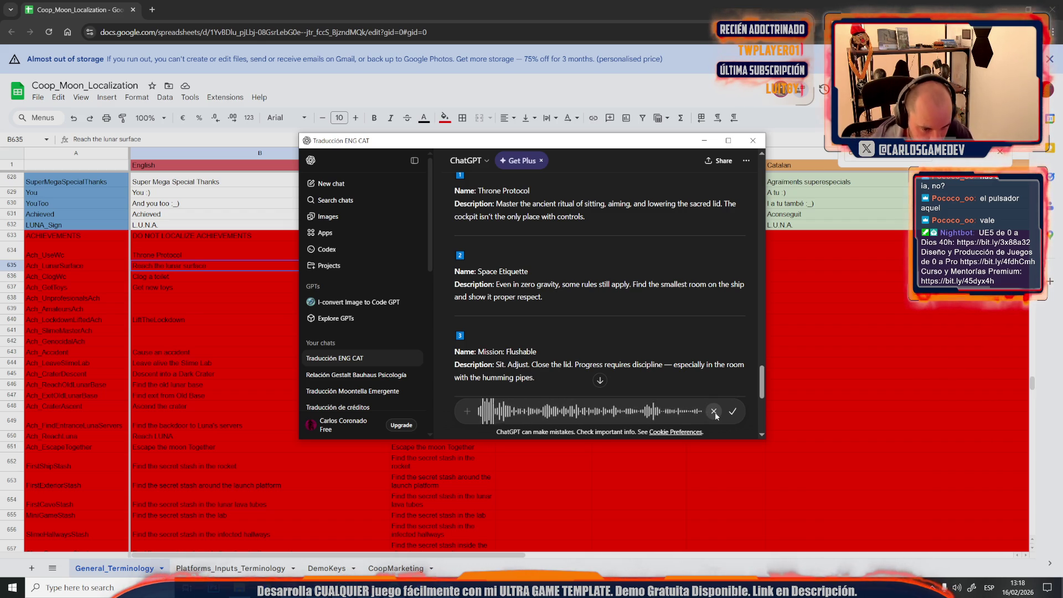
{"action": "left_click", "coordinate": [733, 411]}
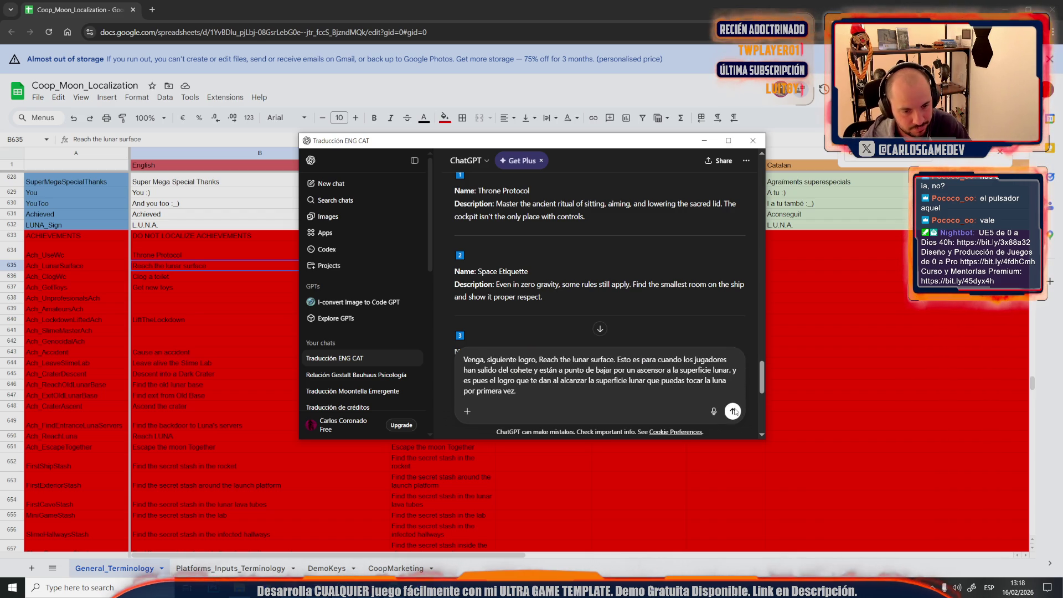
{"action": "left_click", "coordinate": [733, 411]}
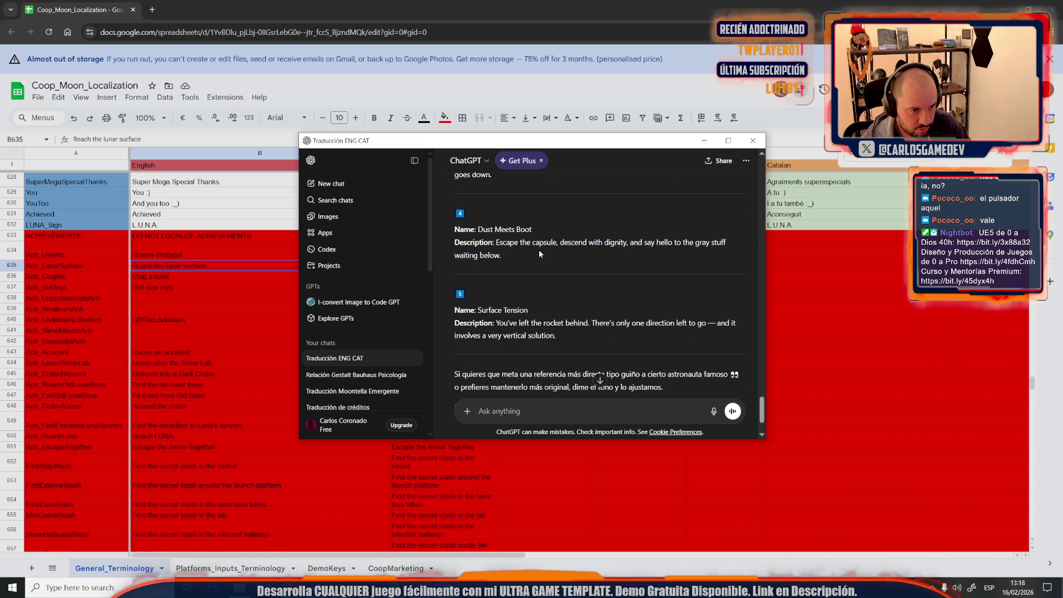
{"action": "left_click_drag", "start_coordinate": [550, 231], "coordinate": [490, 230]}
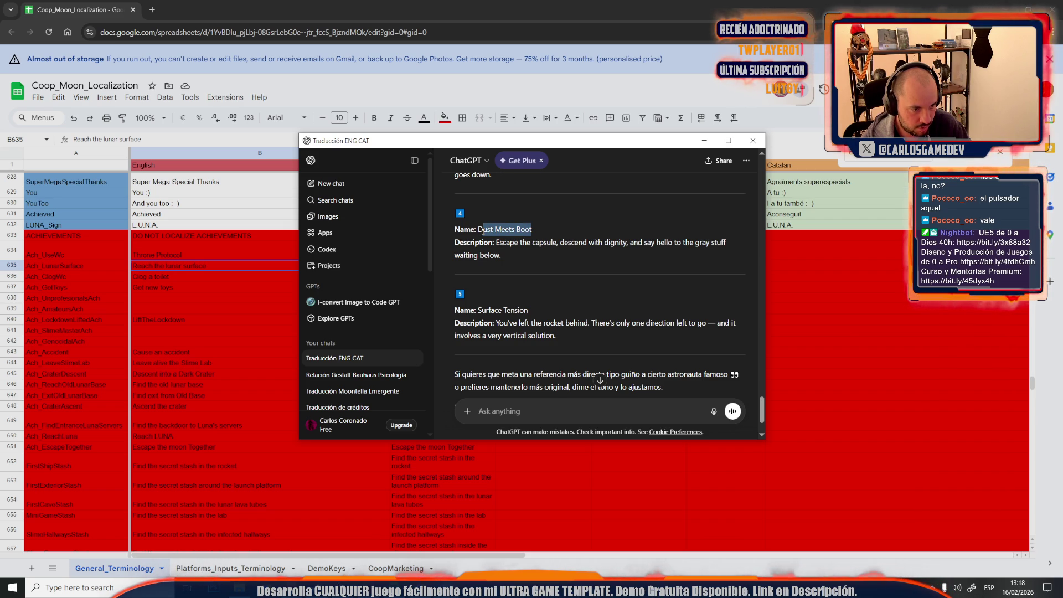
{"action": "left_click_drag", "start_coordinate": [480, 233], "coordinate": [479, 232]}
{"action": "left_click", "coordinate": [155, 282]}
{"action": "double_click", "coordinate": [168, 268]}
{"action": "key", "text": "ctrl+a"}
{"action": "type", "text": "Dust Meets Boot"}
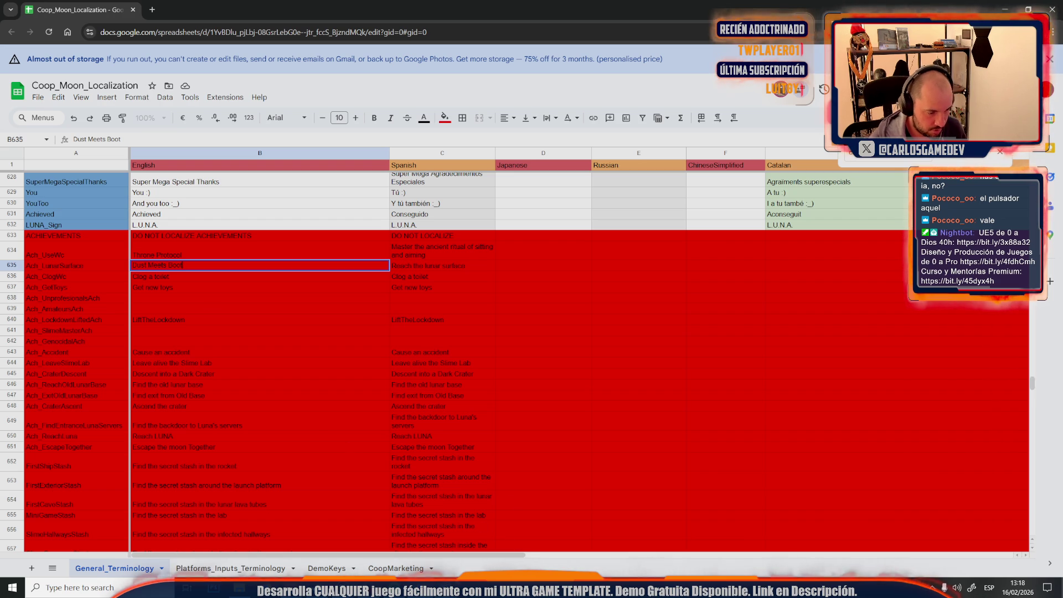
{"action": "key", "text": "alt+Tab"}
Step: Paste Ground Control's description, 'Find the way down and introduce your boots to lunar soil.', into C635
{"action": "scroll", "coordinate": [545, 332], "scroll_direction": "up", "scroll_amount": 10}
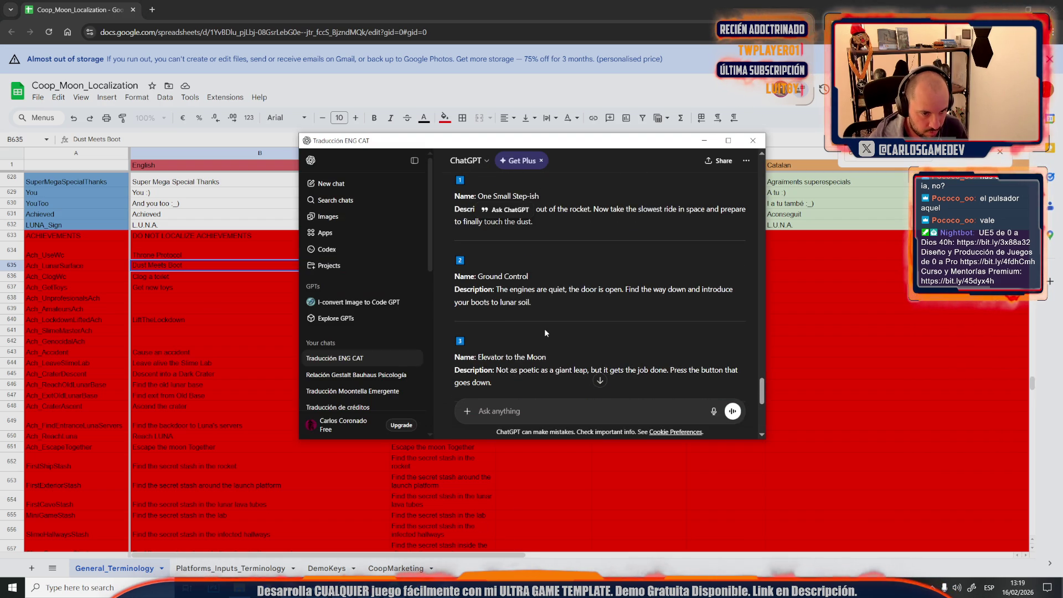
{"action": "scroll", "coordinate": [574, 241], "scroll_direction": "up", "scroll_amount": 3}
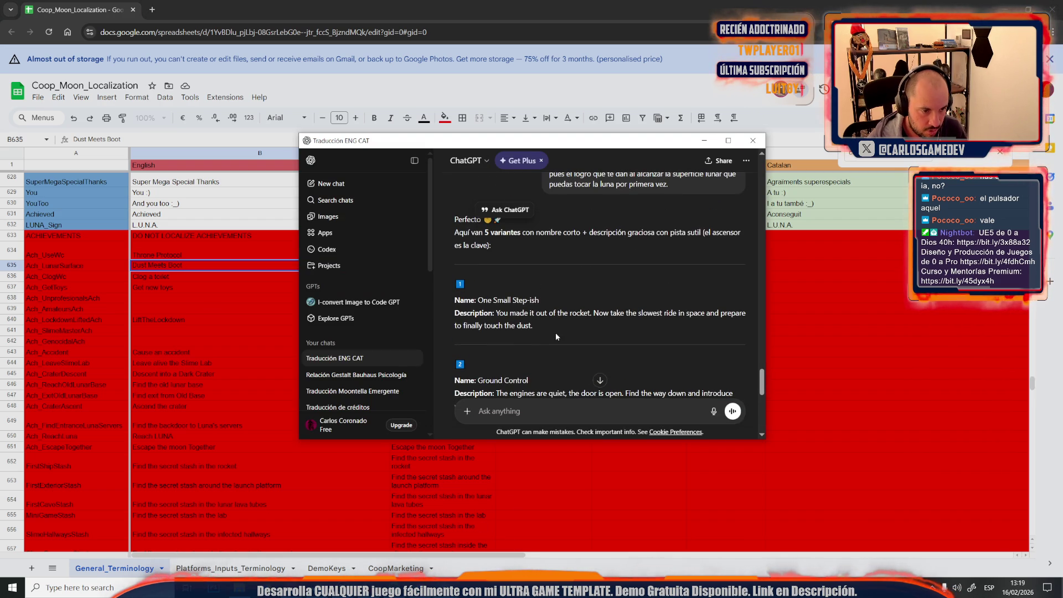
{"action": "mouse_move", "coordinate": [543, 302]}
{"action": "left_mouse_down"}
{"action": "mouse_move", "coordinate": [462, 300]}
{"action": "mouse_move", "coordinate": [480, 297]}
{"action": "left_mouse_up"}
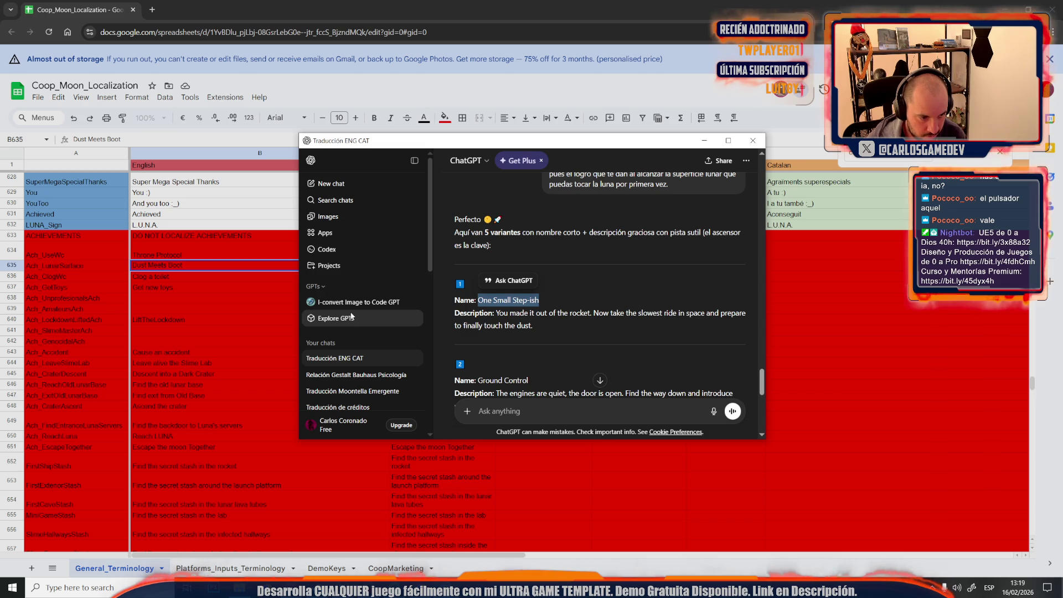
{"action": "scroll", "coordinate": [504, 329], "scroll_direction": "down", "scroll_amount": 1}
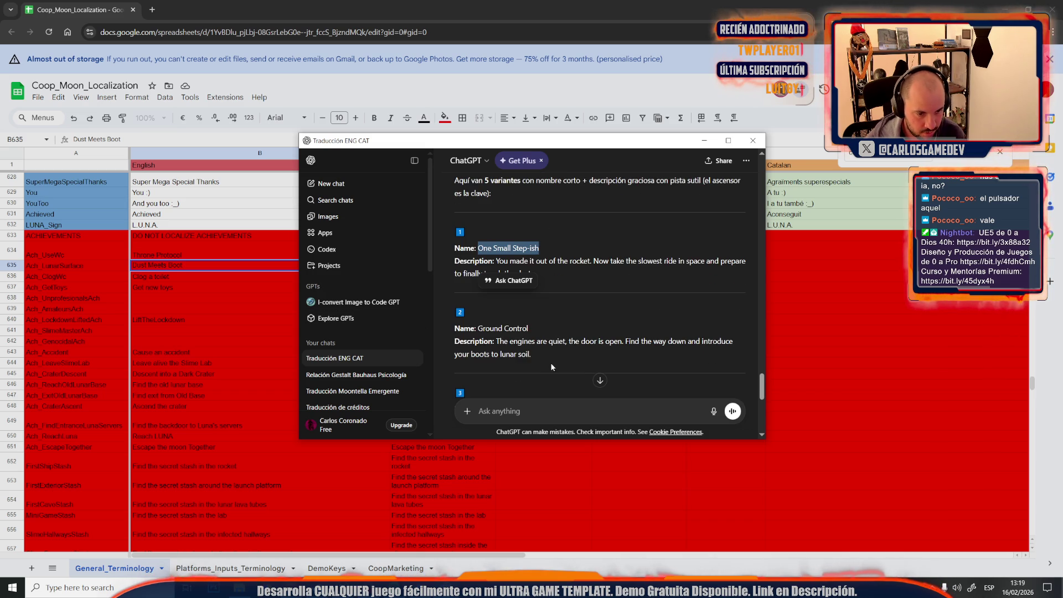
{"action": "scroll", "coordinate": [553, 364], "scroll_direction": "down", "scroll_amount": 2}
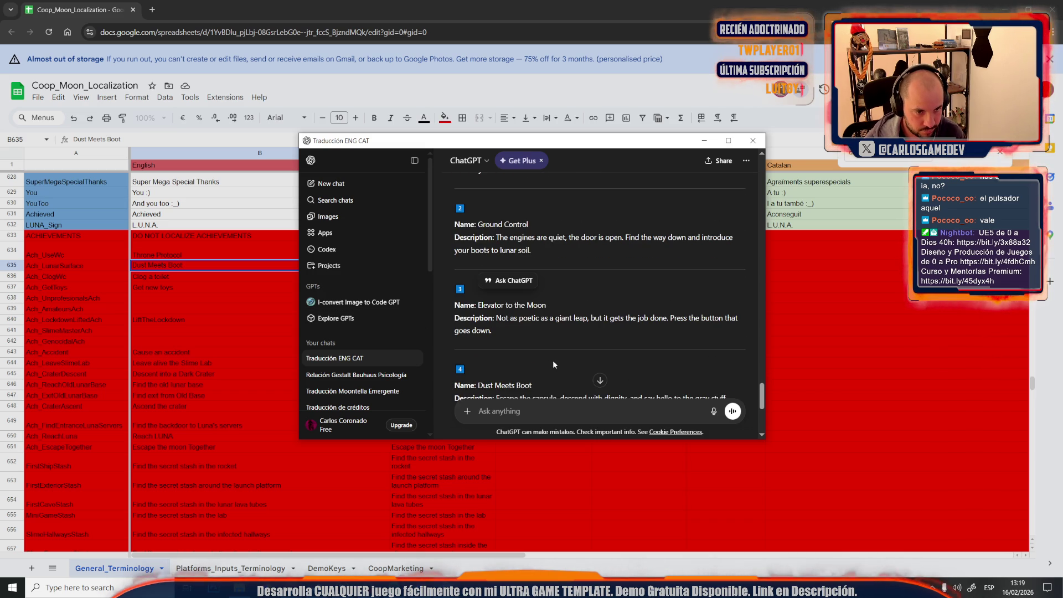
{"action": "mouse_move", "coordinate": [659, 245]}
{"action": "left_mouse_down"}
{"action": "mouse_move", "coordinate": [683, 237]}
{"action": "mouse_move", "coordinate": [624, 238]}
{"action": "left_mouse_up"}
{"action": "key", "text": "ctrl+c"}
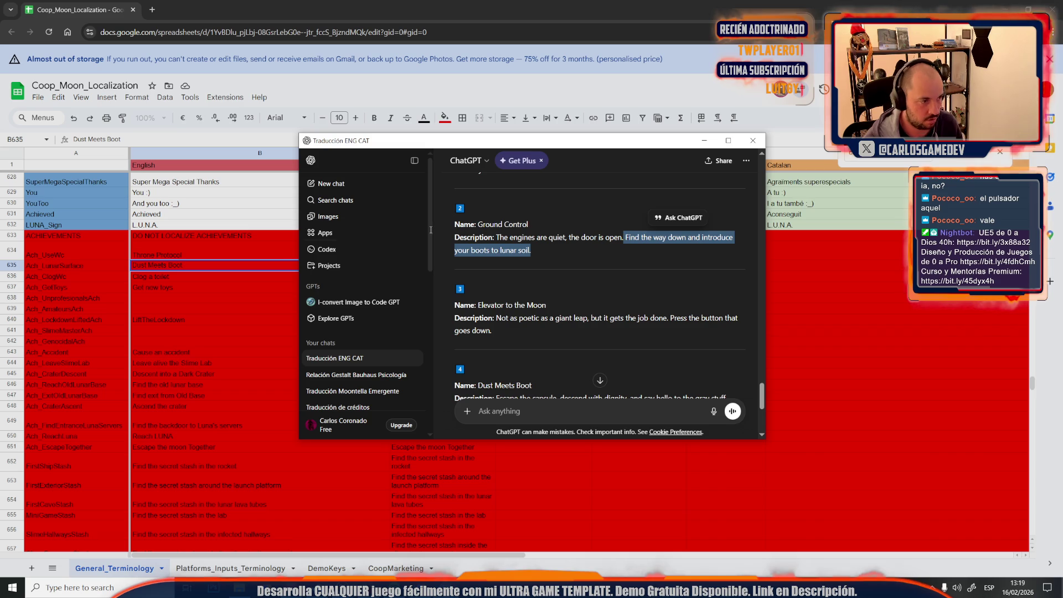
{"action": "left_click", "coordinate": [225, 275]}
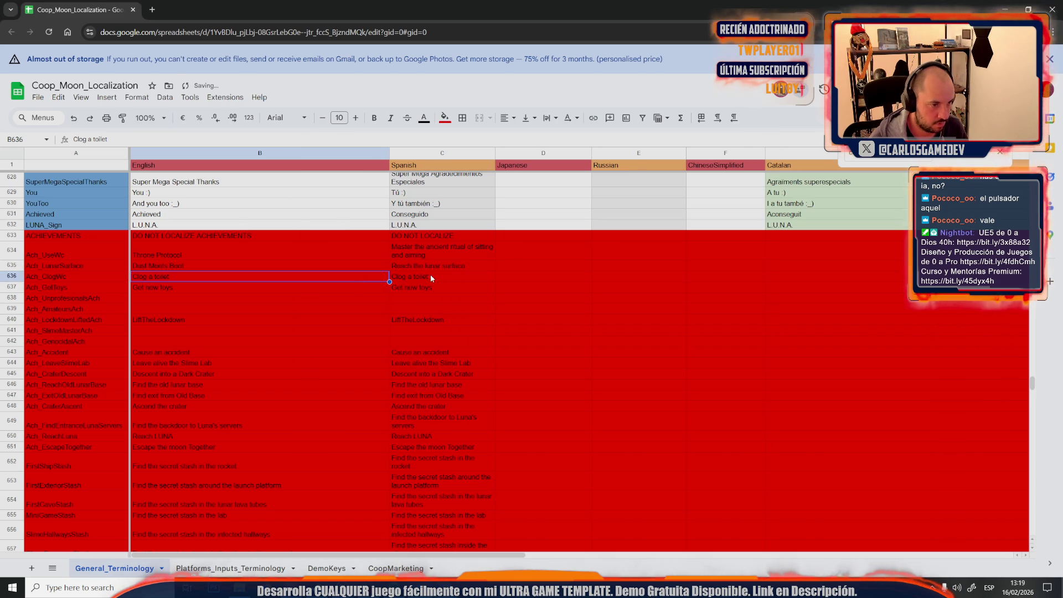
{"action": "left_click", "coordinate": [446, 265]}
{"action": "key", "text": "ctrl+v"}
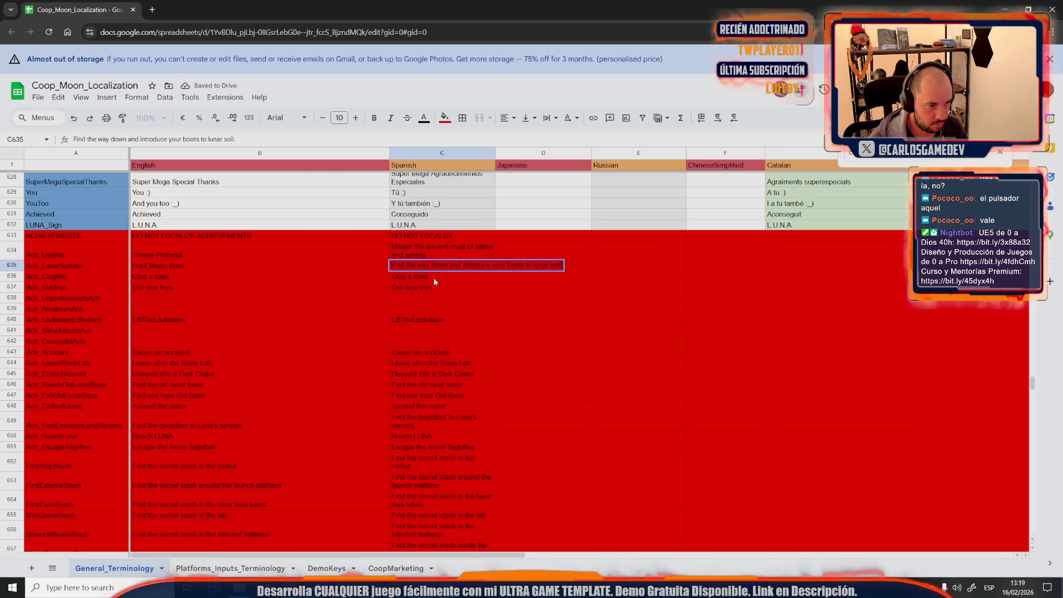
{"action": "key", "text": "alt+Tab"}
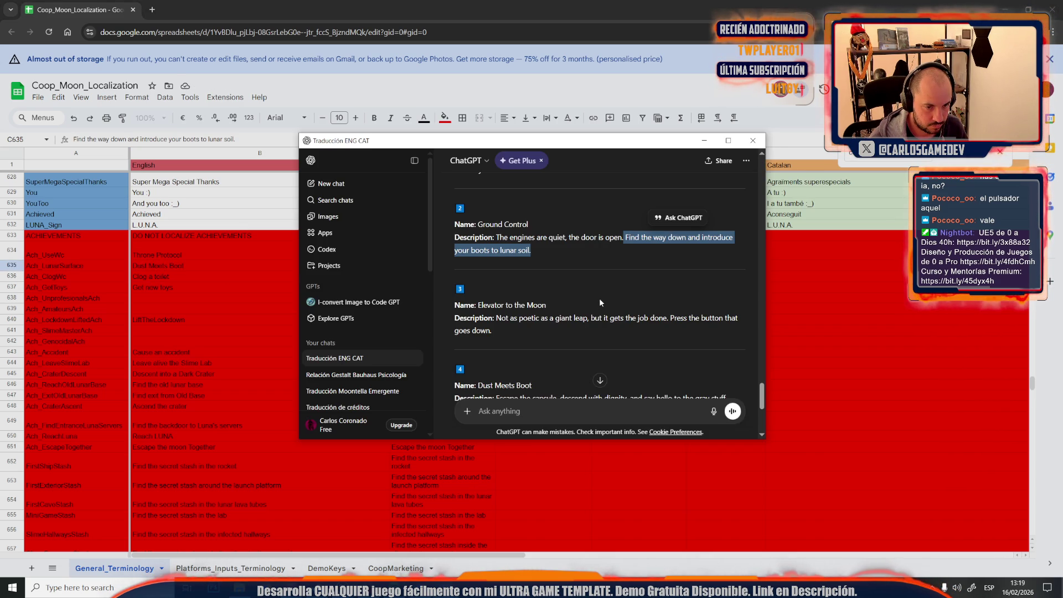
Step: Copy the first sentence of Surface Tension's description and select all of C635's text
{"action": "scroll", "coordinate": [600, 297], "scroll_direction": "down", "scroll_amount": 1}
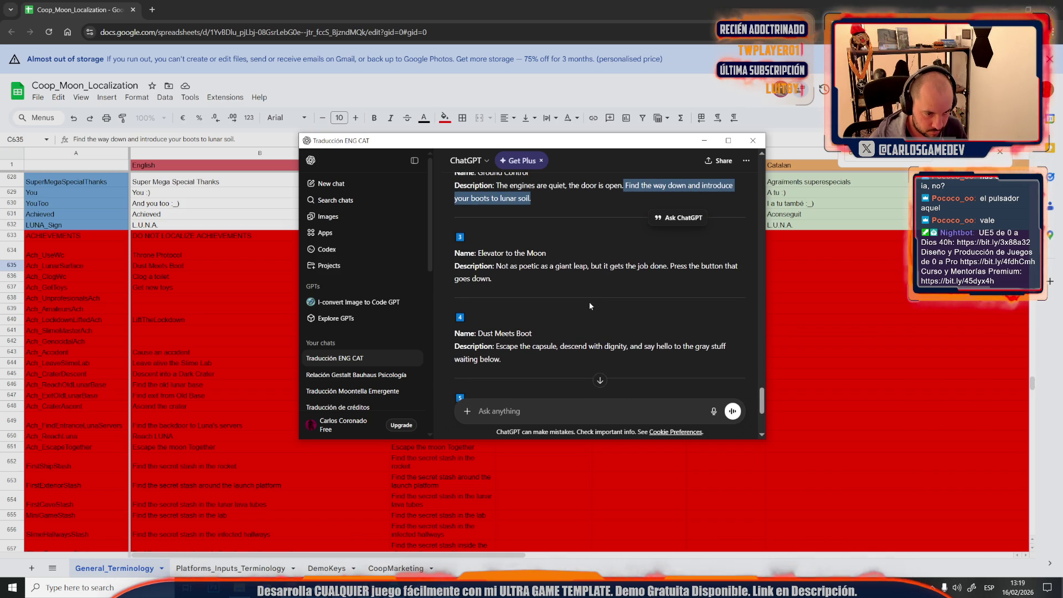
{"action": "scroll", "coordinate": [587, 302], "scroll_direction": "down", "scroll_amount": 1}
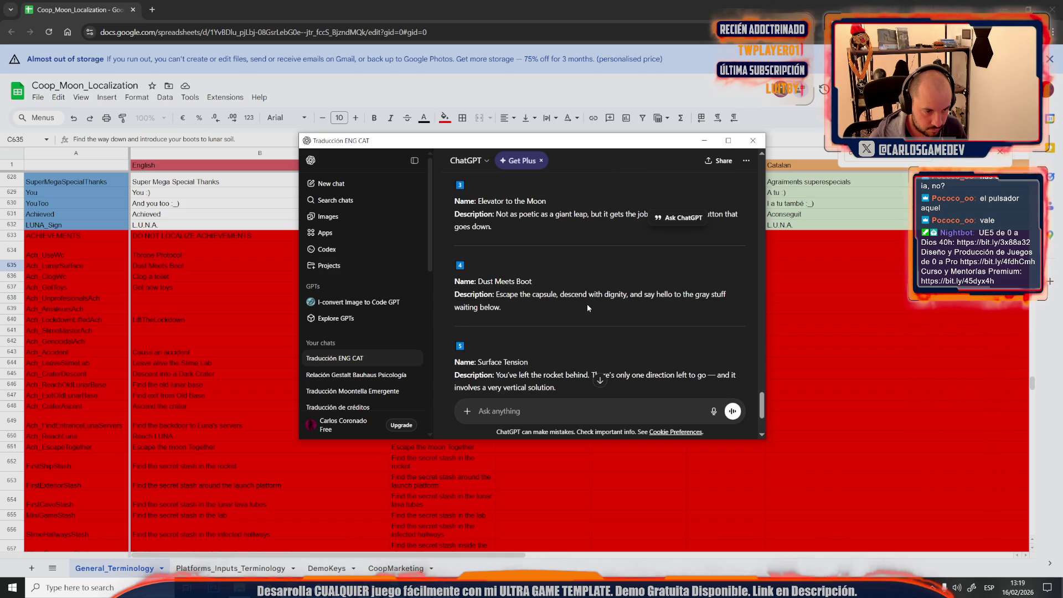
{"action": "scroll", "coordinate": [588, 305], "scroll_direction": "down", "scroll_amount": 1}
{"action": "left_click_drag", "start_coordinate": [495, 323], "coordinate": [590, 325]}
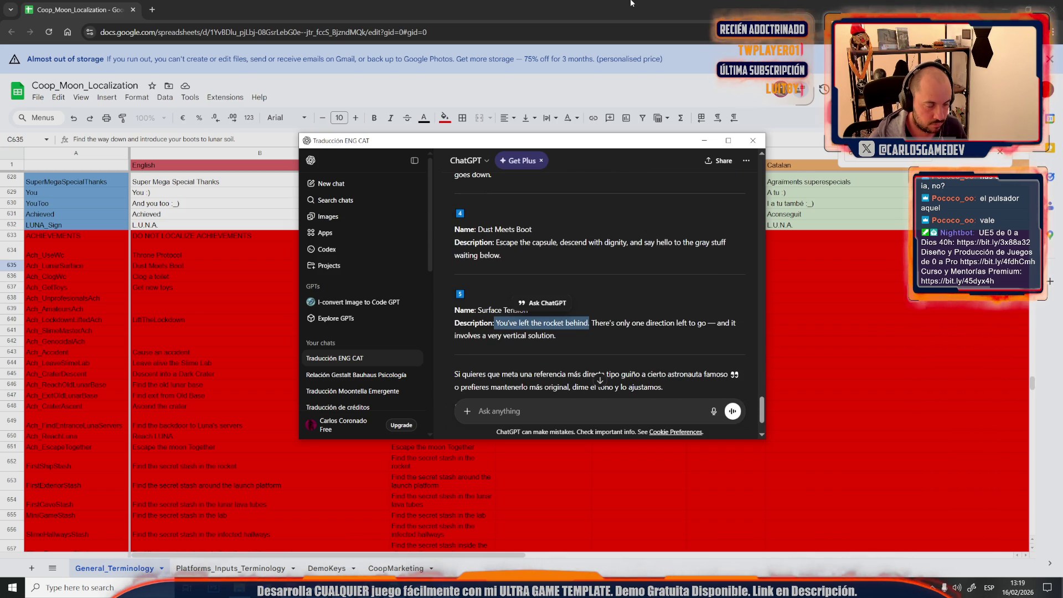
{"action": "key", "text": "alt+Tab"}
{"action": "double_click", "coordinate": [402, 265]}
{"action": "key", "text": "ctrl+a"}
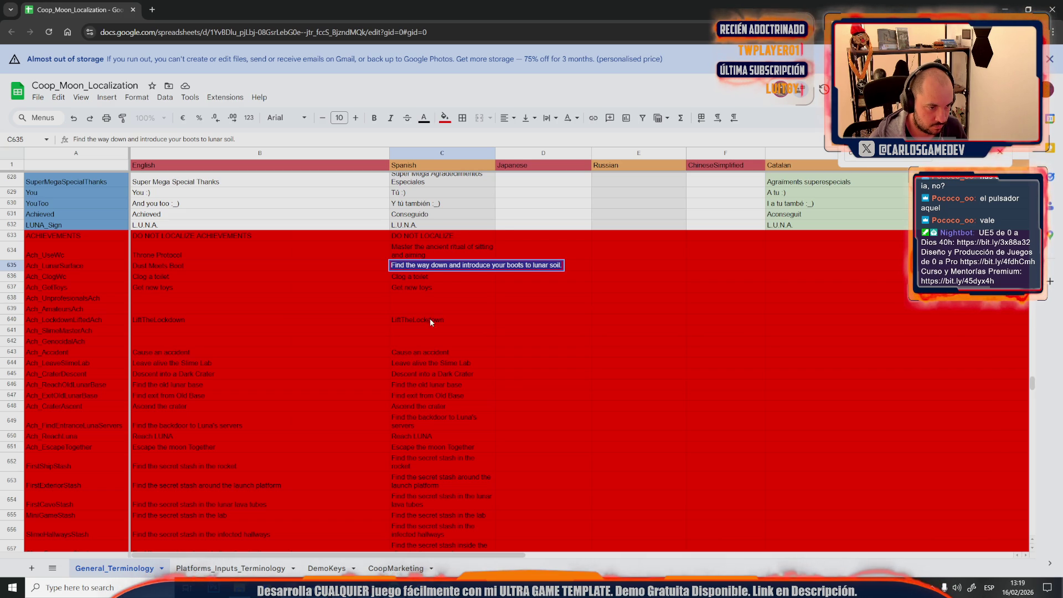
{"action": "mouse_move", "coordinate": [447, 587]}
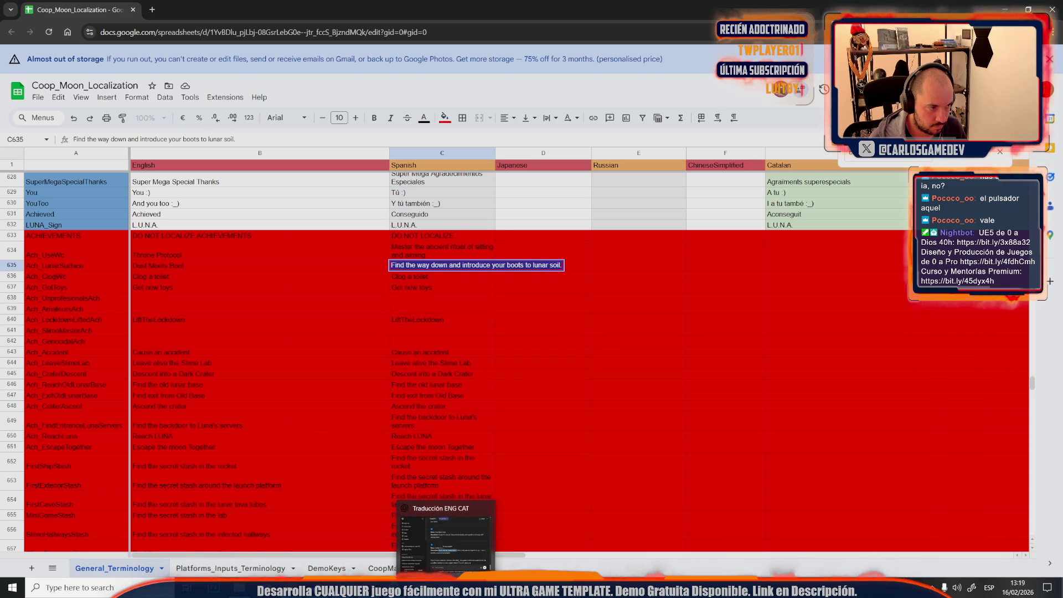
{"action": "left_click", "coordinate": [446, 537]}
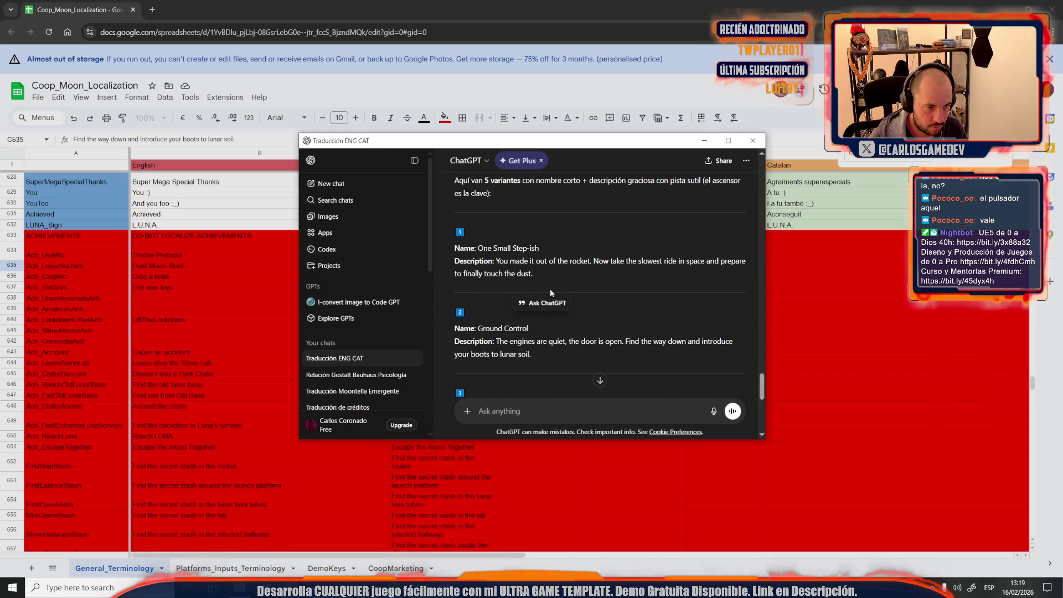
{"action": "scroll", "coordinate": [539, 270], "scroll_direction": "up", "scroll_amount": 1}
{"action": "left_click", "coordinate": [714, 412]}
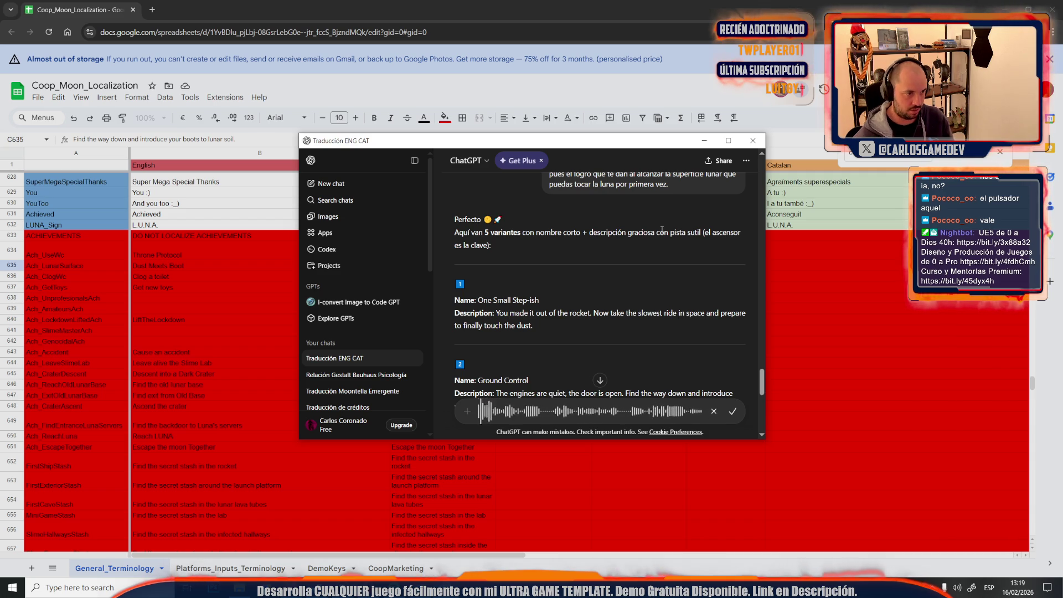
Step: Request 'one small step for mankind' parody names and select 'For All Mankind' in the reply
{"action": "mouse_move", "coordinate": [551, 141]}
{"action": "left_mouse_down"}
{"action": "mouse_move", "coordinate": [638, 166]}
{"action": "mouse_move", "coordinate": [778, 238]}
{"action": "mouse_move", "coordinate": [745, 303]}
{"action": "mouse_move", "coordinate": [697, 299]}
{"action": "mouse_move", "coordinate": [586, 84]}
{"action": "left_mouse_up"}
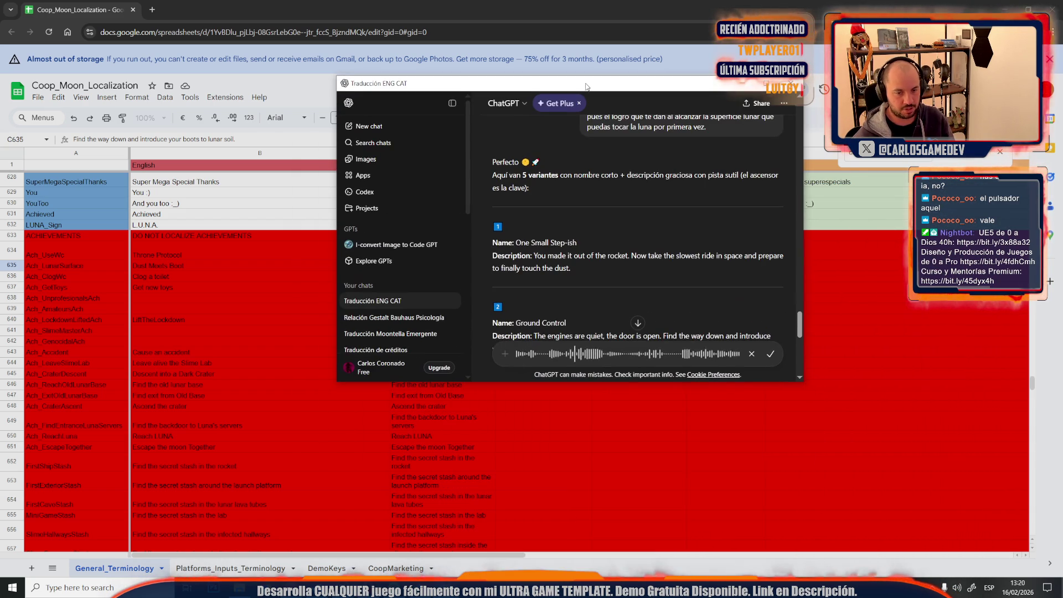
{"action": "left_click", "coordinate": [775, 353]}
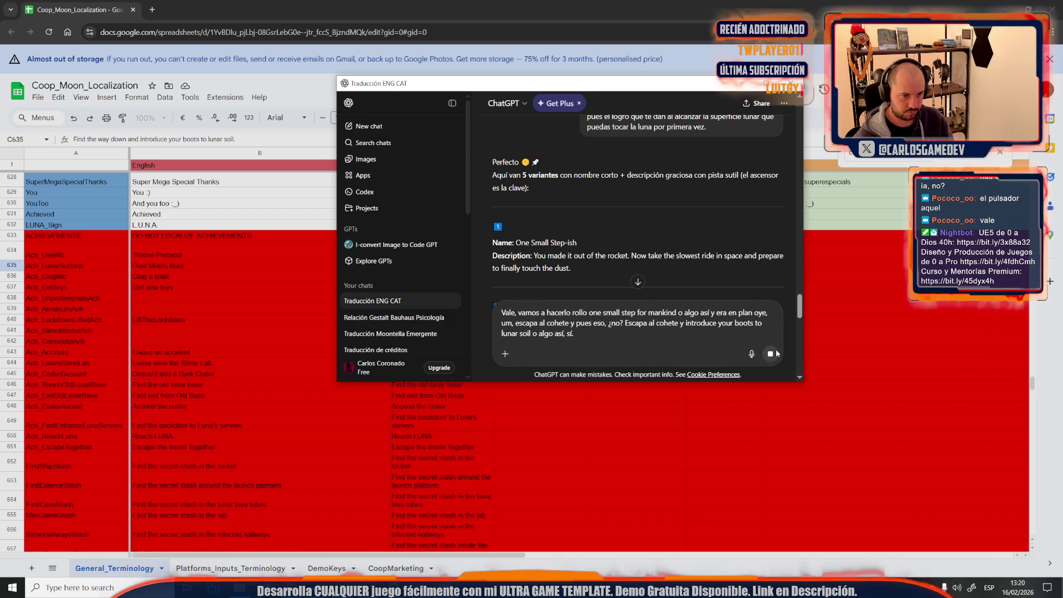
{"action": "left_click", "coordinate": [775, 353]}
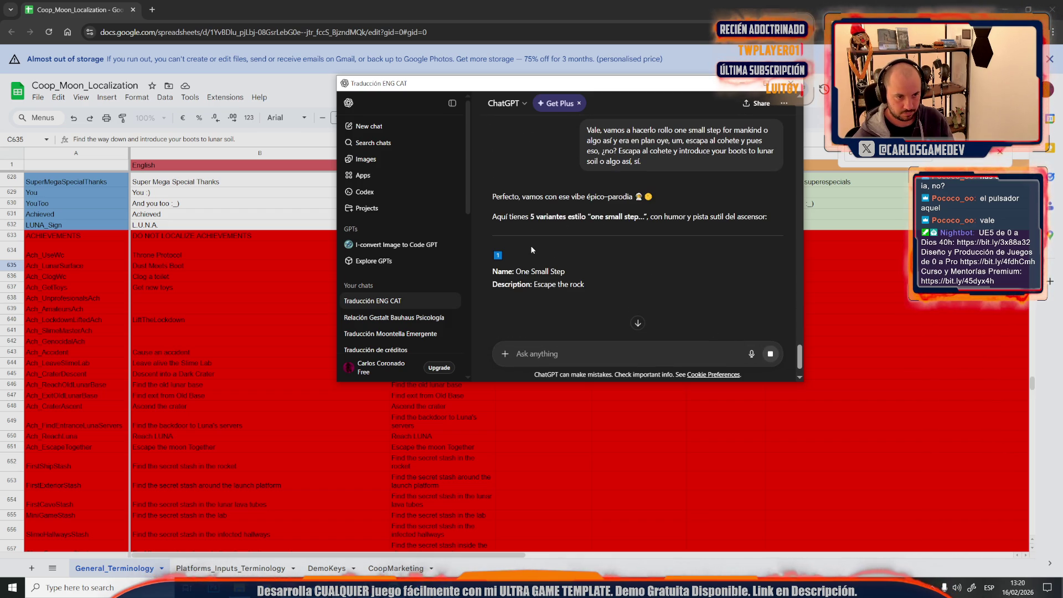
{"action": "scroll", "coordinate": [573, 271], "scroll_direction": "down", "scroll_amount": 2}
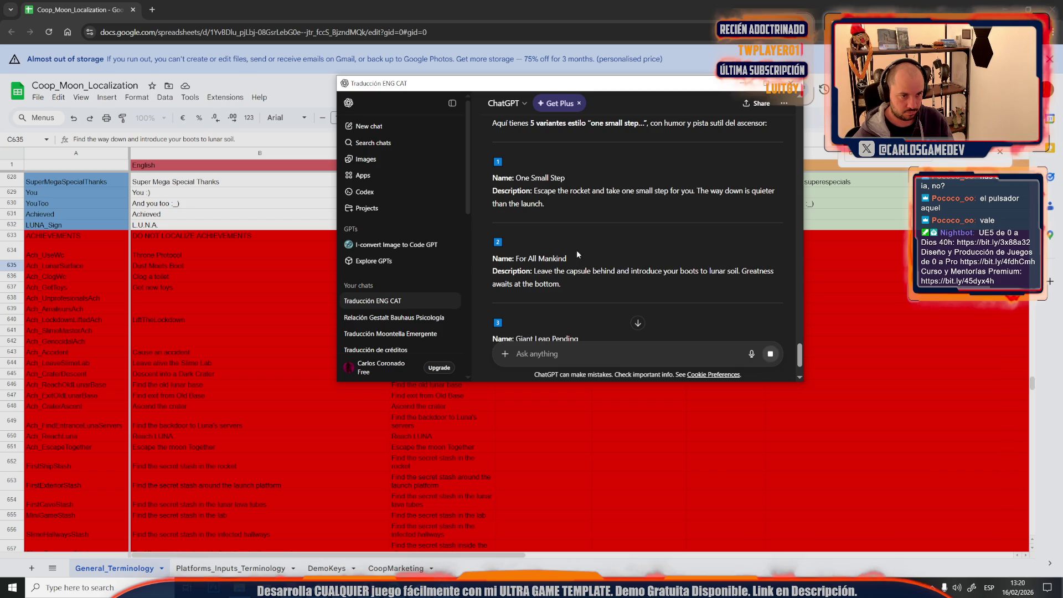
{"action": "scroll", "coordinate": [573, 255], "scroll_direction": "down", "scroll_amount": 2}
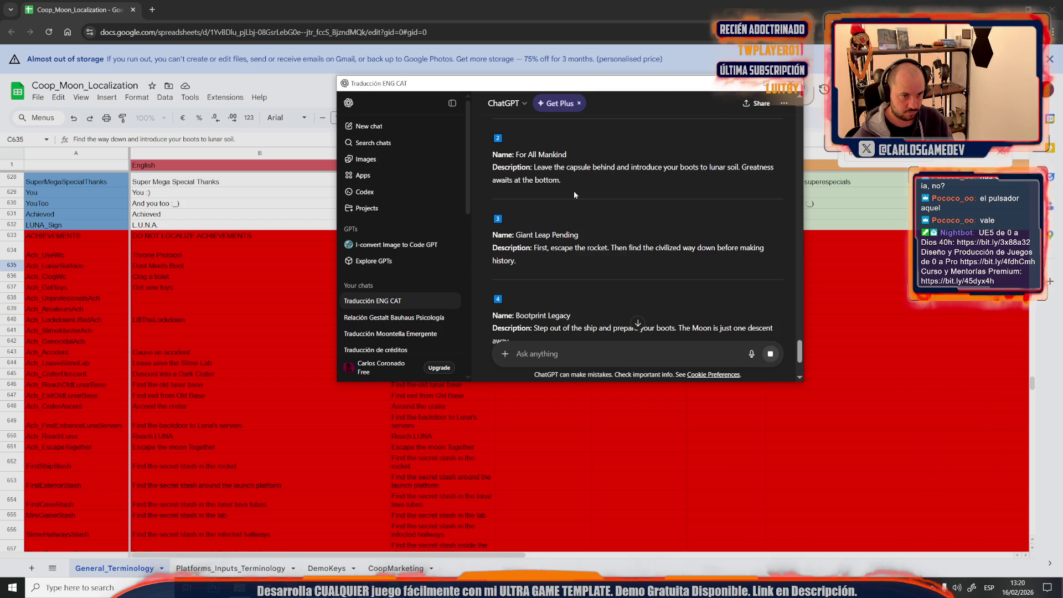
{"action": "mouse_move", "coordinate": [568, 156]}
{"action": "left_mouse_down"}
{"action": "mouse_move", "coordinate": [510, 166]}
{"action": "mouse_move", "coordinate": [515, 156]}
{"action": "left_mouse_up"}
{"action": "key", "text": "ctrl+c"}
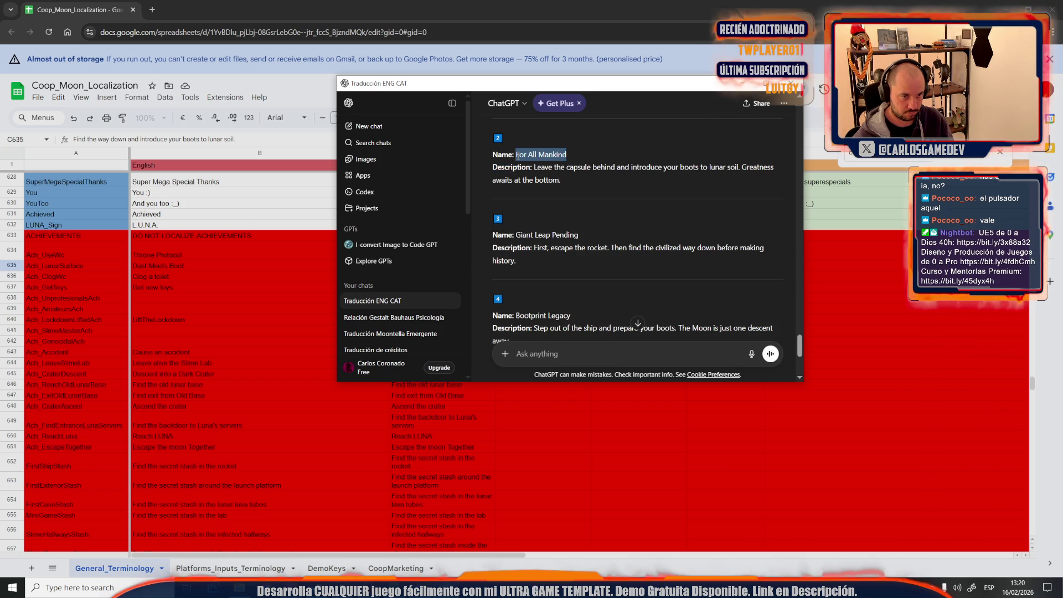
Step: Replace the name in B635 with 'For All Mankind'
{"action": "left_click", "coordinate": [581, 3]}
{"action": "left_click", "coordinate": [166, 268]}
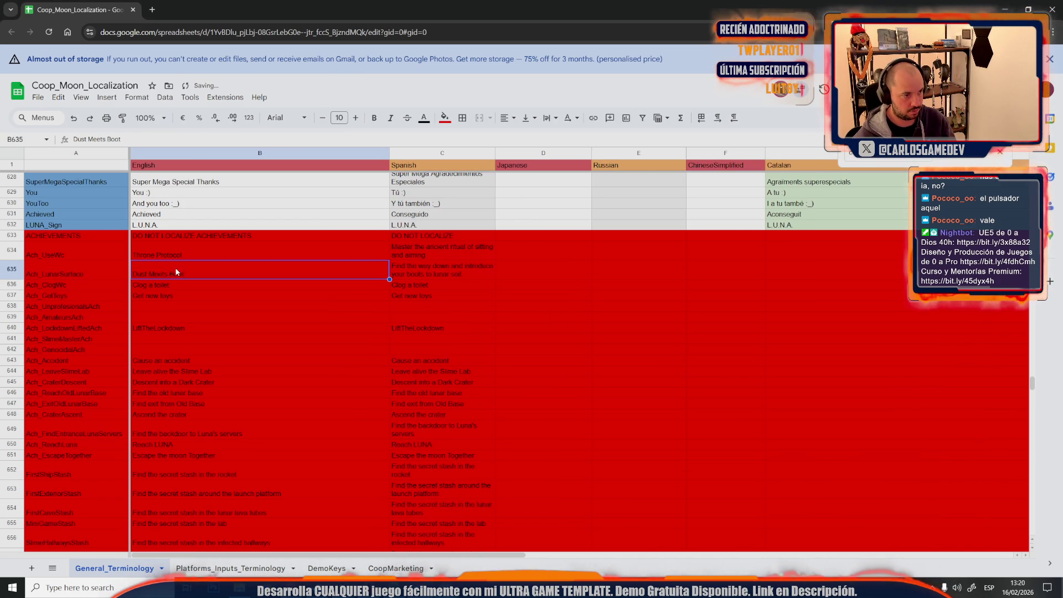
{"action": "left_click", "coordinate": [167, 257]}
{"action": "left_click", "coordinate": [146, 276]}
{"action": "double_click", "coordinate": [162, 265]}
{"action": "key", "text": "ctrl+v"}
{"action": "left_click", "coordinate": [241, 310]}
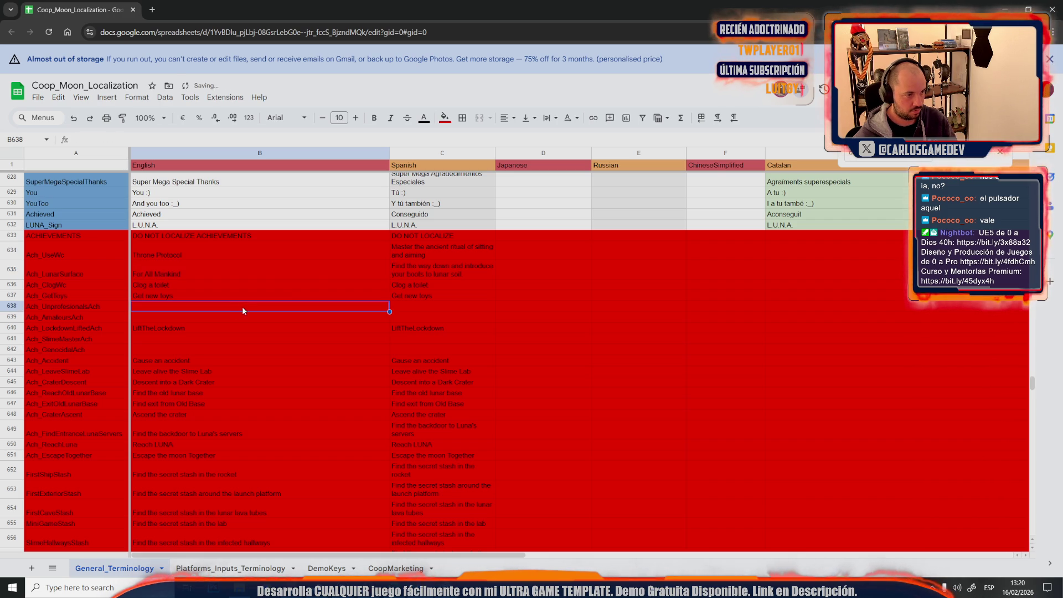
{"action": "left_click", "coordinate": [450, 269]}
Step: Review the new variants' descriptions in ChatGPT, including For All Mankind's and the fifth one
{"action": "key", "text": "alt+Tab"}
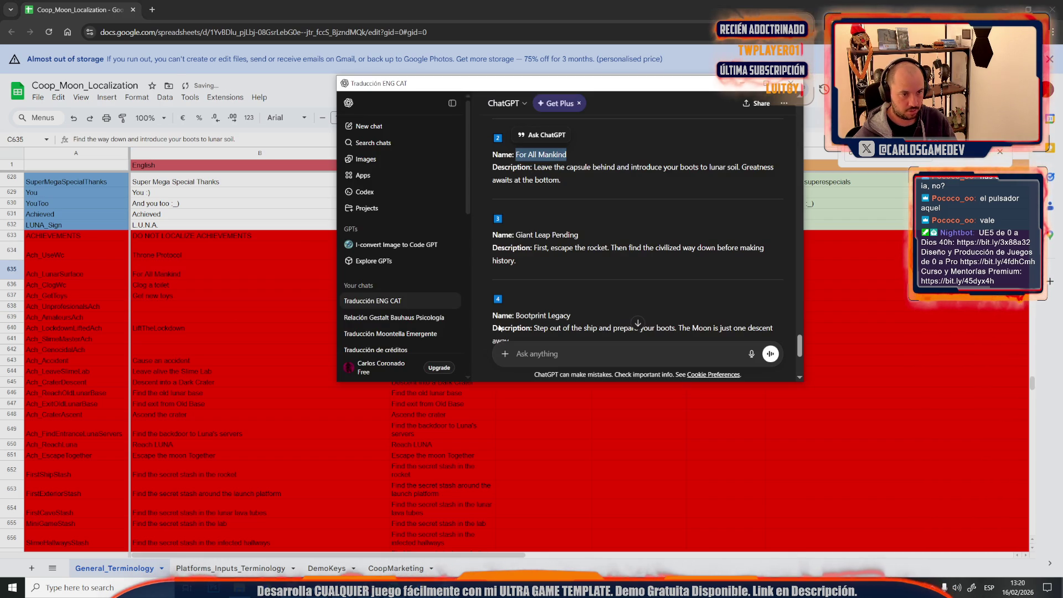
{"action": "left_click_drag", "start_coordinate": [561, 180], "coordinate": [546, 173]}
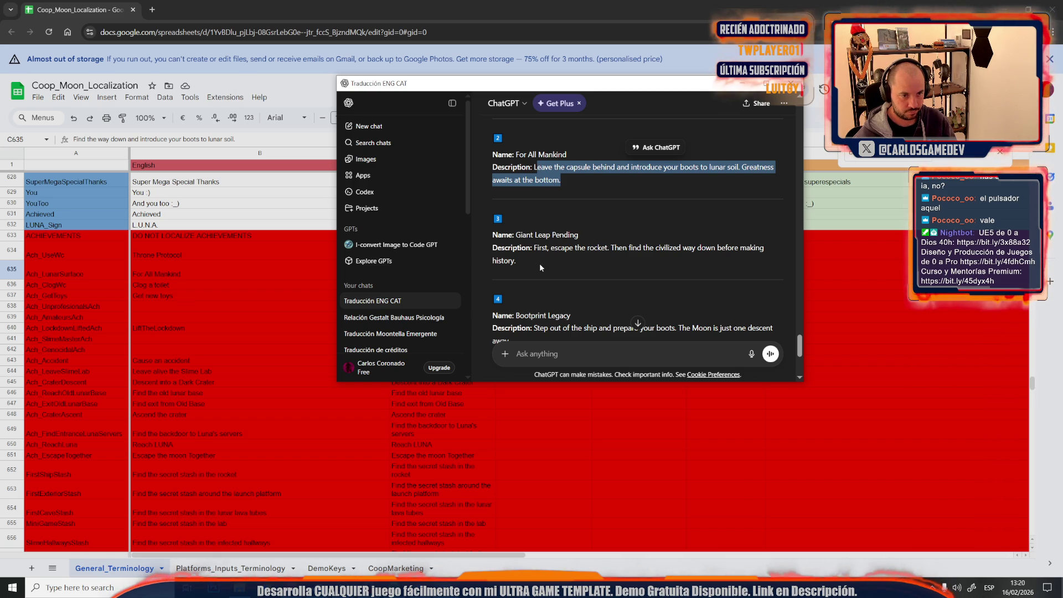
{"action": "scroll", "coordinate": [547, 257], "scroll_direction": "down", "scroll_amount": 1}
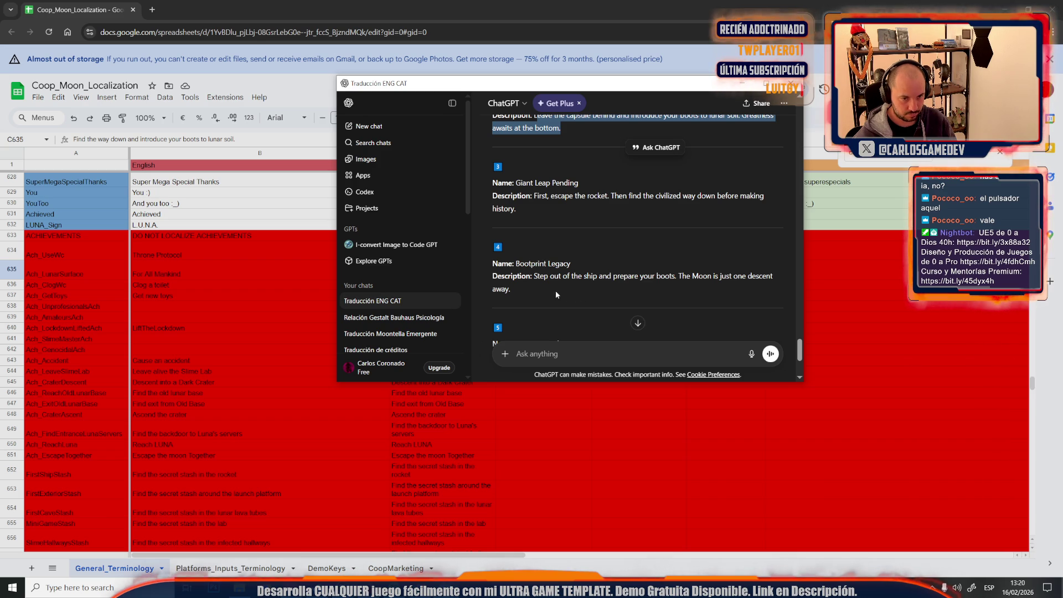
{"action": "scroll", "coordinate": [546, 288], "scroll_direction": "down", "scroll_amount": 2}
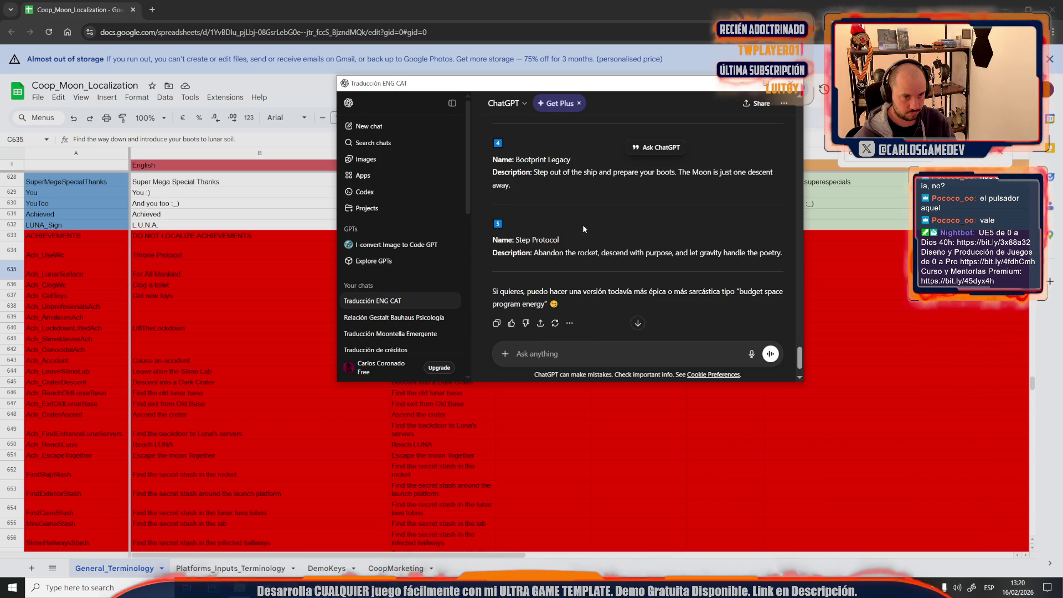
{"action": "scroll", "coordinate": [749, 222], "scroll_direction": "down", "scroll_amount": 1}
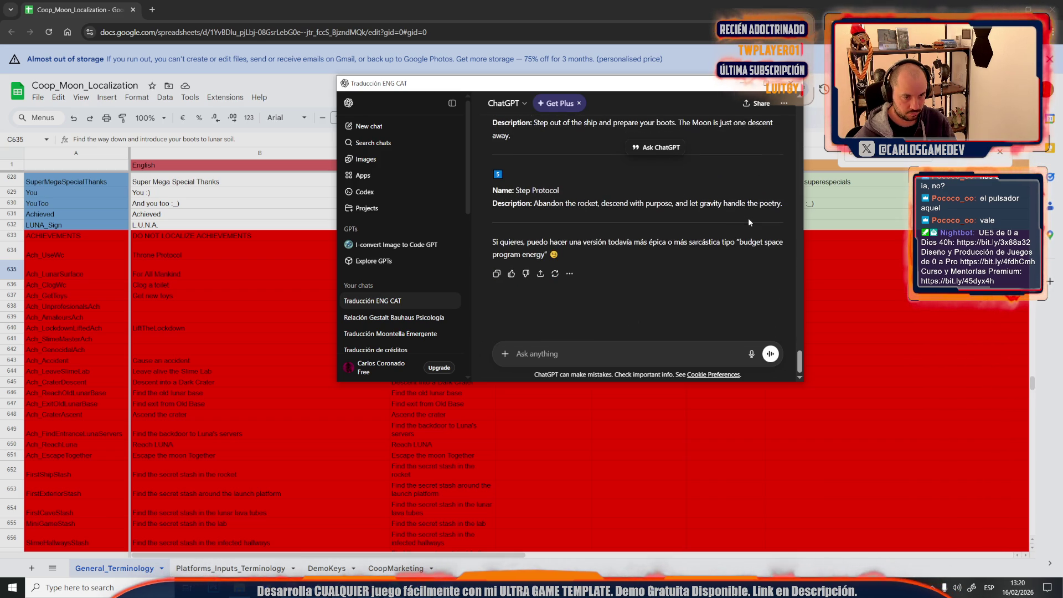
{"action": "left_click_drag", "start_coordinate": [784, 208], "coordinate": [534, 204]}
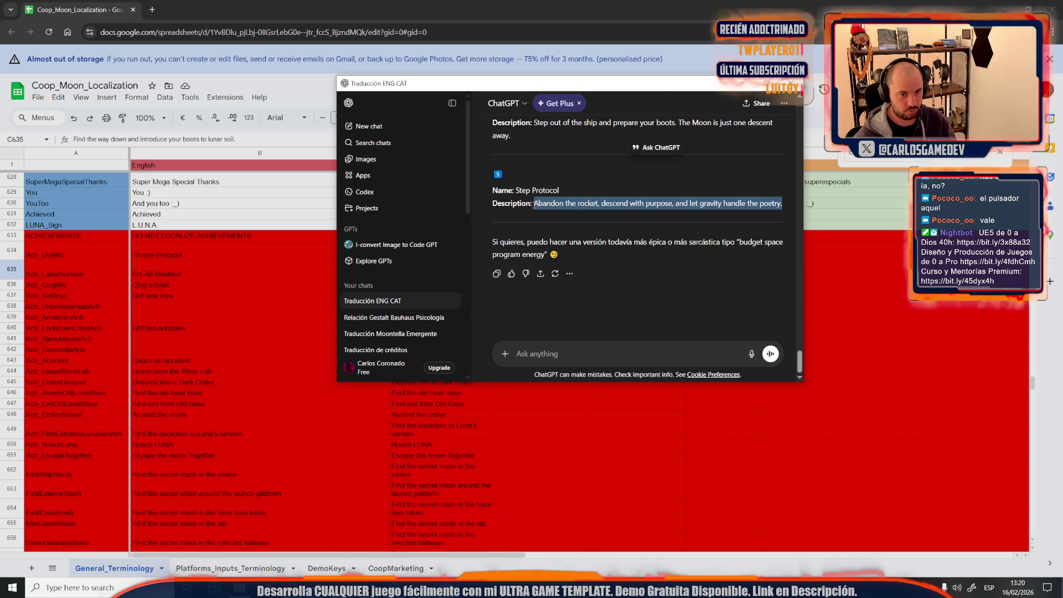
{"action": "scroll", "coordinate": [561, 211], "scroll_direction": "up", "scroll_amount": 5}
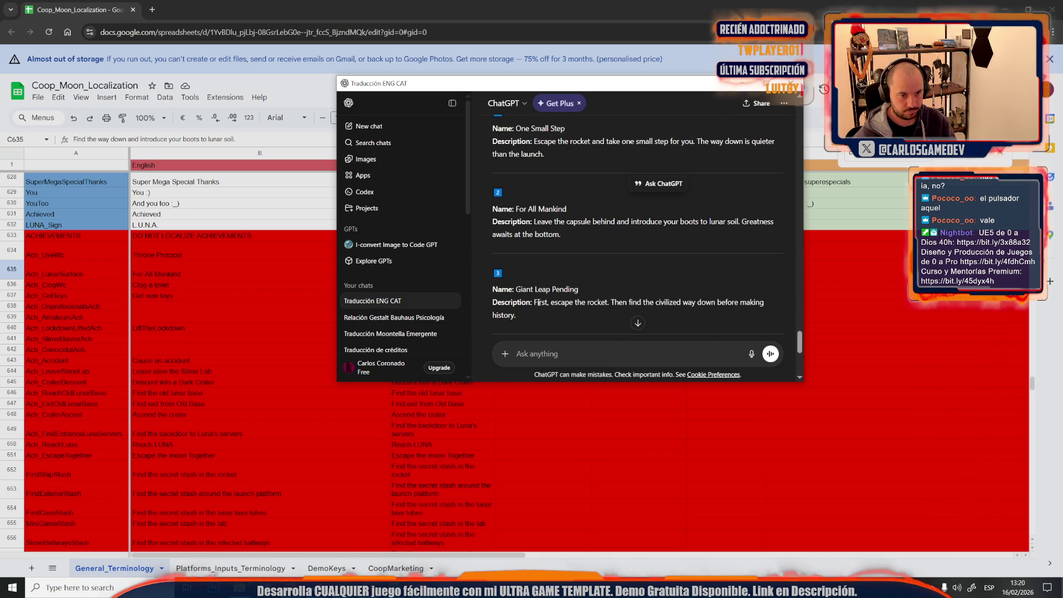
Step: Shorten C635 to 'Introduce your boots to lunar soil.'
{"action": "left_click", "coordinate": [623, 3]}
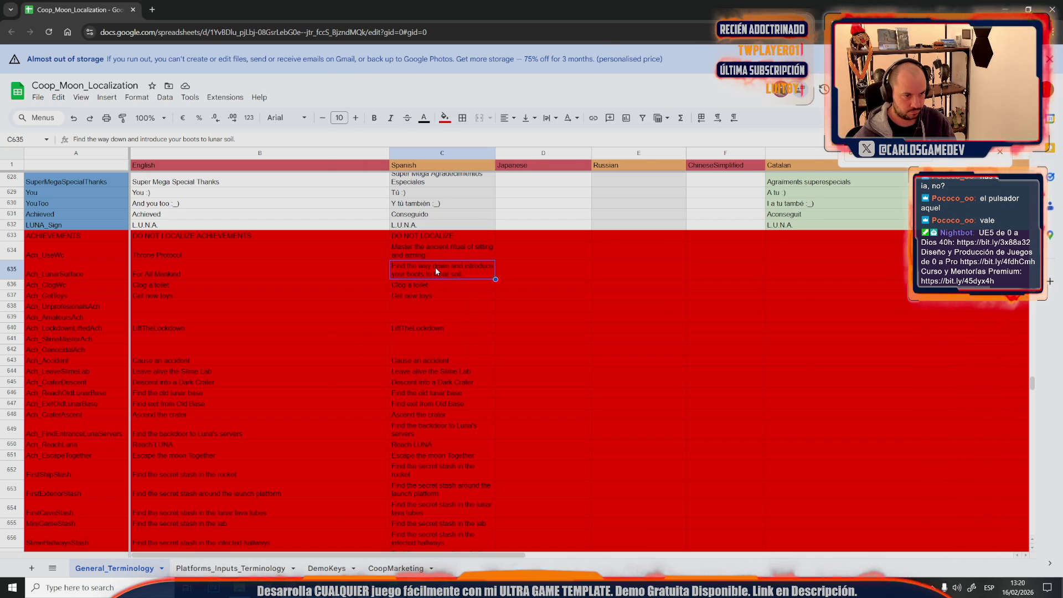
{"action": "double_click", "coordinate": [414, 266]}
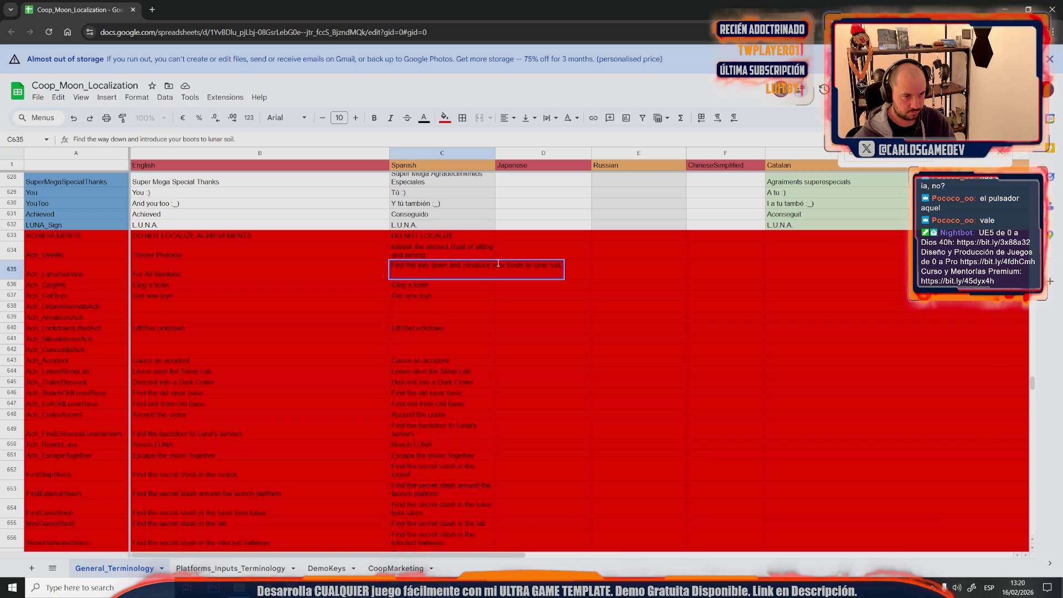
{"action": "left_click_drag", "start_coordinate": [463, 265], "coordinate": [355, 273]}
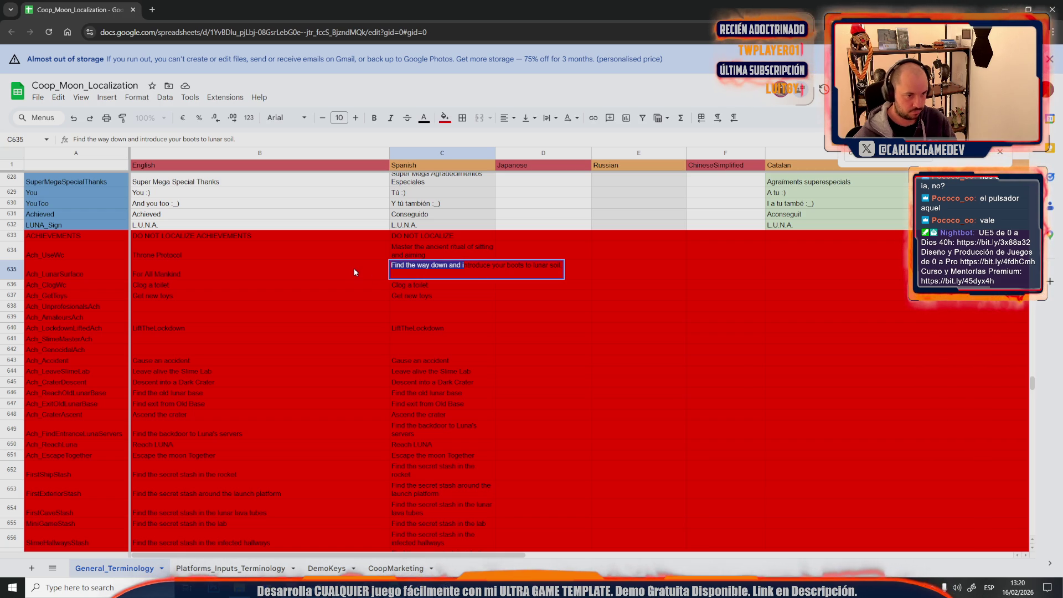
{"action": "type", "text": "I"}
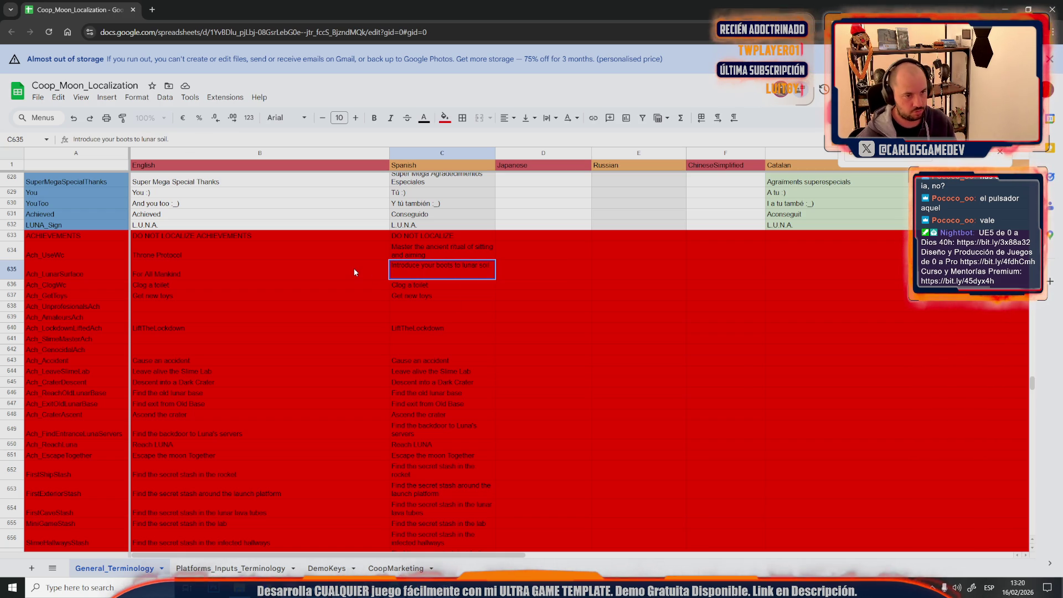
{"action": "left_click", "coordinate": [401, 303]}
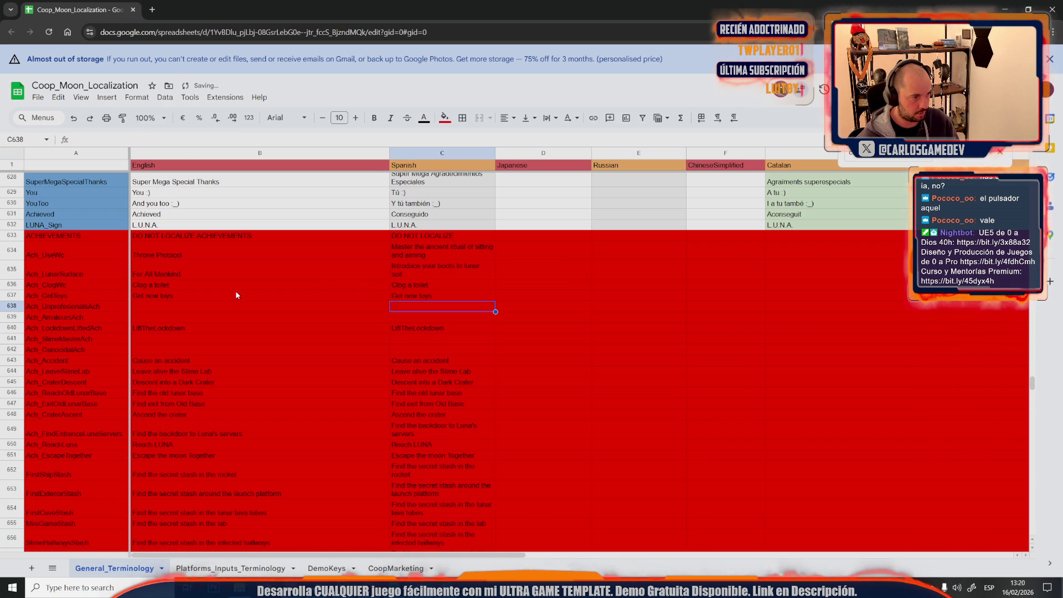
{"action": "left_click", "coordinate": [188, 287]}
{"action": "key", "text": "alt+Tab"}
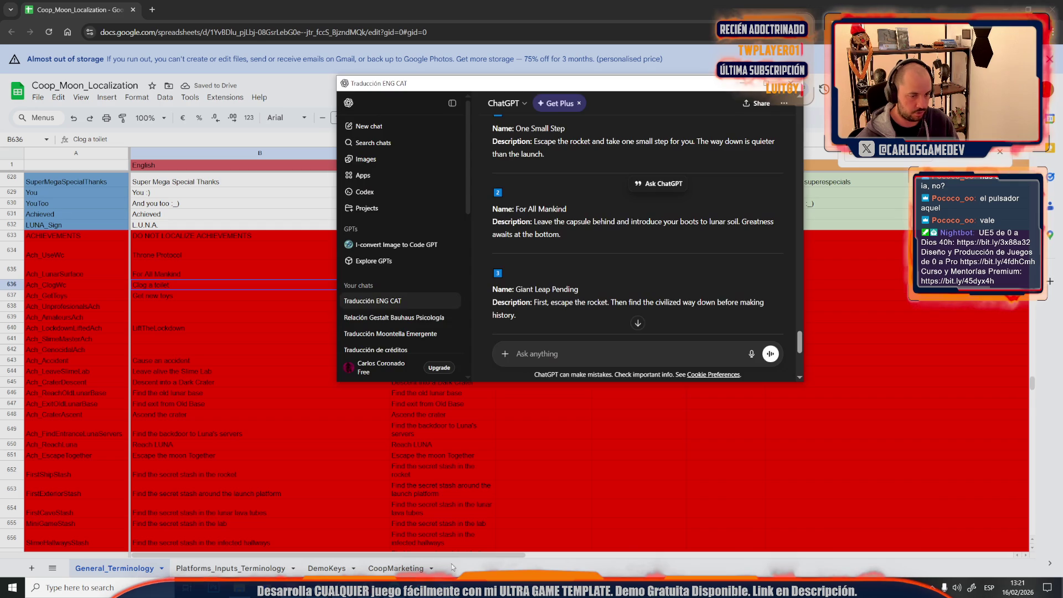
Step: Request five funny variants for the seven-flush 'Clog a toilet' achievement and read them, e.g. Porcelain Speedrun
{"action": "left_click", "coordinate": [752, 354]}
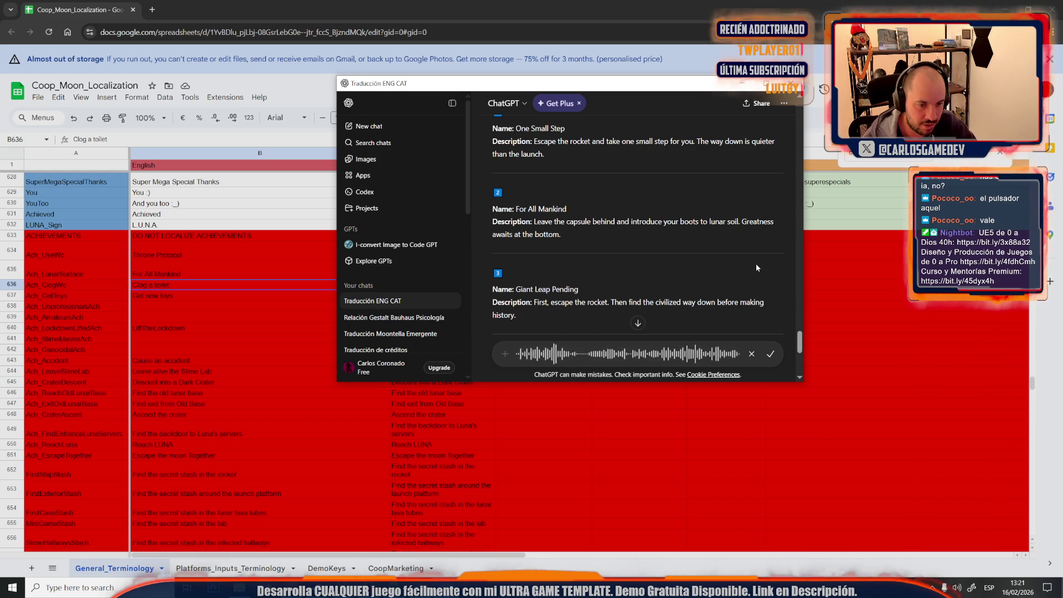
{"action": "left_click", "coordinate": [770, 353]}
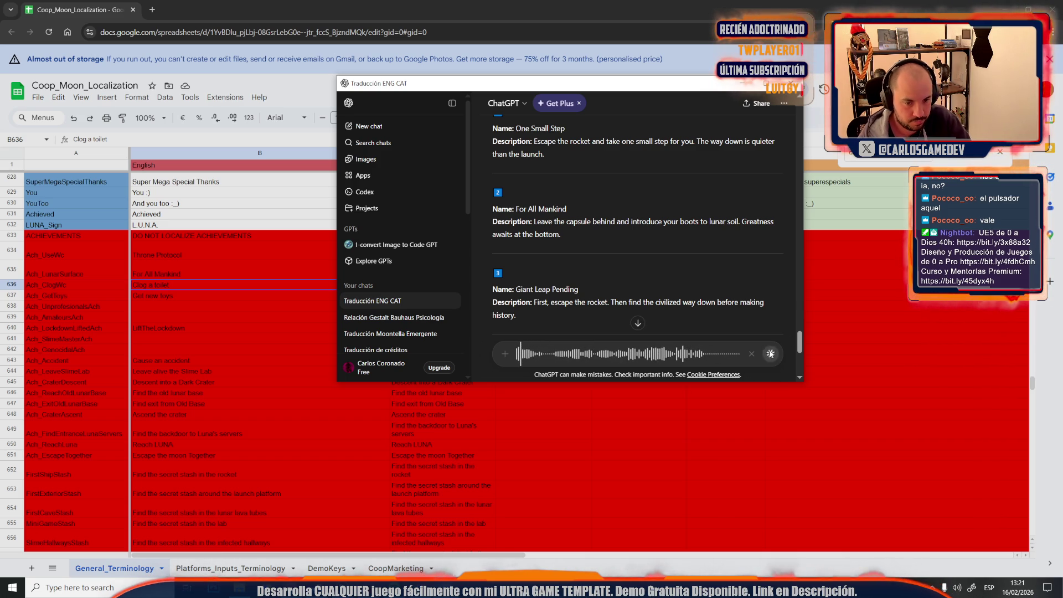
{"action": "left_click", "coordinate": [771, 354]}
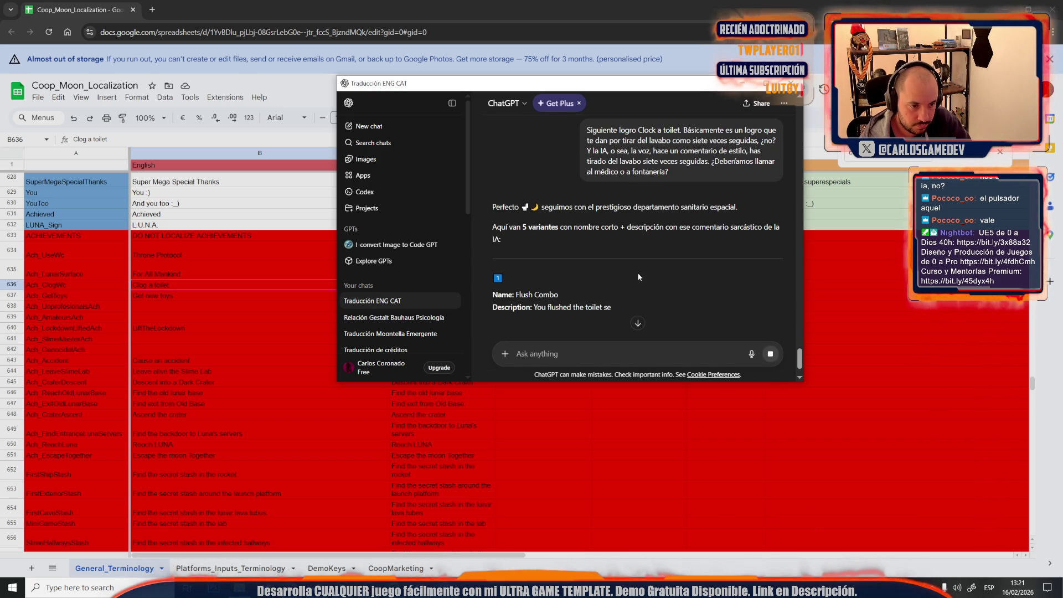
{"action": "scroll", "coordinate": [638, 277], "scroll_direction": "down", "scroll_amount": 2}
{"action": "scroll", "coordinate": [638, 277], "scroll_direction": "down", "scroll_amount": 1}
{"action": "scroll", "coordinate": [638, 277], "scroll_direction": "down", "scroll_amount": 1}
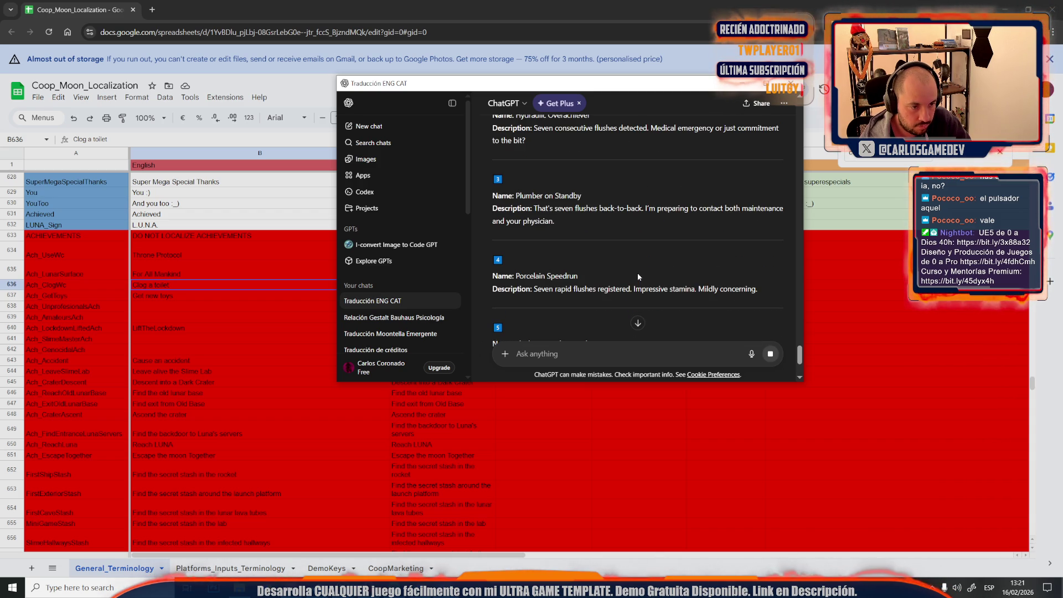
{"action": "scroll", "coordinate": [637, 277], "scroll_direction": "down", "scroll_amount": 1}
{"action": "scroll", "coordinate": [616, 198], "scroll_direction": "up", "scroll_amount": 1}
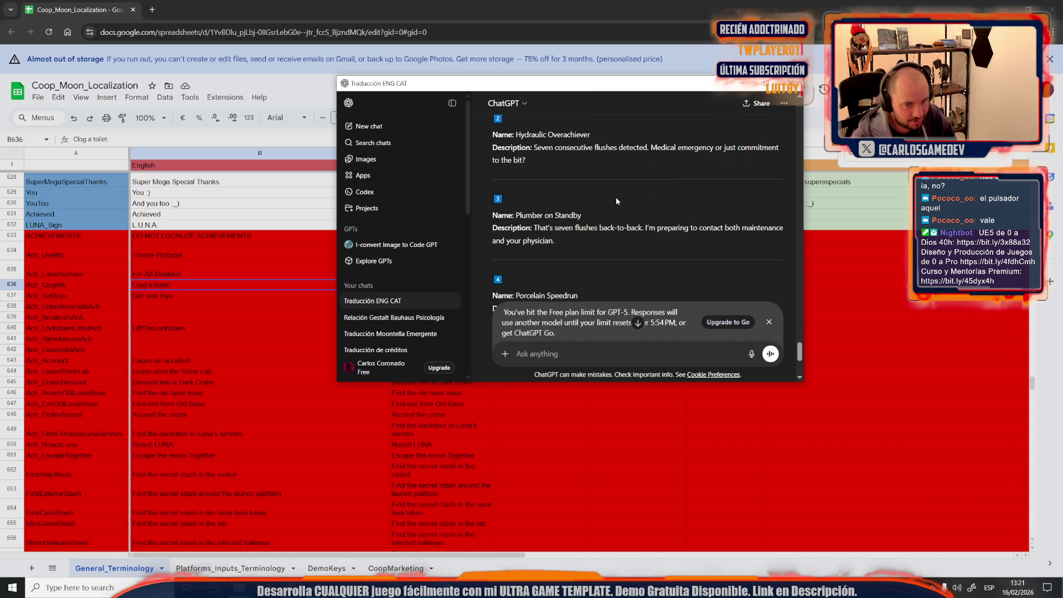
{"action": "scroll", "coordinate": [615, 201], "scroll_direction": "down", "scroll_amount": 1}
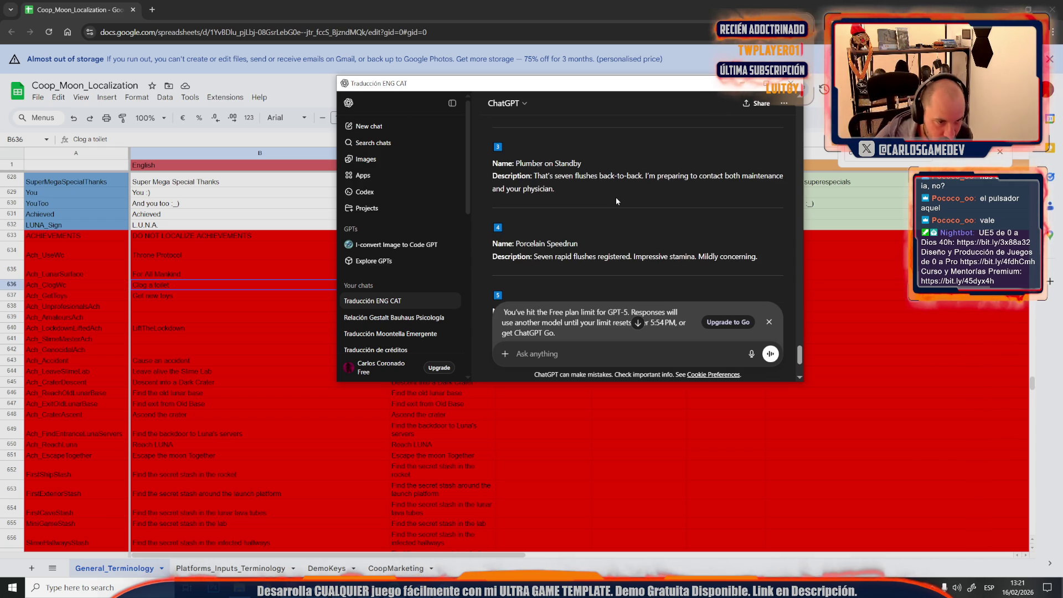
{"action": "scroll", "coordinate": [617, 200], "scroll_direction": "down", "scroll_amount": 1}
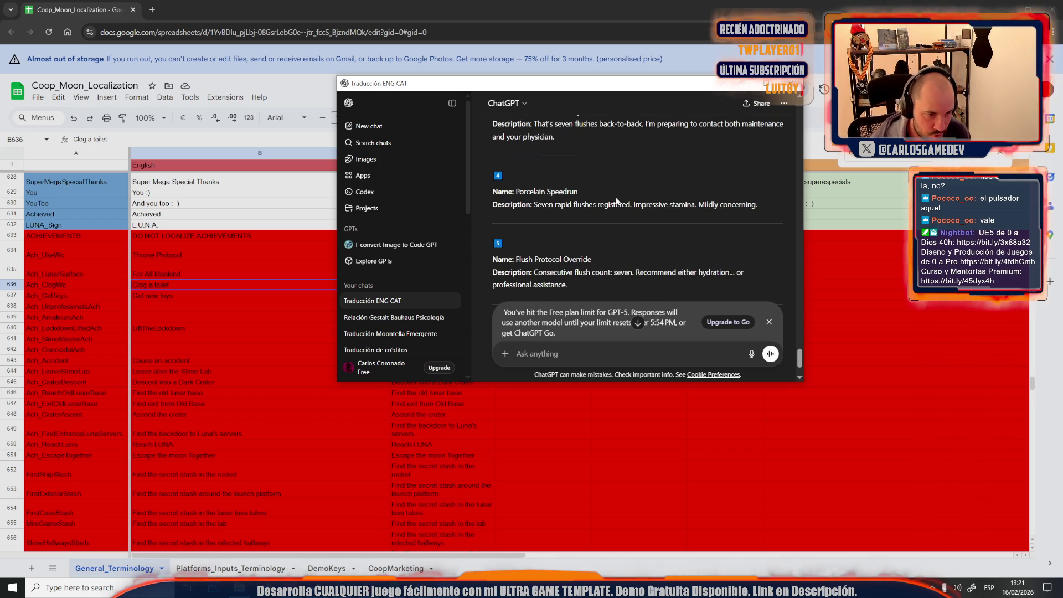
{"action": "scroll", "coordinate": [616, 200], "scroll_direction": "down", "scroll_amount": 2}
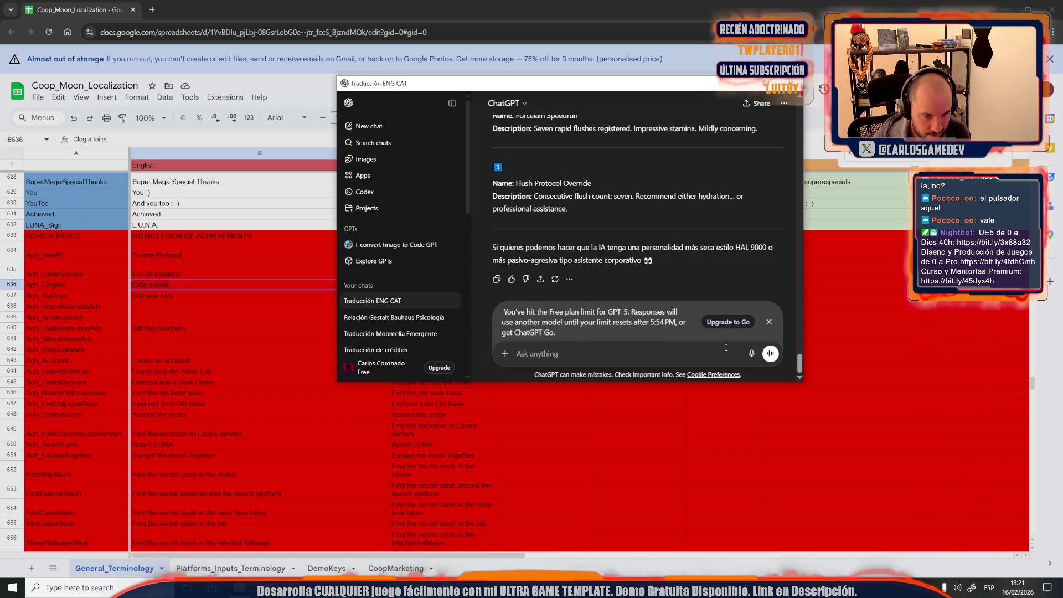
{"action": "left_click", "coordinate": [752, 355]}
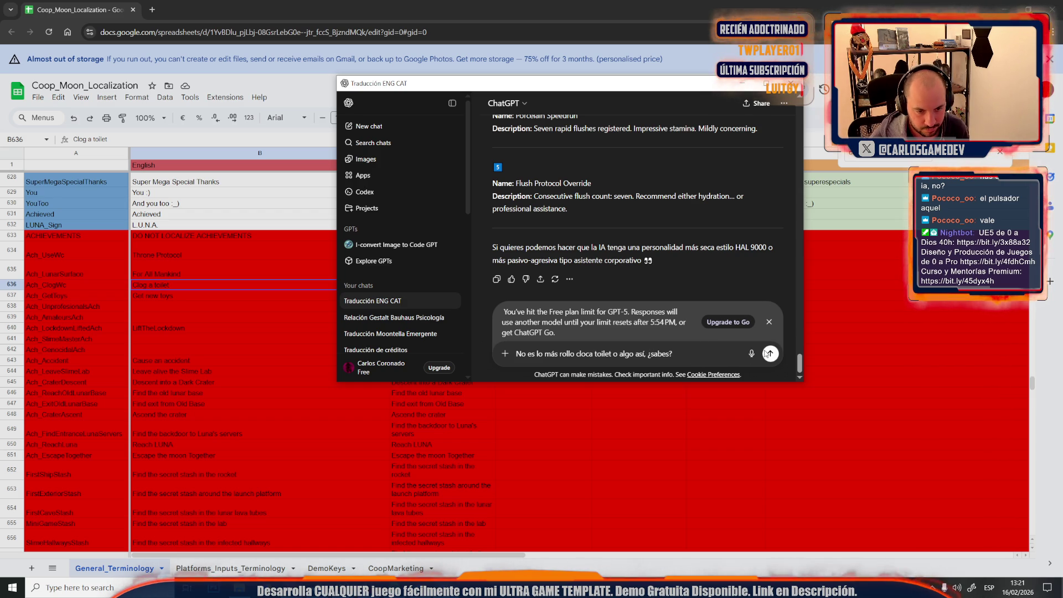
Step: Clarify 'me referia a Clog' to get Clog-themed variants like Master of Clogs and The Great Clog
{"action": "left_click", "coordinate": [768, 354]}
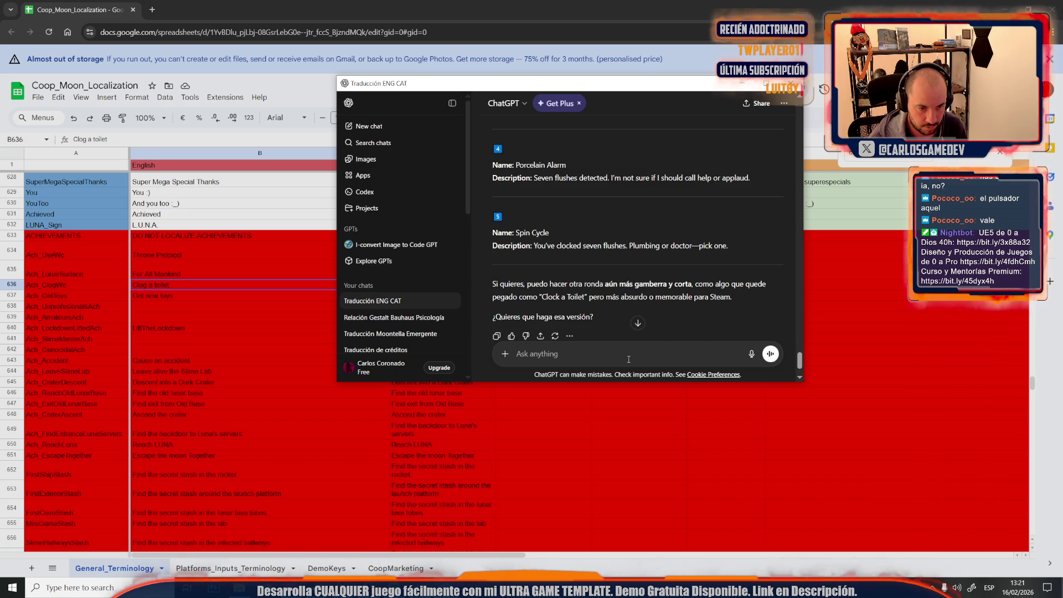
{"action": "type", "text": "me"}
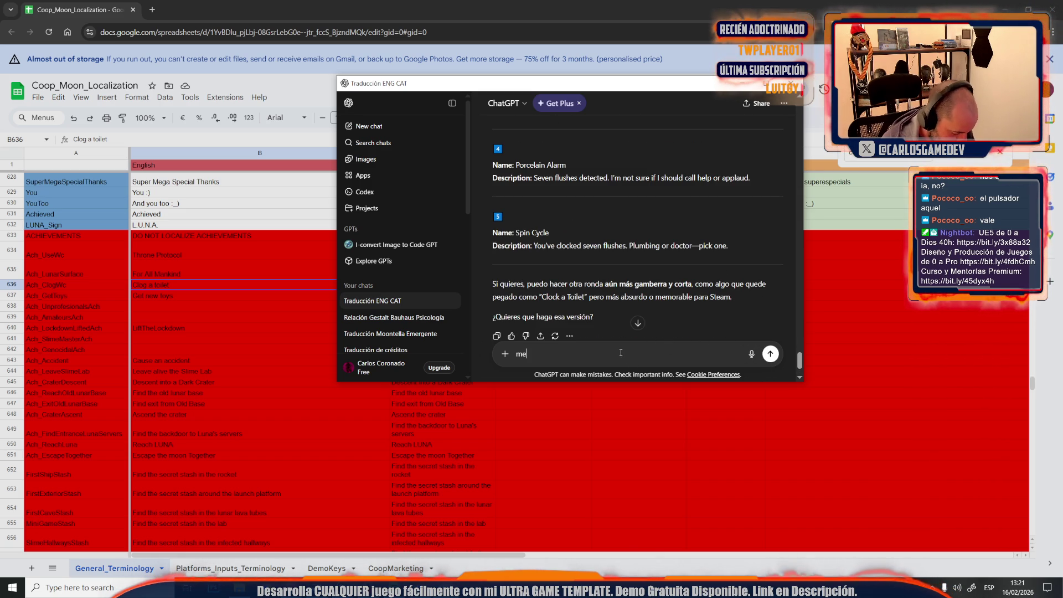
{"action": "type", "text": " referia a Clog"}
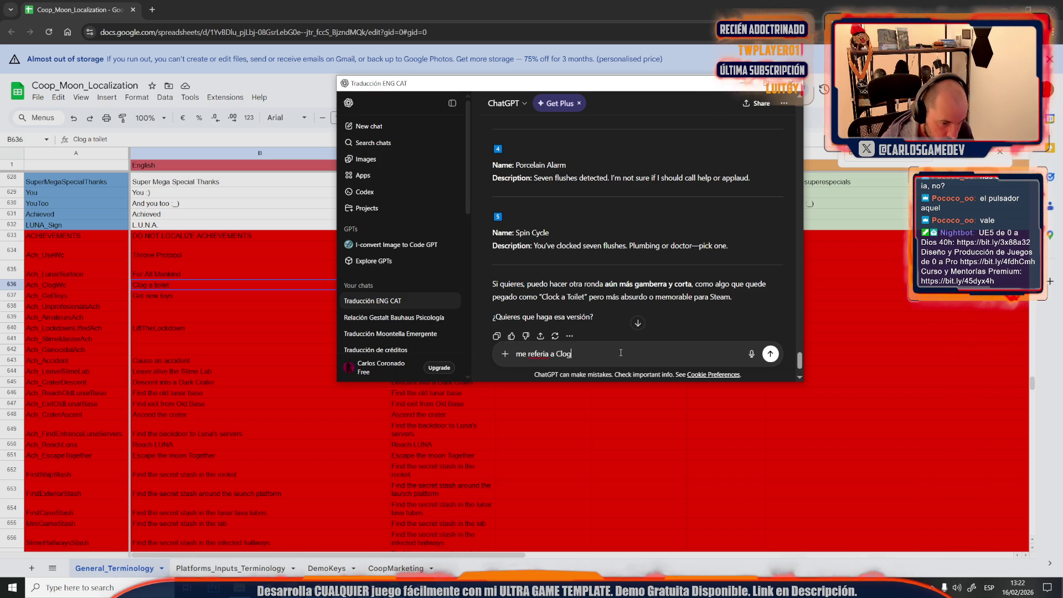
{"action": "key", "text": "Return"}
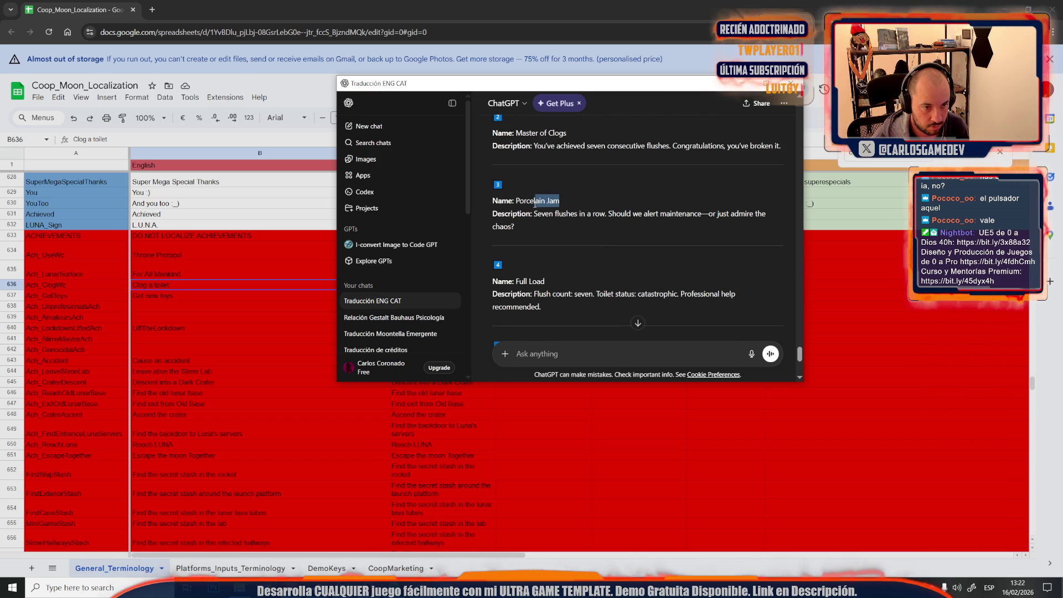
{"action": "left_click_drag", "start_coordinate": [537, 204], "coordinate": [516, 203]}
{"action": "scroll", "coordinate": [567, 283], "scroll_direction": "down", "scroll_amount": 3}
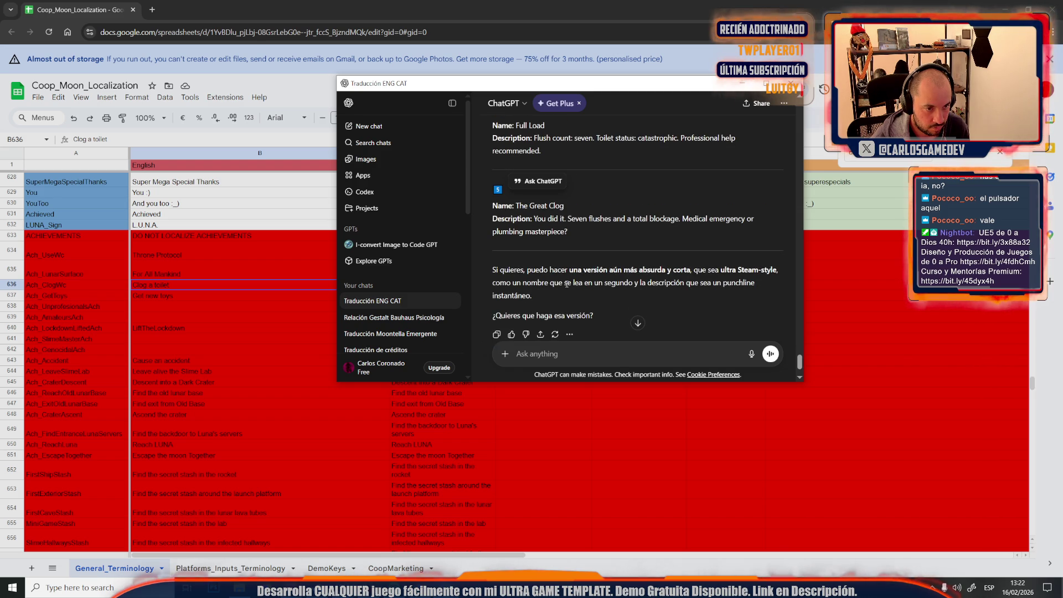
Step: Copy 'Clog a Toilet' from ChatGPT's first variant into cell C636
{"action": "scroll", "coordinate": [567, 283], "scroll_direction": "up", "scroll_amount": 7}
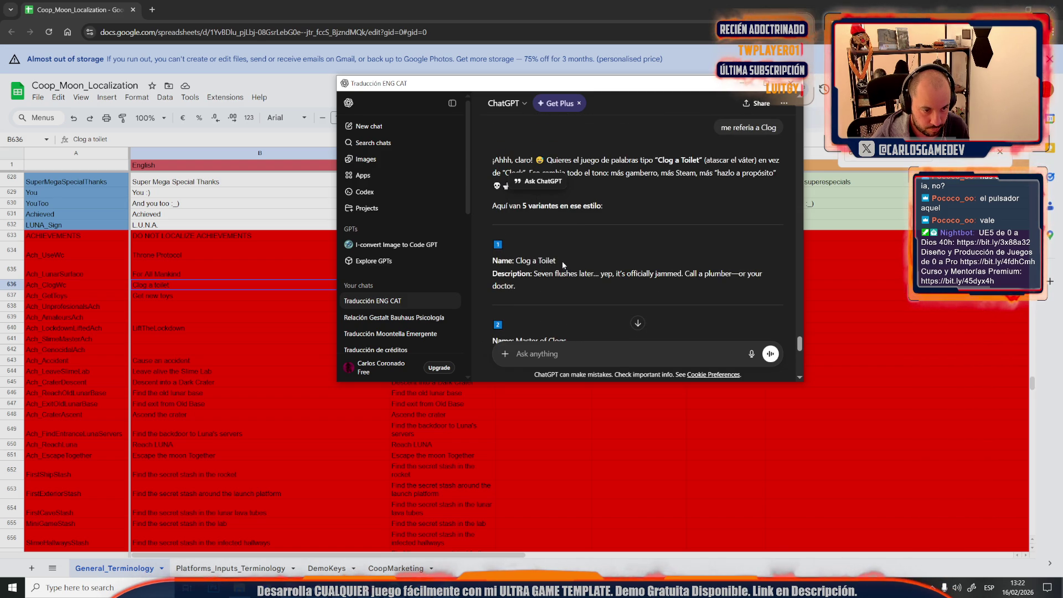
{"action": "left_click_drag", "start_coordinate": [555, 260], "coordinate": [515, 261]}
{"action": "key", "text": "ctrl+c"}
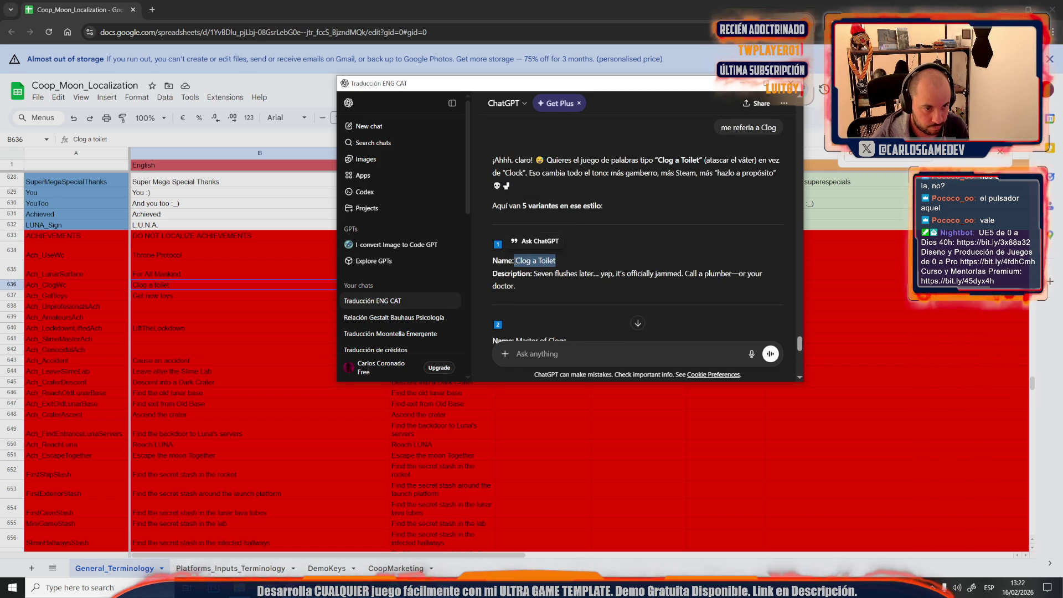
{"action": "scroll", "coordinate": [620, 288], "scroll_direction": "down", "scroll_amount": 2}
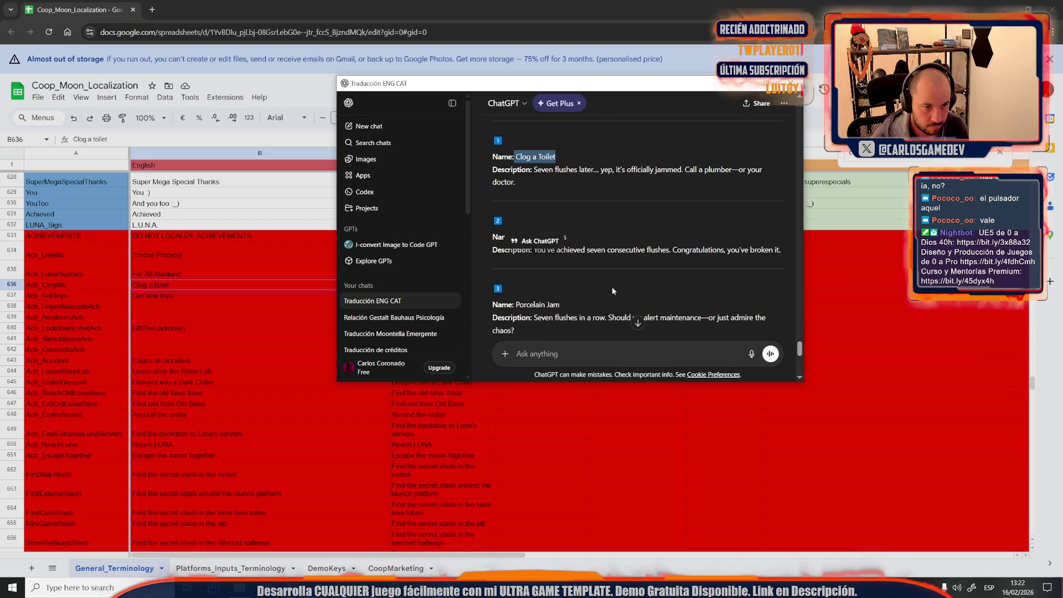
{"action": "left_click", "coordinate": [211, 321]}
{"action": "double_click", "coordinate": [410, 284]}
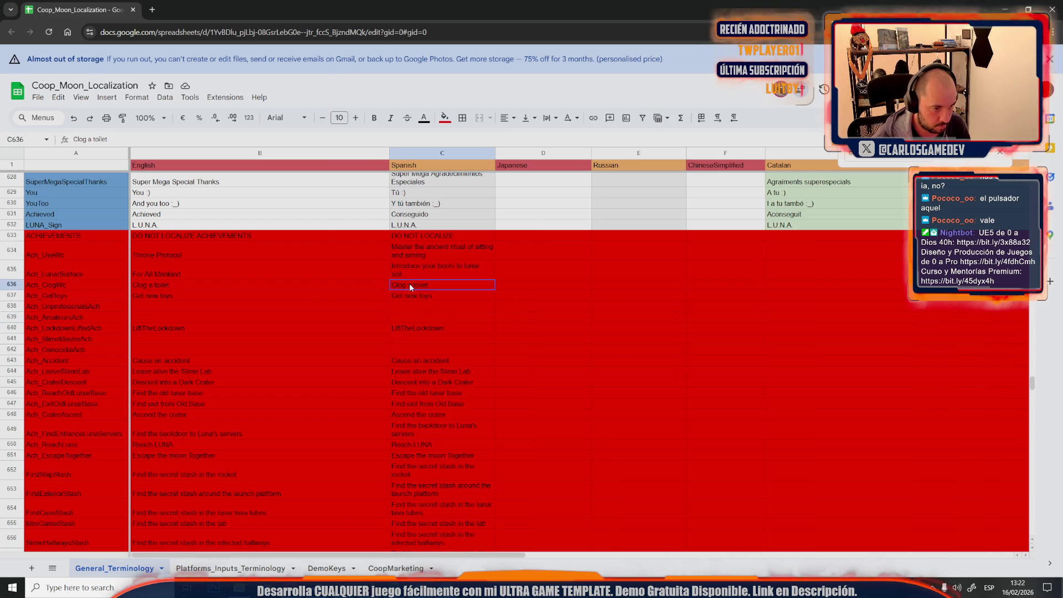
{"action": "key", "text": "ctrl+v"}
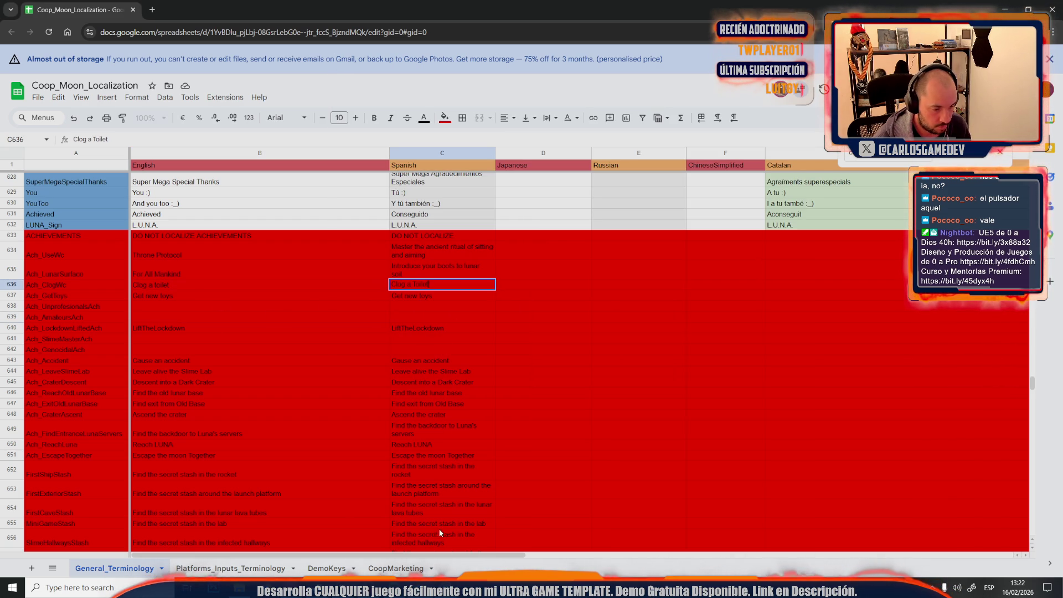
Step: Replace the name in B636 with 'Porcelain Jam' from the third variant
{"action": "key", "text": "alt+Tab"}
{"action": "scroll", "coordinate": [554, 269], "scroll_direction": "down", "scroll_amount": 3}
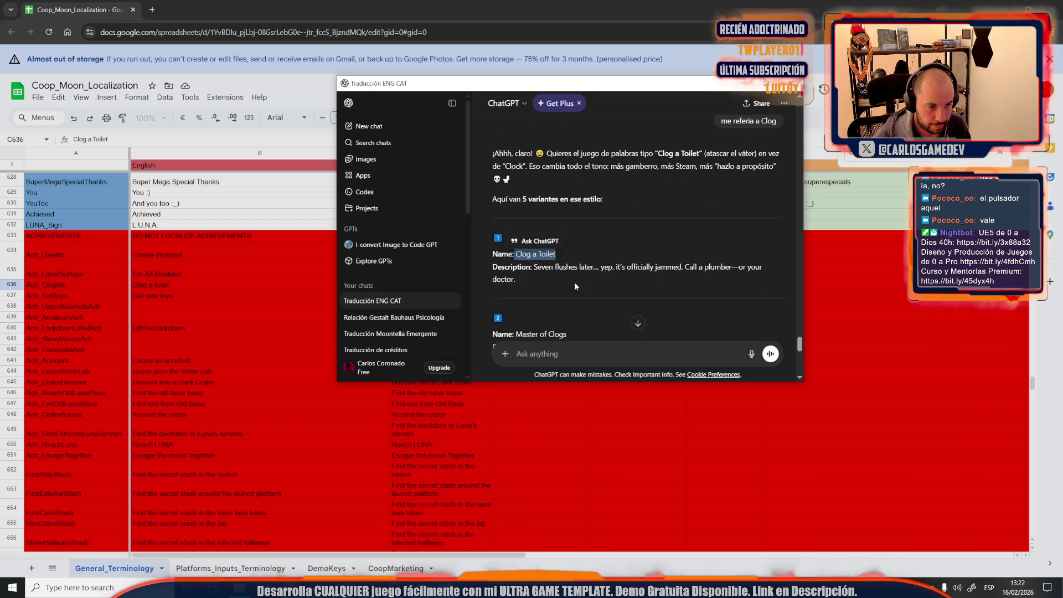
{"action": "left_click_drag", "start_coordinate": [565, 266], "coordinate": [487, 270]}
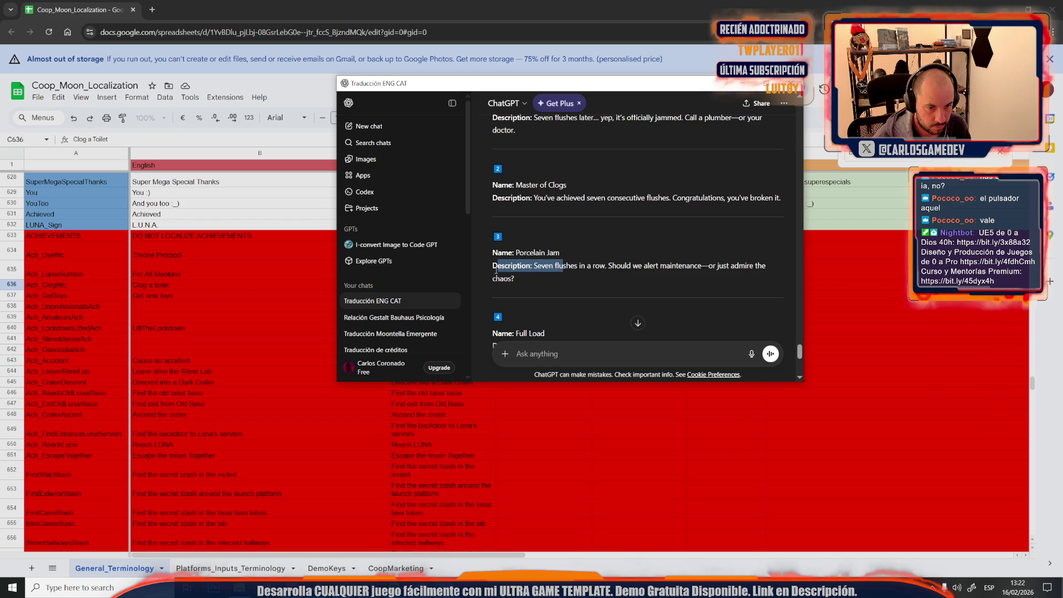
{"action": "left_click", "coordinate": [569, 252]}
{"action": "left_click_drag", "start_coordinate": [570, 251], "coordinate": [519, 252]}
{"action": "key", "text": "ctrl+c"}
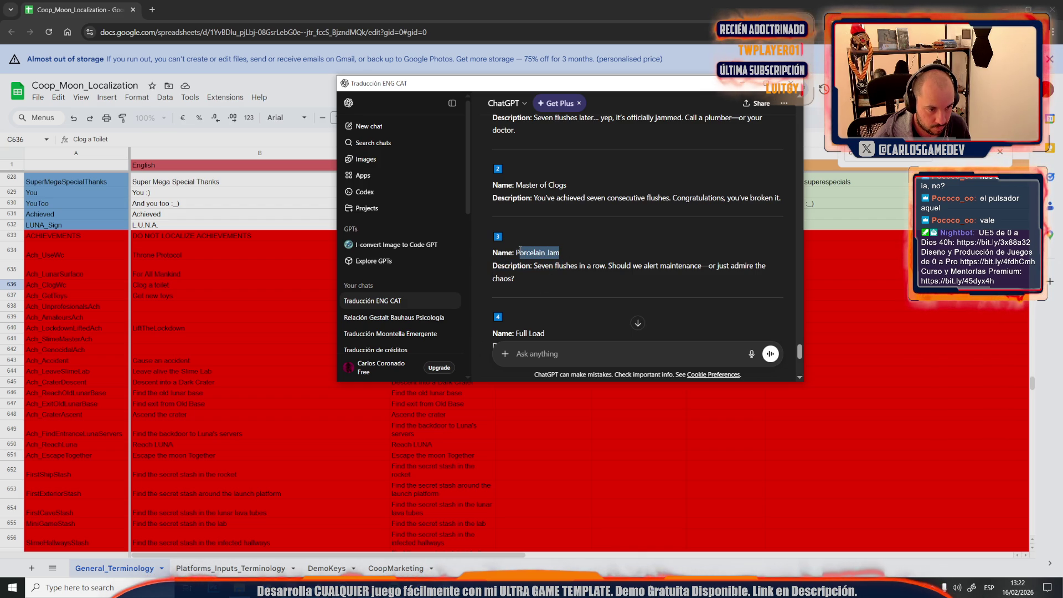
{"action": "left_click", "coordinate": [168, 297]}
{"action": "triple_click", "coordinate": [175, 284]}
{"action": "key", "text": "ctrl+v"}
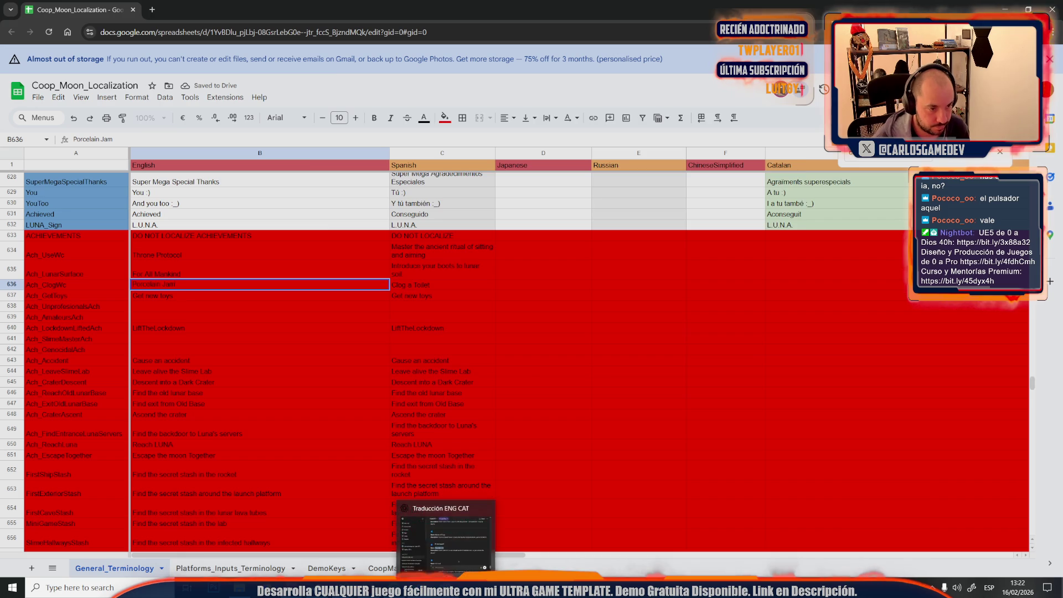
Step: Edit the B636 name to read 'Full Loaded Porcelain'
{"action": "left_click", "coordinate": [422, 587]}
{"action": "scroll", "coordinate": [623, 270], "scroll_direction": "down", "scroll_amount": 1}
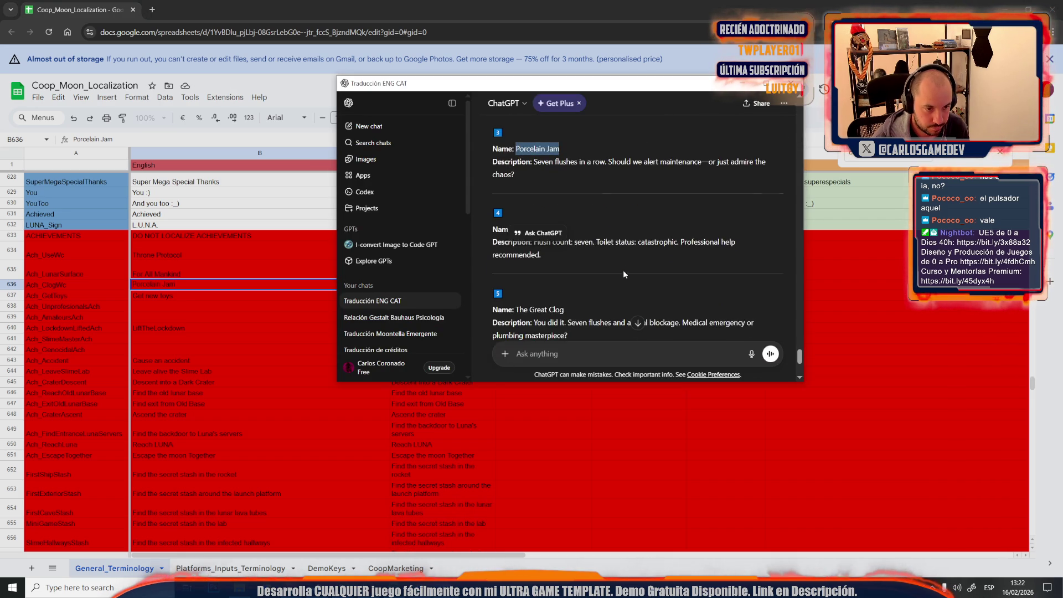
{"action": "scroll", "coordinate": [547, 277], "scroll_direction": "up", "scroll_amount": 1}
{"action": "left_click", "coordinate": [556, 278]}
{"action": "left_click_drag", "start_coordinate": [556, 282], "coordinate": [517, 282]}
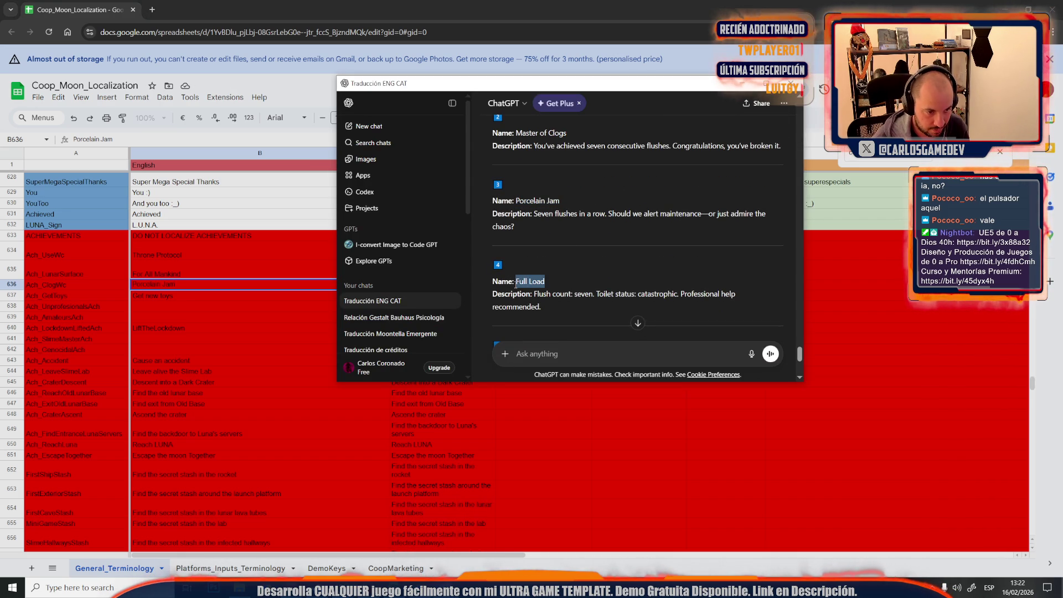
{"action": "double_click", "coordinate": [146, 287]}
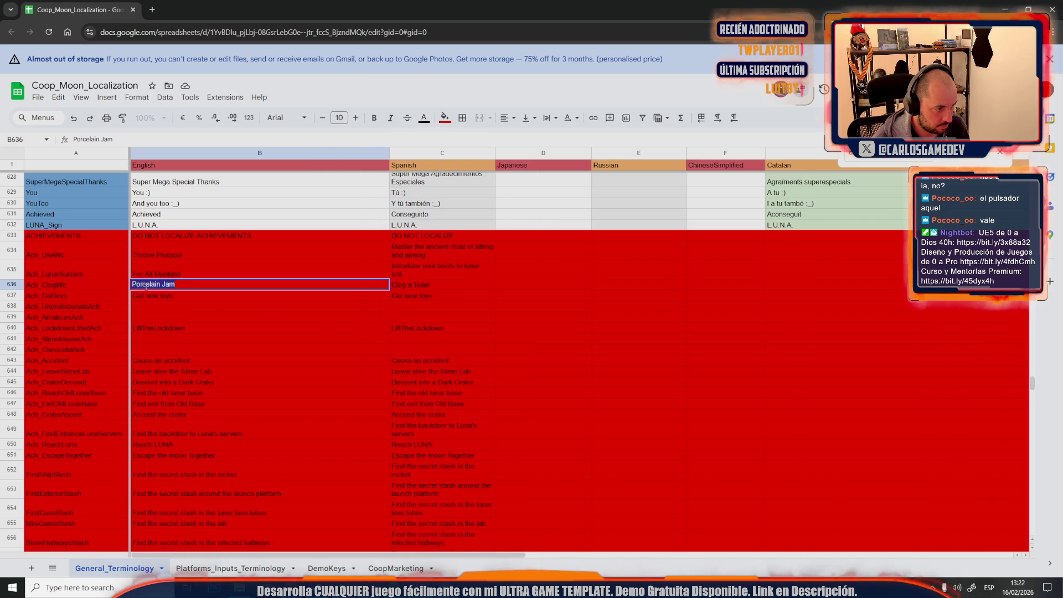
{"action": "left_click", "coordinate": [134, 284]}
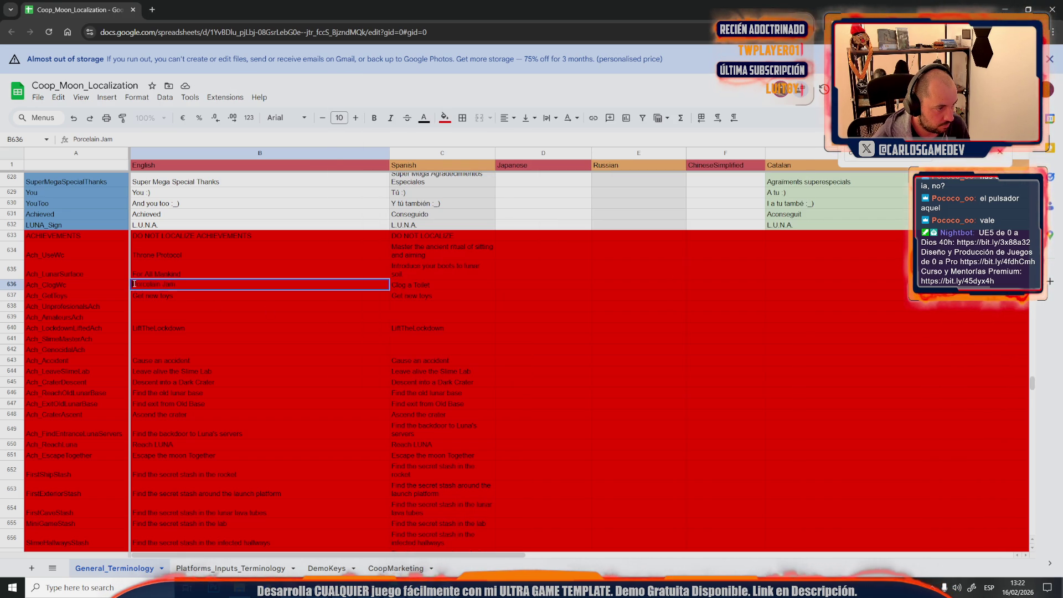
{"action": "type", "text": "Full Loaded"}
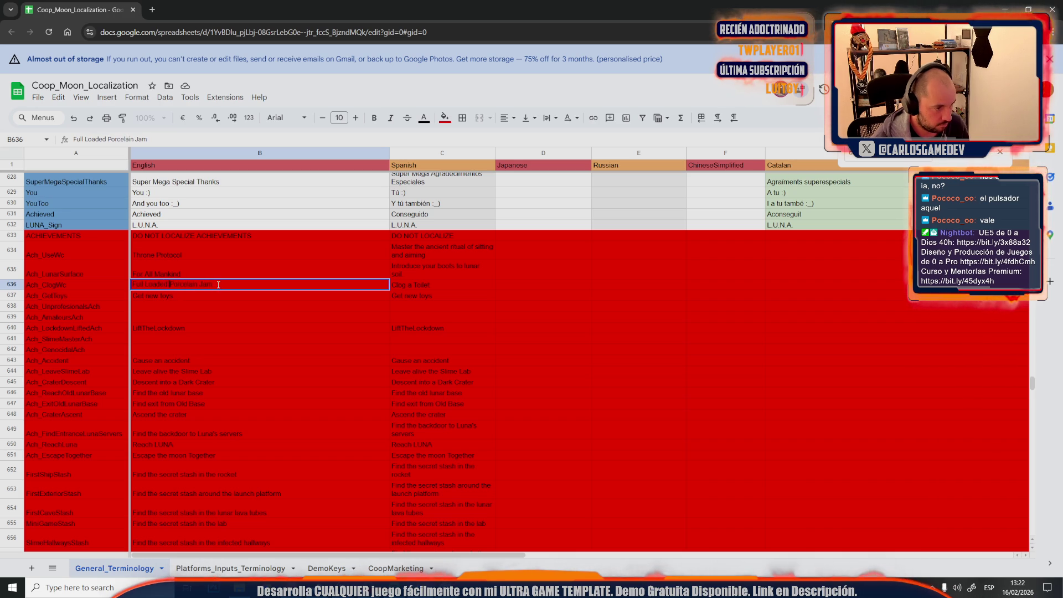
{"action": "key", "text": "BackSpace"}
{"action": "key", "text": "BackSpace"}
{"action": "key", "text": "BackSpace"}
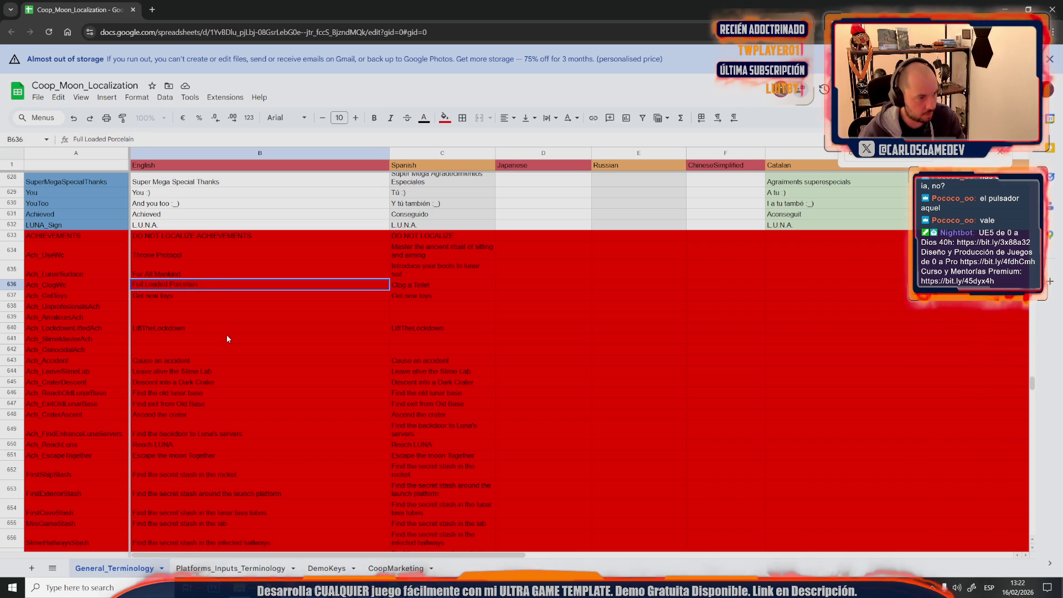
Step: Append the 'Toilet status: catastrophic' description after Clog a Toilet in C636
{"action": "key", "text": "alt+Tab"}
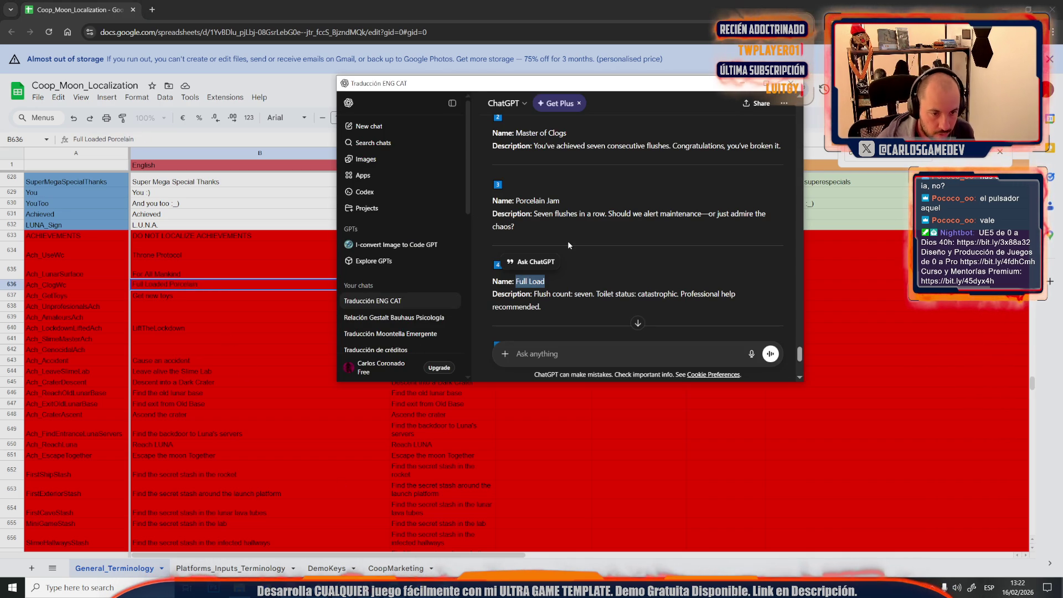
{"action": "mouse_move", "coordinate": [593, 295]}
{"action": "left_mouse_down"}
{"action": "mouse_move", "coordinate": [737, 296]}
{"action": "mouse_move", "coordinate": [660, 302]}
{"action": "left_mouse_up"}
{"action": "key", "text": "ctrl+c"}
{"action": "left_click", "coordinate": [247, 298]}
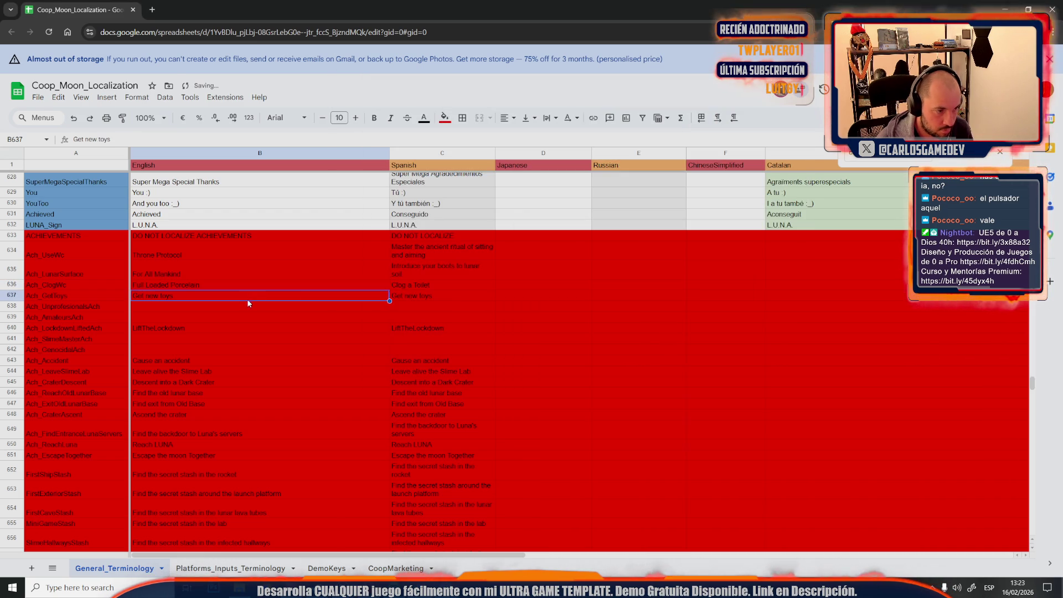
{"action": "double_click", "coordinate": [438, 284]}
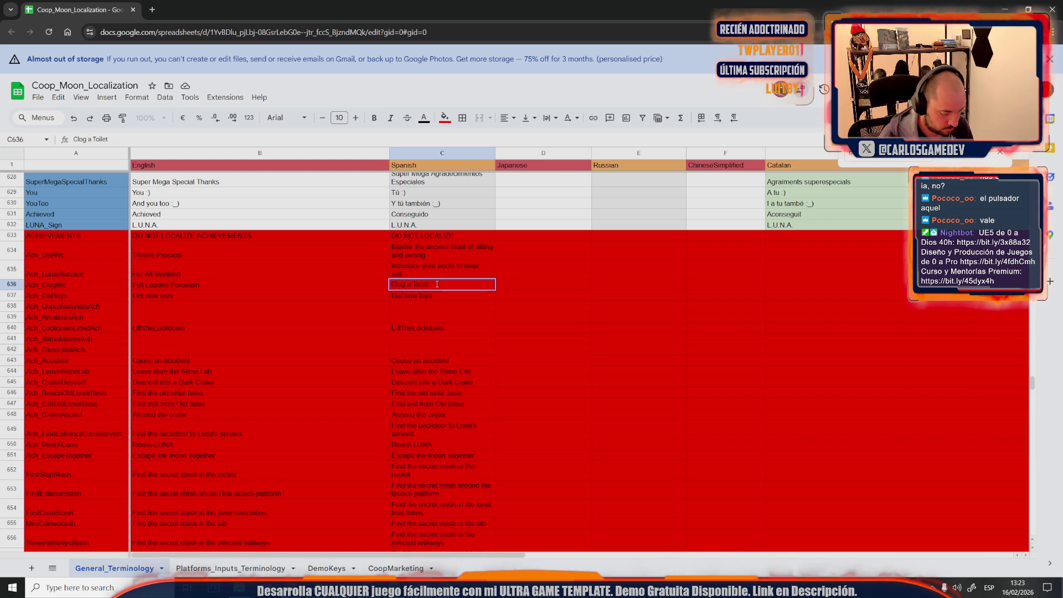
{"action": "type", "text": "."}
{"action": "key", "text": "ctrl+v"}
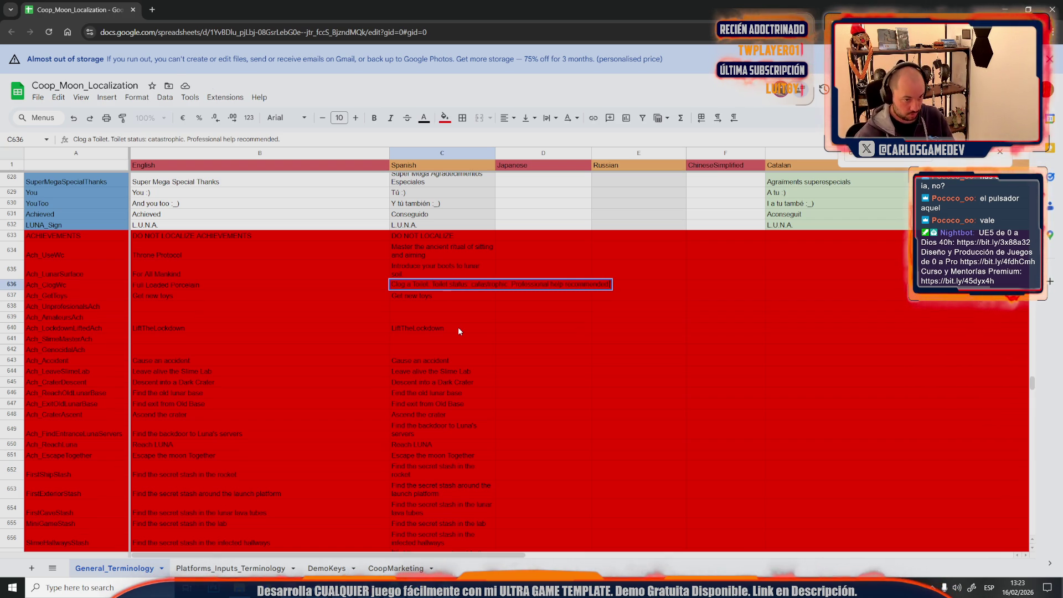
{"action": "left_click", "coordinate": [458, 331]}
Step: Select B637 (Get new toys) and start a voice message to ChatGPT
{"action": "left_click", "coordinate": [280, 314]}
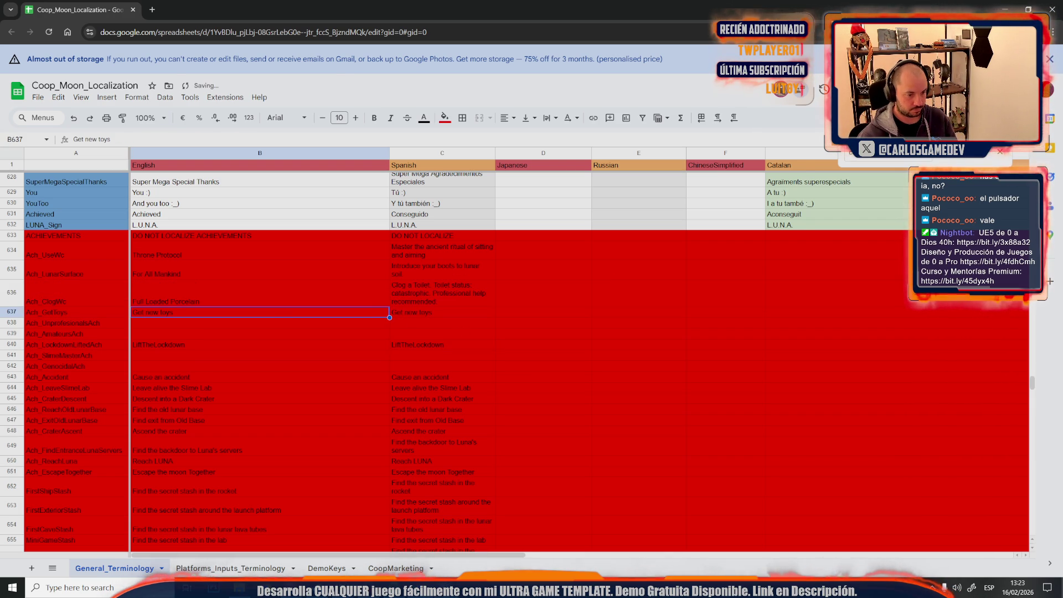
{"action": "key", "text": "alt+Tab"}
{"action": "left_click", "coordinate": [754, 357]}
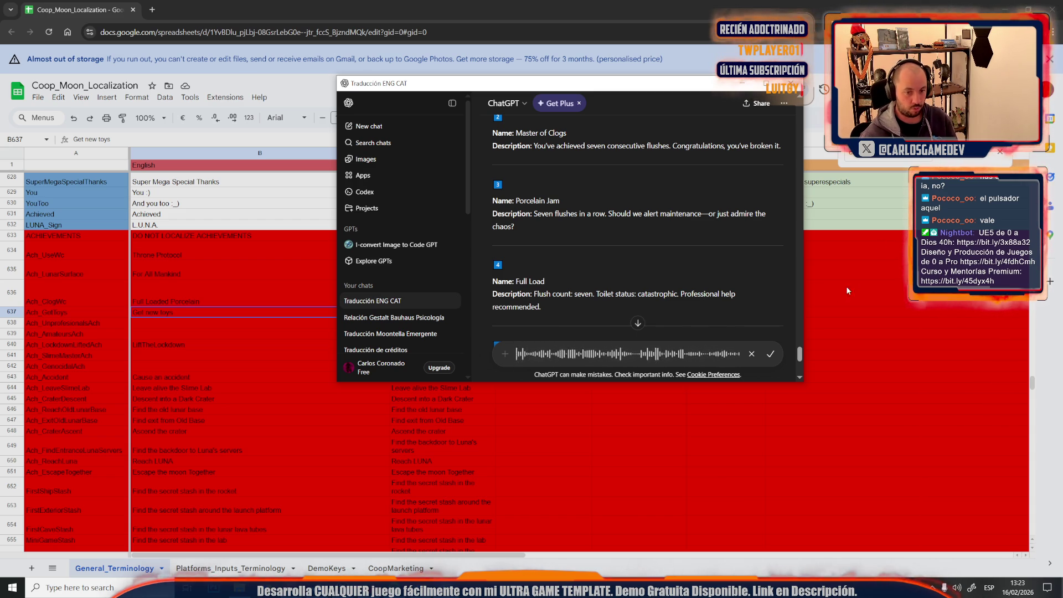
Step: Send the dictated request for five funny Get New Toys name-and-description variants
{"action": "left_click", "coordinate": [770, 354]}
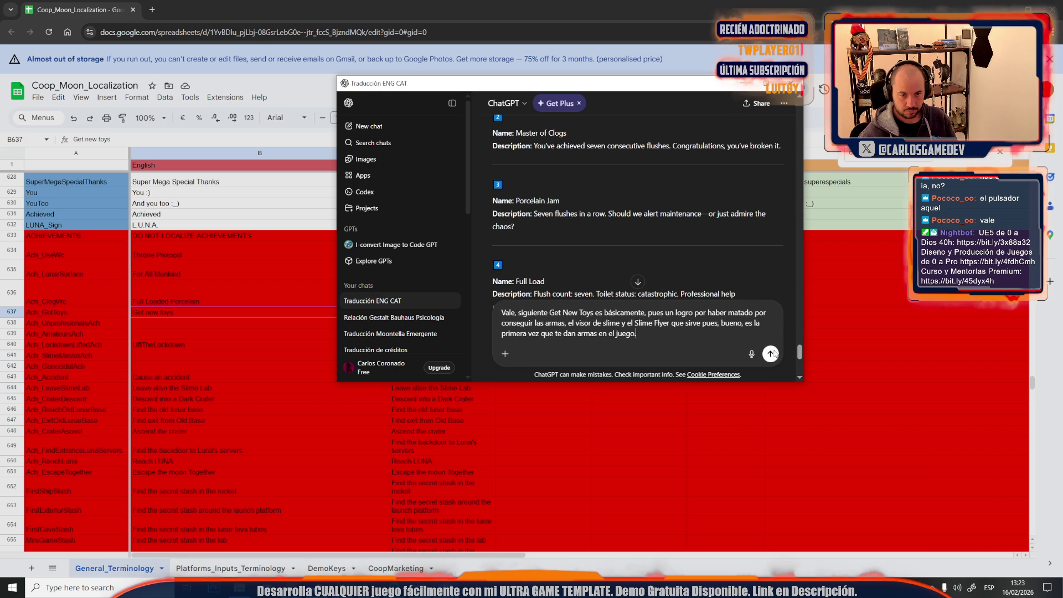
{"action": "key", "text": "Return"}
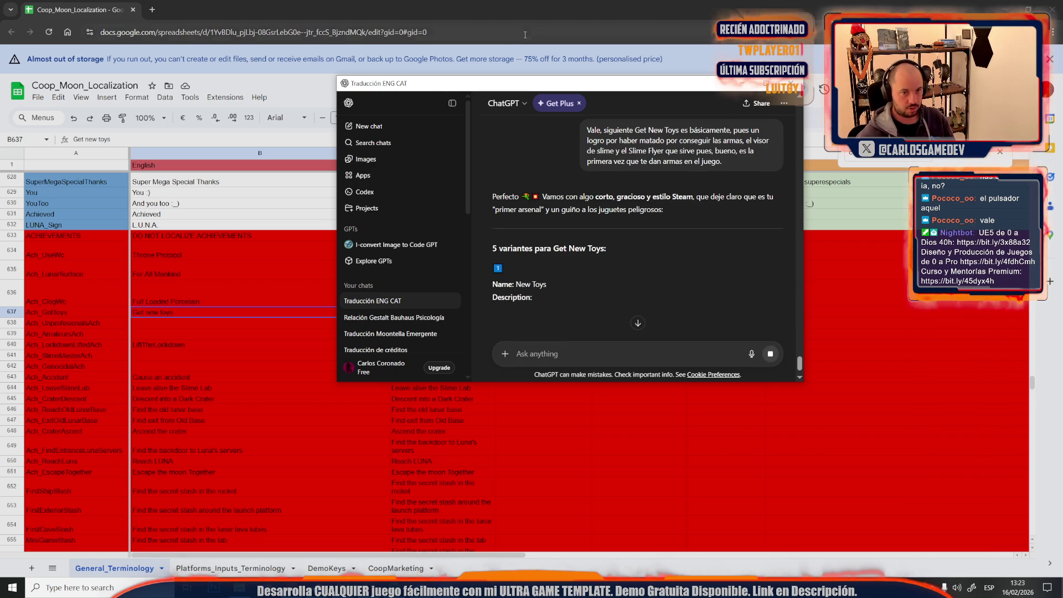
{"action": "scroll", "coordinate": [611, 269], "scroll_direction": "down", "scroll_amount": 2}
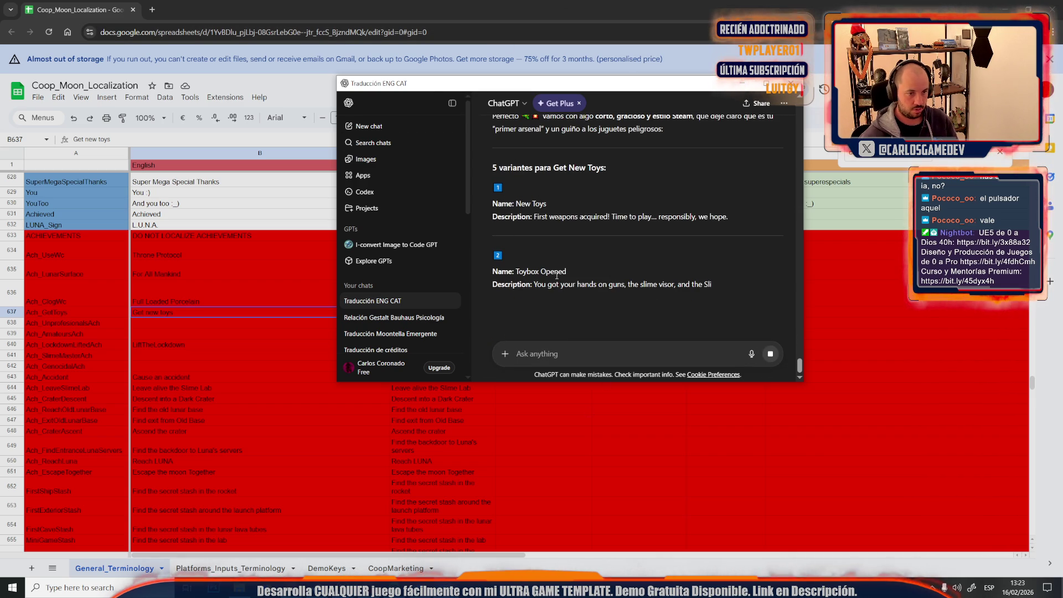
{"action": "scroll", "coordinate": [570, 268], "scroll_direction": "down", "scroll_amount": 1}
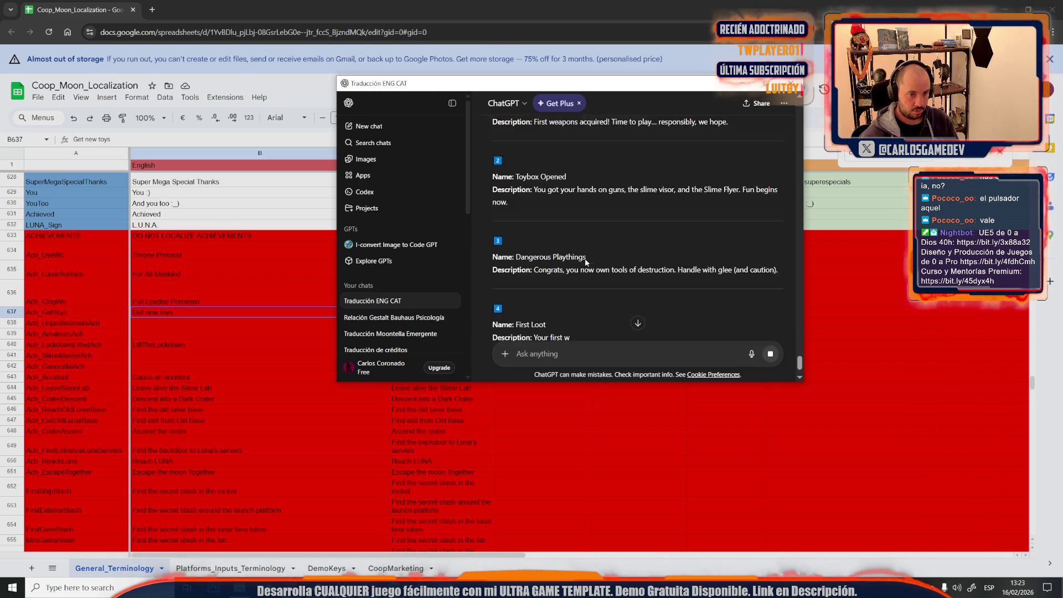
{"action": "scroll", "coordinate": [585, 258], "scroll_direction": "down", "scroll_amount": 2}
Step: Copy 'Dangerous Playthings' from ChatGPT into cell B637
{"action": "left_click_drag", "start_coordinate": [586, 203], "coordinate": [515, 204]}
{"action": "key", "text": "ctrl+c"}
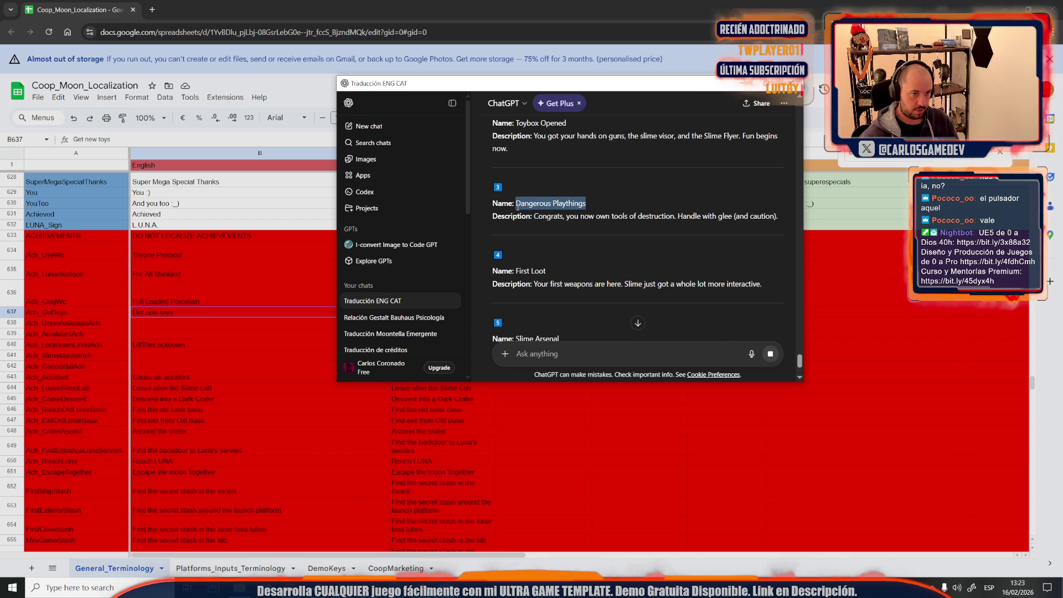
{"action": "scroll", "coordinate": [563, 284], "scroll_direction": "down", "scroll_amount": 1}
{"action": "scroll", "coordinate": [564, 284], "scroll_direction": "down", "scroll_amount": 1}
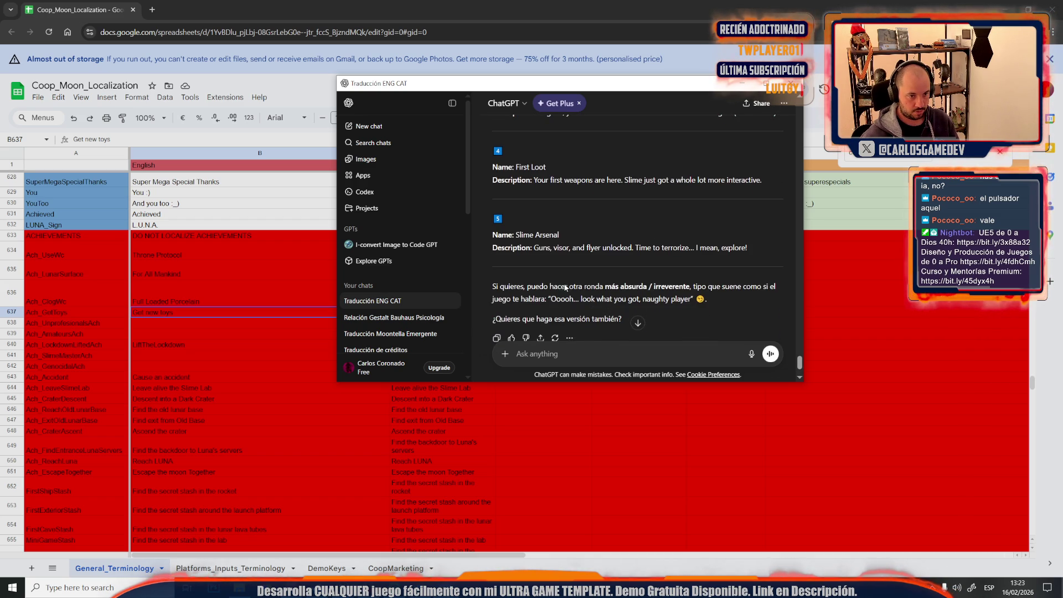
{"action": "left_click", "coordinate": [162, 317]}
{"action": "double_click", "coordinate": [178, 312]}
{"action": "key", "text": "ctrl+v"}
{"action": "left_click", "coordinate": [241, 347]}
{"action": "left_click", "coordinate": [393, 575]}
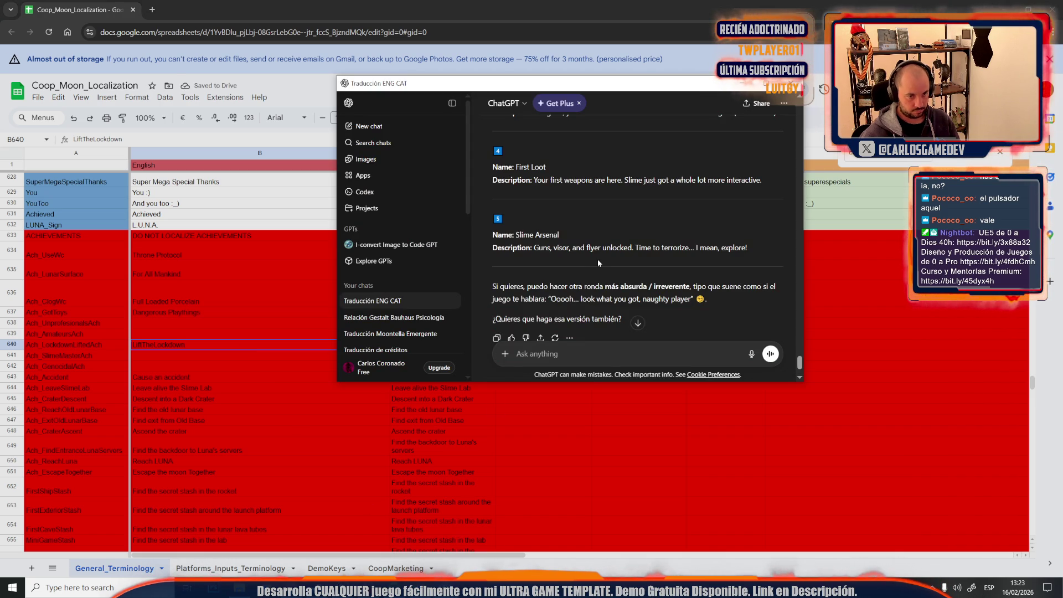
Step: Read through the five Get New Toys variants, including the Toybox Opened description
{"action": "scroll", "coordinate": [597, 259], "scroll_direction": "up", "scroll_amount": 4}
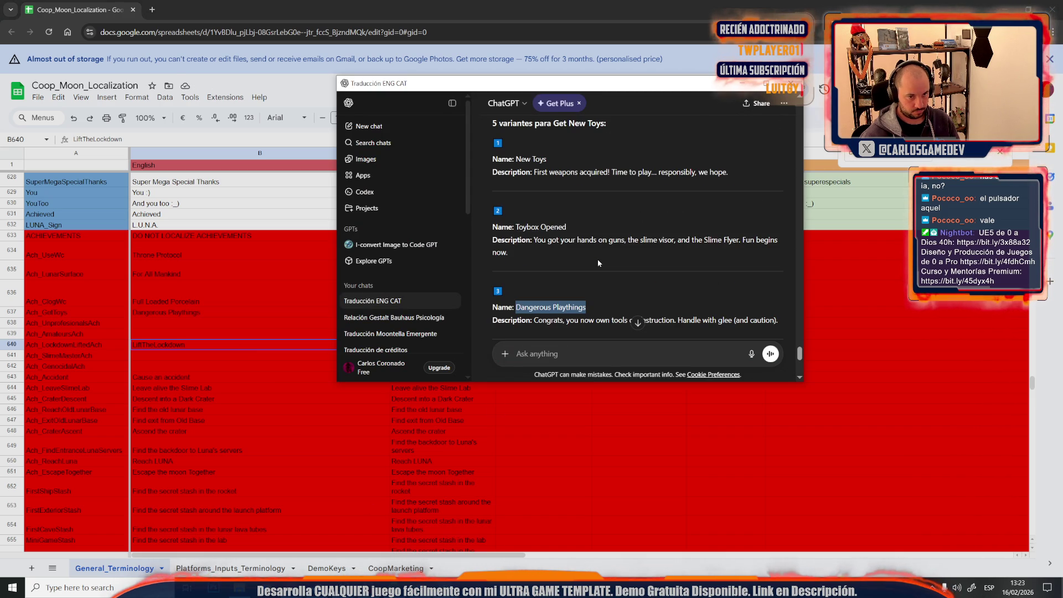
{"action": "scroll", "coordinate": [597, 259], "scroll_direction": "up", "scroll_amount": 3}
{"action": "scroll", "coordinate": [597, 259], "scroll_direction": "down", "scroll_amount": 1}
{"action": "scroll", "coordinate": [598, 260], "scroll_direction": "down", "scroll_amount": 1}
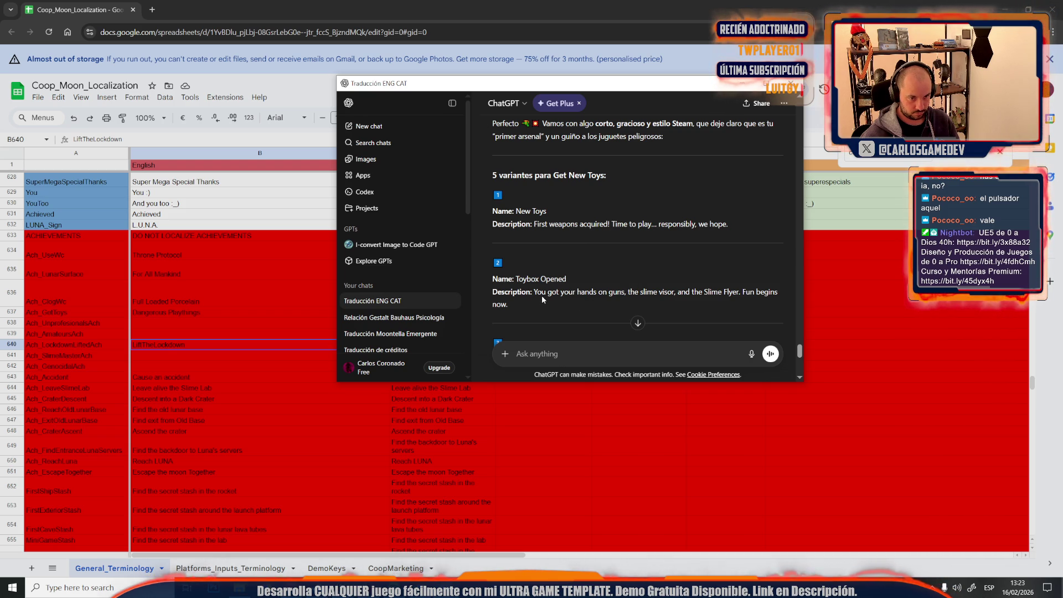
{"action": "scroll", "coordinate": [542, 294], "scroll_direction": "down", "scroll_amount": 2}
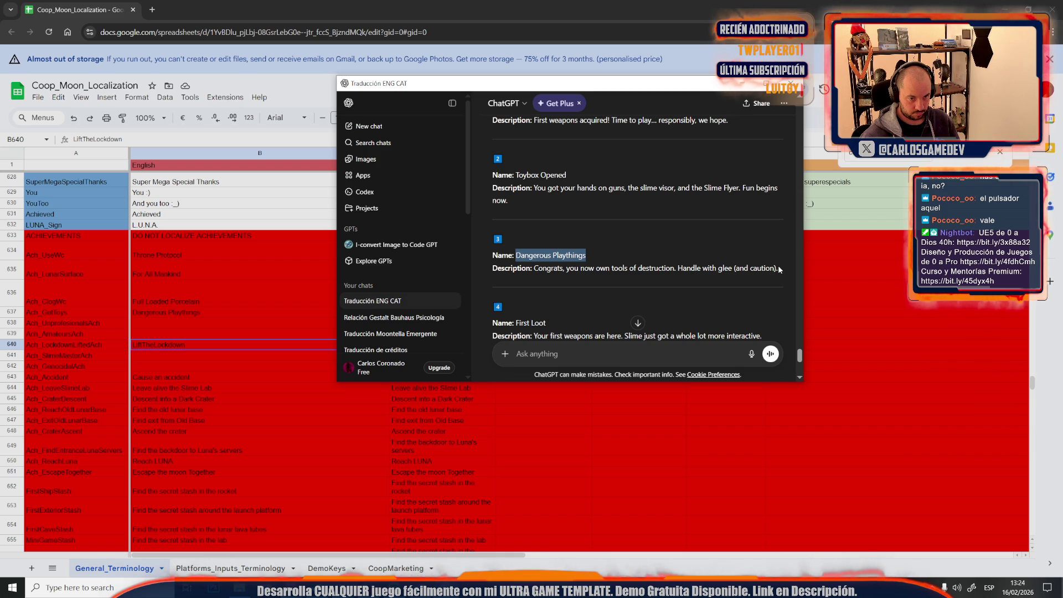
{"action": "scroll", "coordinate": [779, 268], "scroll_direction": "down", "scroll_amount": 1}
{"action": "scroll", "coordinate": [636, 294], "scroll_direction": "down", "scroll_amount": 3}
{"action": "scroll", "coordinate": [637, 293], "scroll_direction": "up", "scroll_amount": 5}
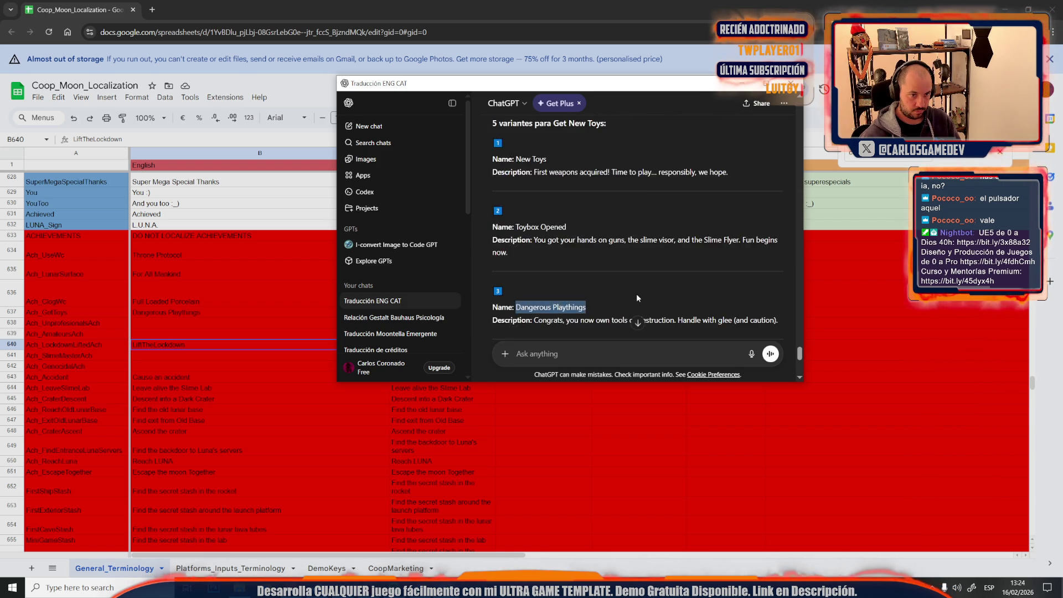
{"action": "scroll", "coordinate": [636, 297], "scroll_direction": "up", "scroll_amount": 2}
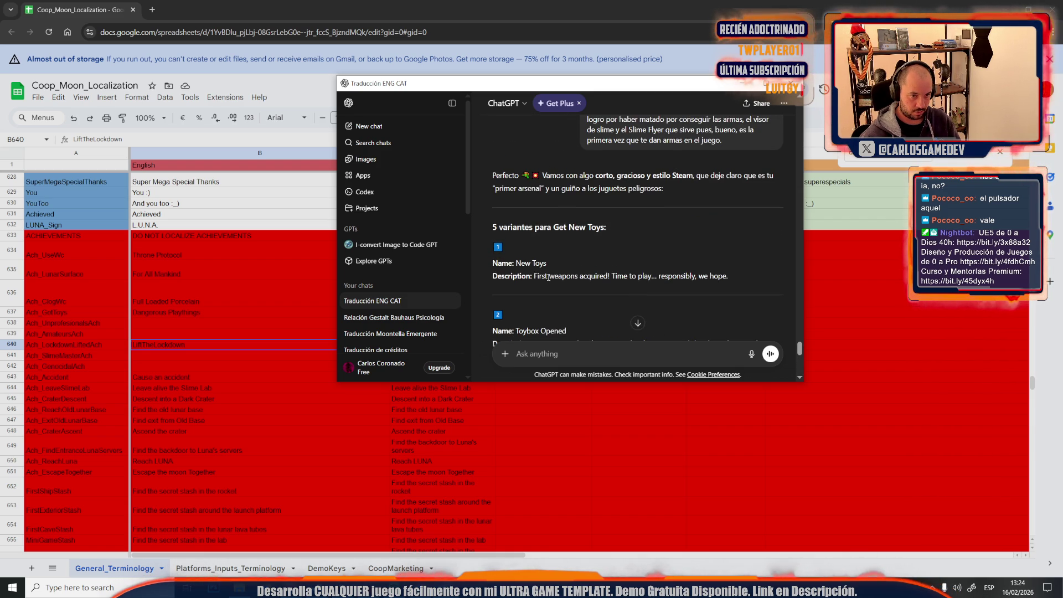
{"action": "left_click_drag", "start_coordinate": [548, 276], "coordinate": [759, 291]}
{"action": "scroll", "coordinate": [735, 288], "scroll_direction": "down", "scroll_amount": 2}
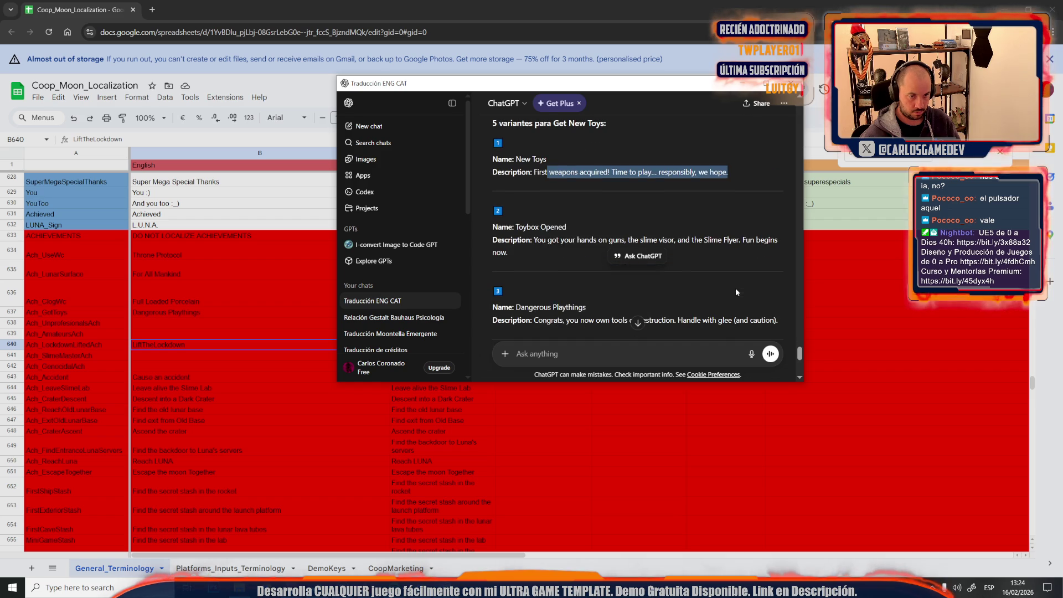
{"action": "left_click", "coordinate": [701, 221]}
{"action": "left_click_drag", "start_coordinate": [555, 240], "coordinate": [534, 236]}
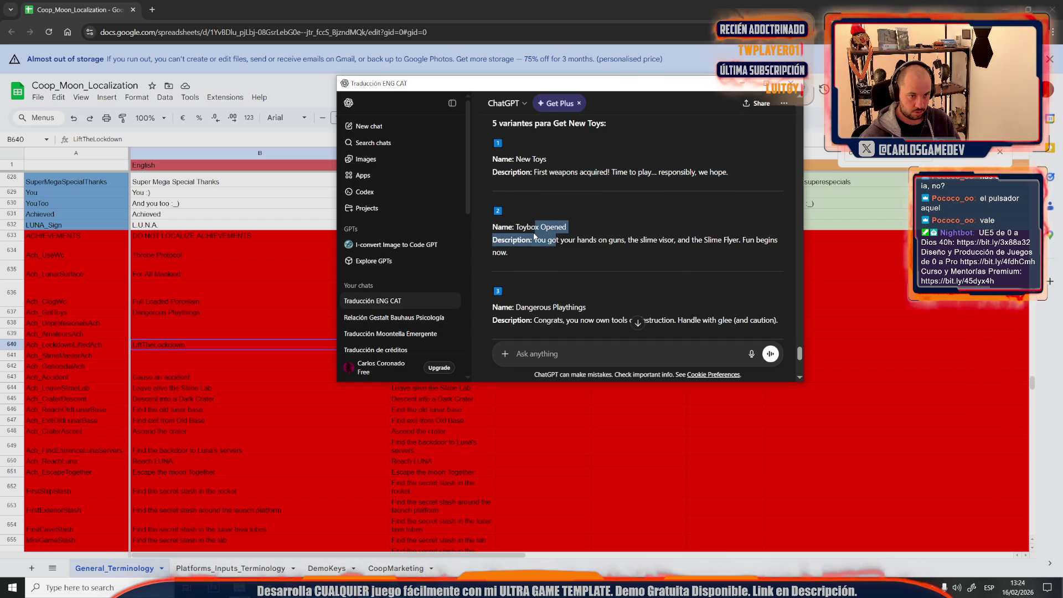
{"action": "left_click", "coordinate": [532, 239]}
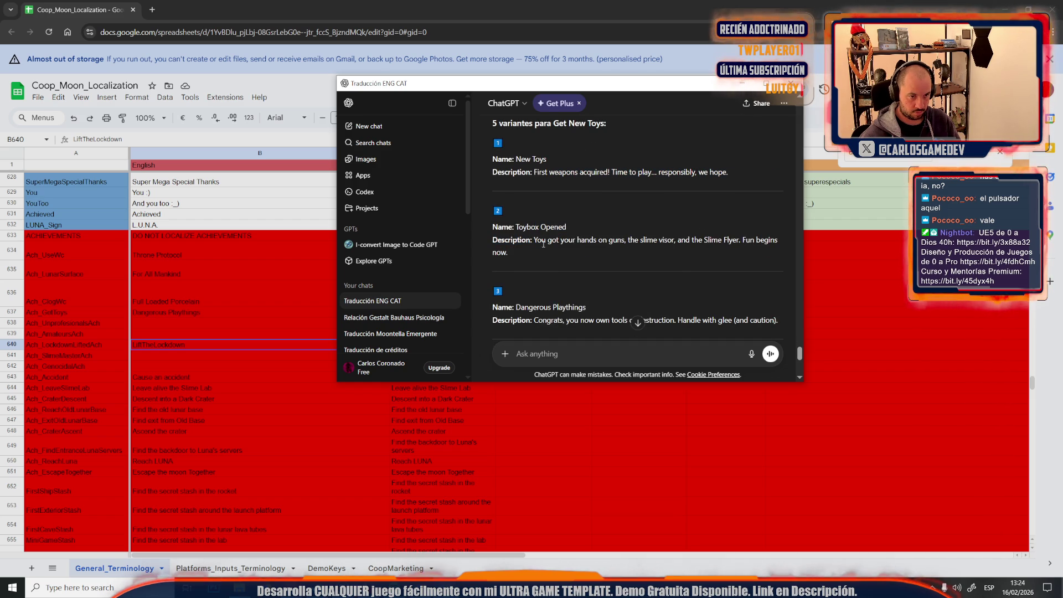
{"action": "left_click_drag", "start_coordinate": [534, 241], "coordinate": [561, 259]}
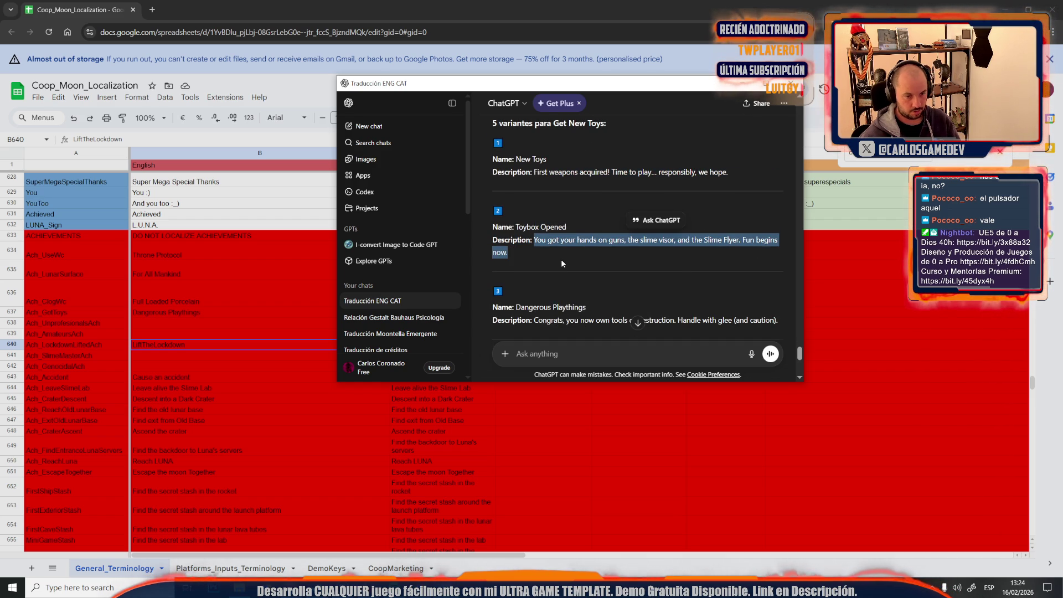
{"action": "scroll", "coordinate": [560, 259], "scroll_direction": "down", "scroll_amount": 1}
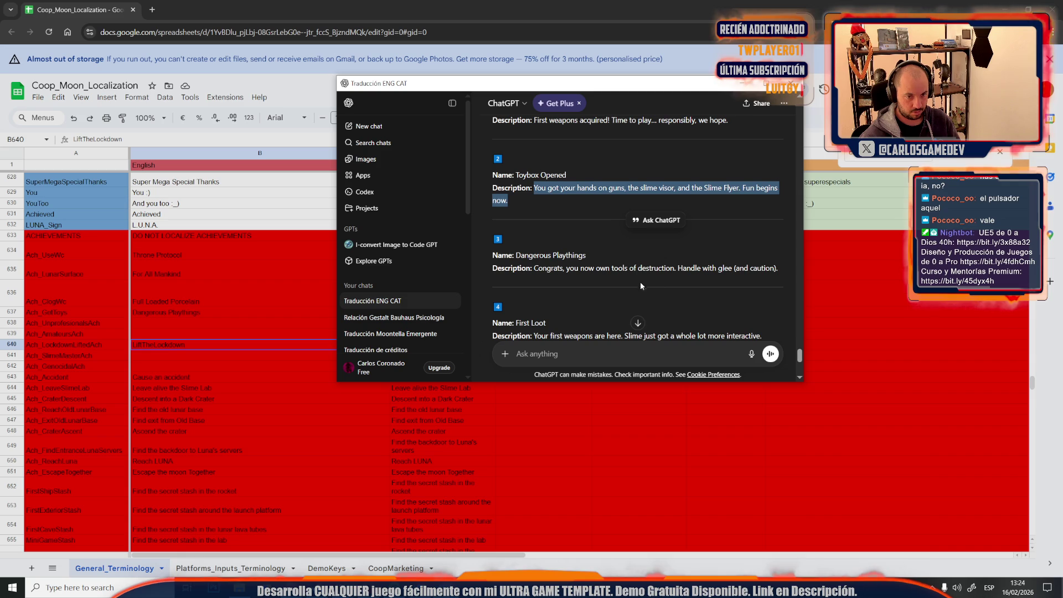
Step: Ask ChatGPT by voice for shorter, plainer versions of the five descriptions
{"action": "left_click", "coordinate": [751, 355]}
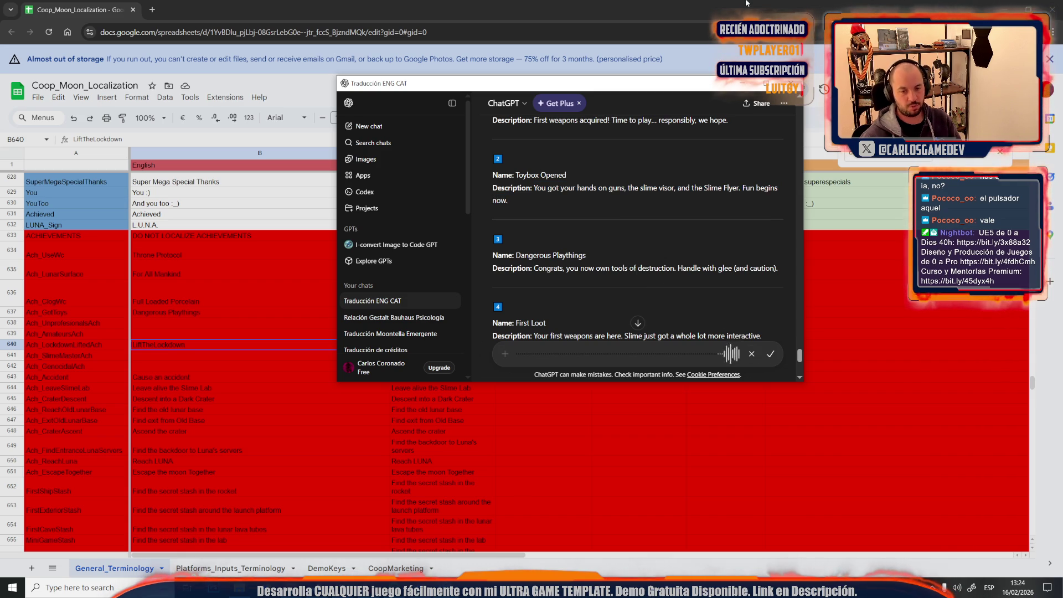
{"action": "left_click", "coordinate": [773, 357]}
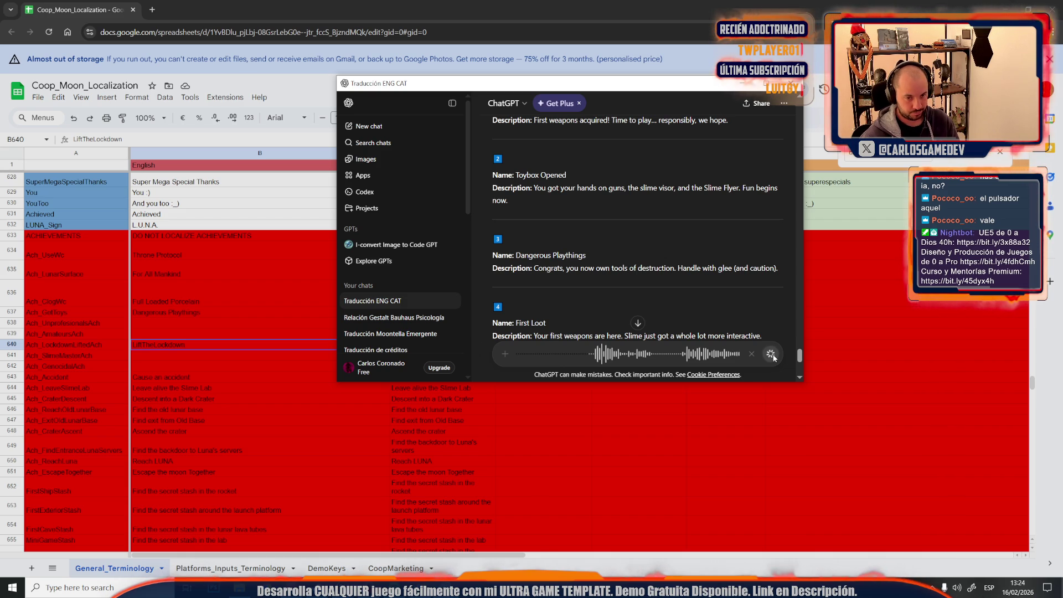
{"action": "left_click", "coordinate": [770, 354]}
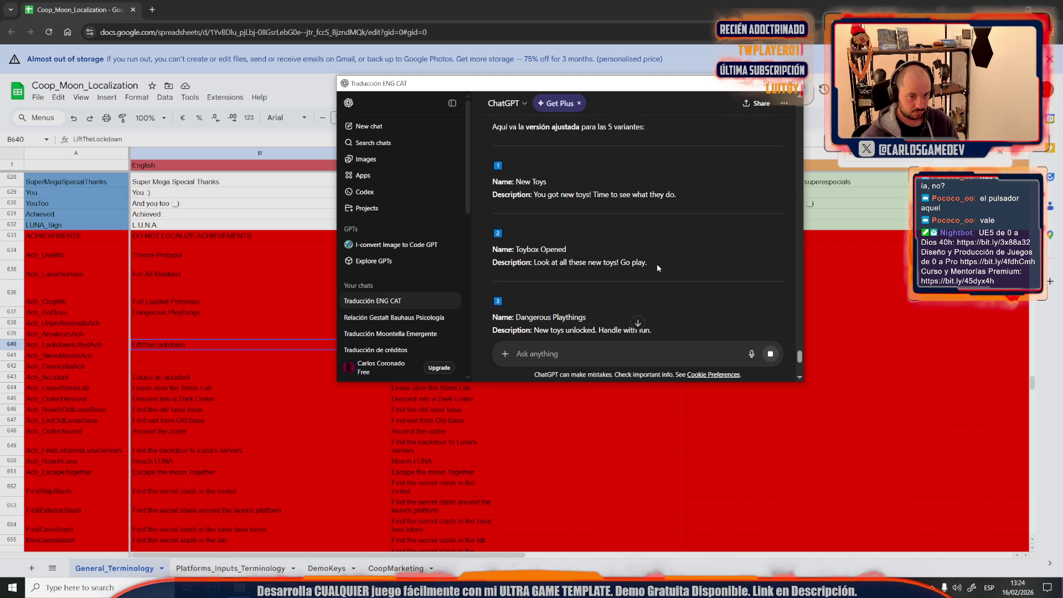
{"action": "scroll", "coordinate": [662, 279], "scroll_direction": "up", "scroll_amount": 1}
{"action": "left_click_drag", "start_coordinate": [648, 283], "coordinate": [530, 284]}
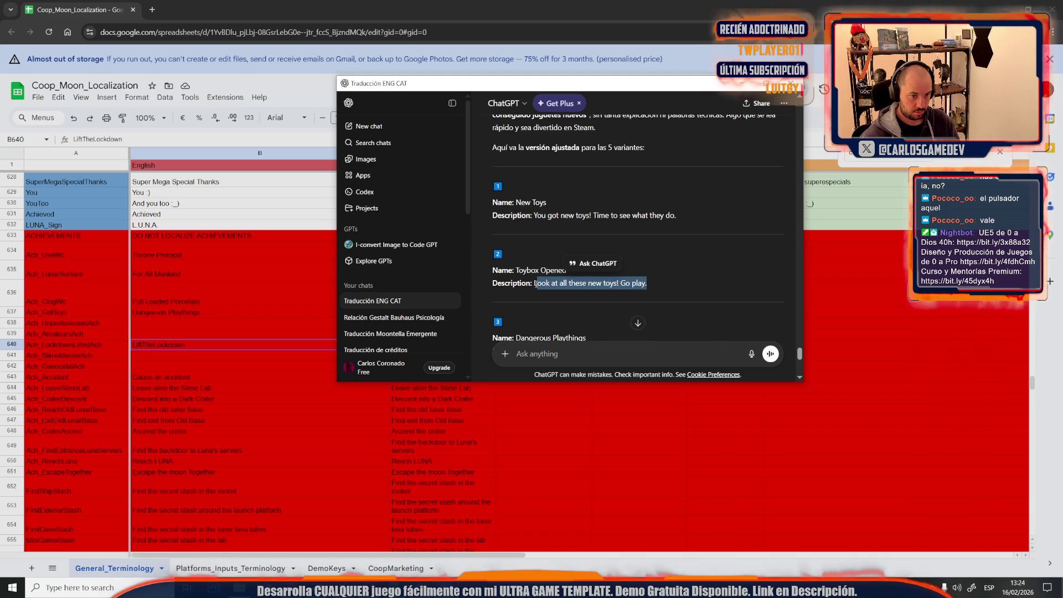
{"action": "left_click", "coordinate": [565, 297]}
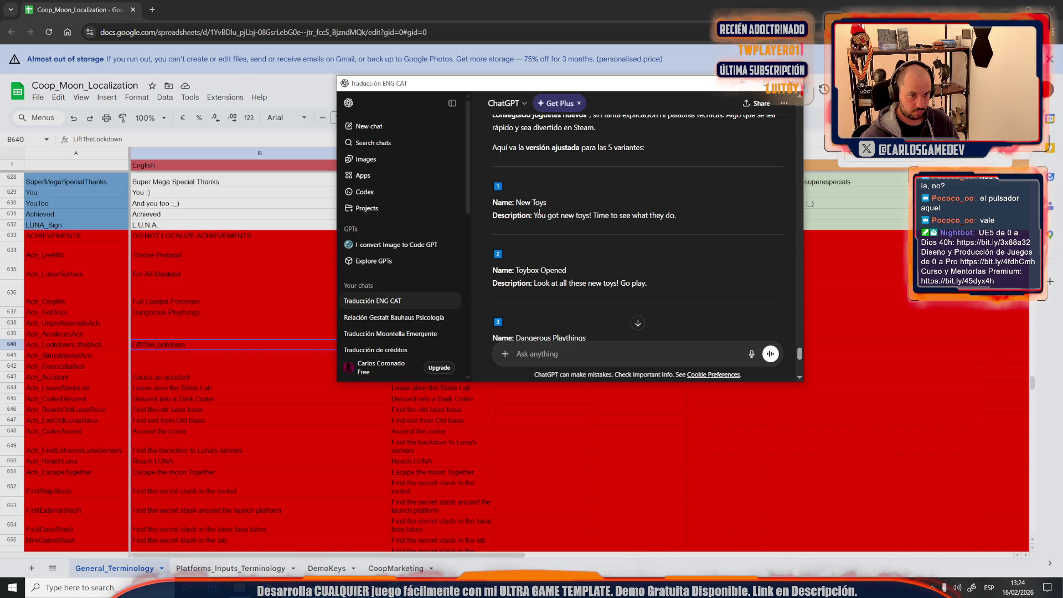
{"action": "scroll", "coordinate": [573, 231], "scroll_direction": "down", "scroll_amount": 1}
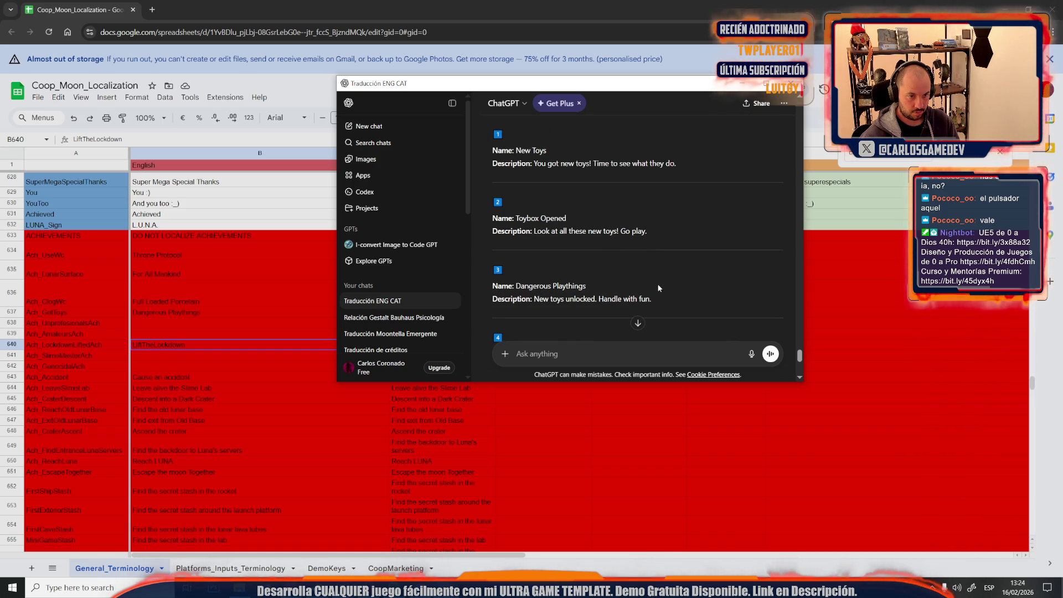
Step: Paste 'New toys unlocked. Handle with fun.' into C637
{"action": "left_click_drag", "start_coordinate": [531, 304], "coordinate": [534, 303]}
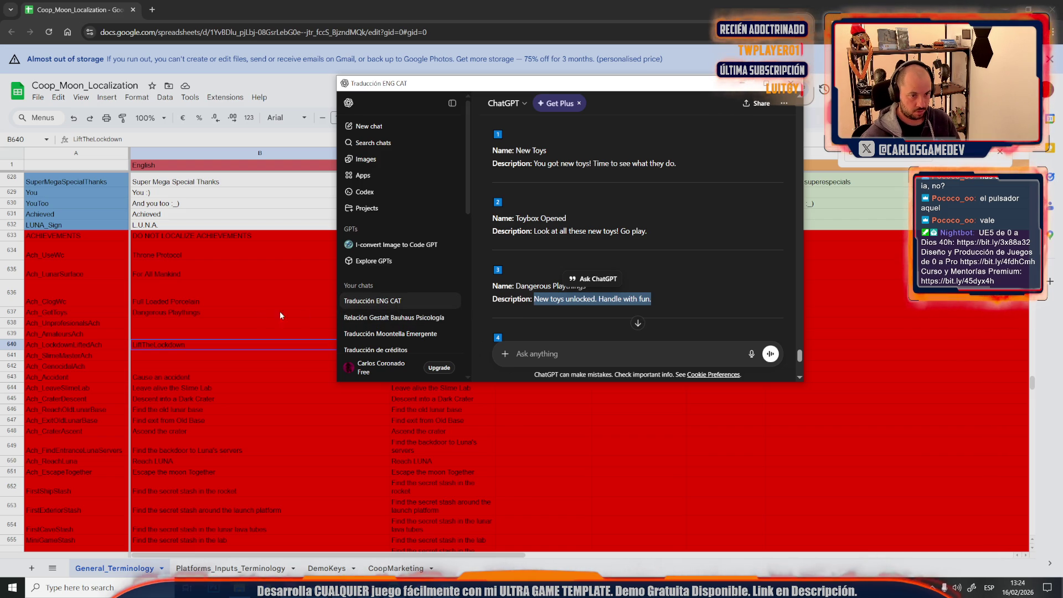
{"action": "left_click", "coordinate": [259, 314]}
{"action": "left_click", "coordinate": [421, 311]}
{"action": "type", "text": "New toys unlocked. Handle with fun."}
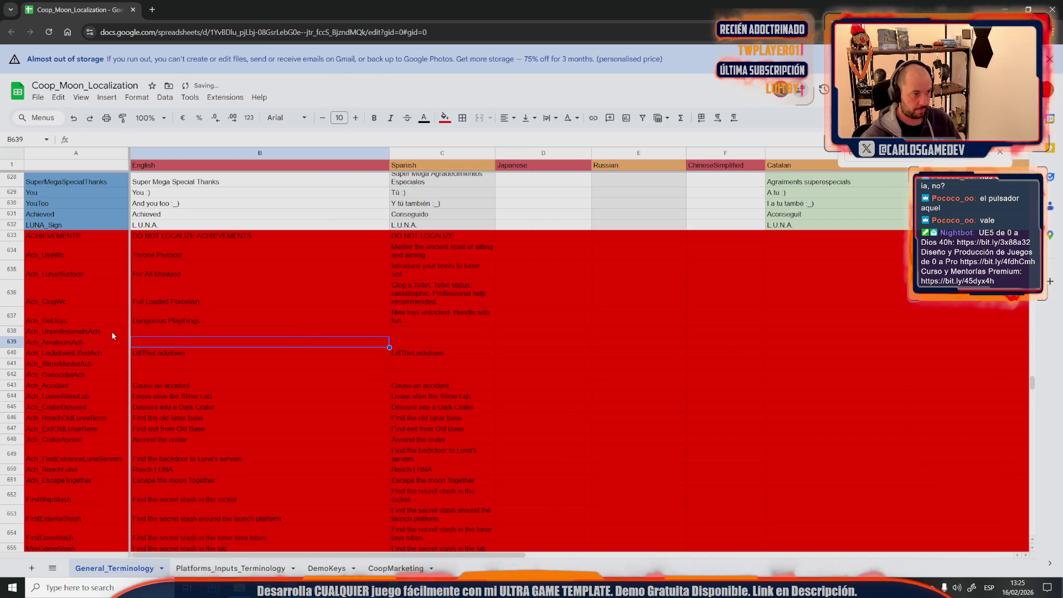
{"action": "left_click", "coordinate": [88, 331]}
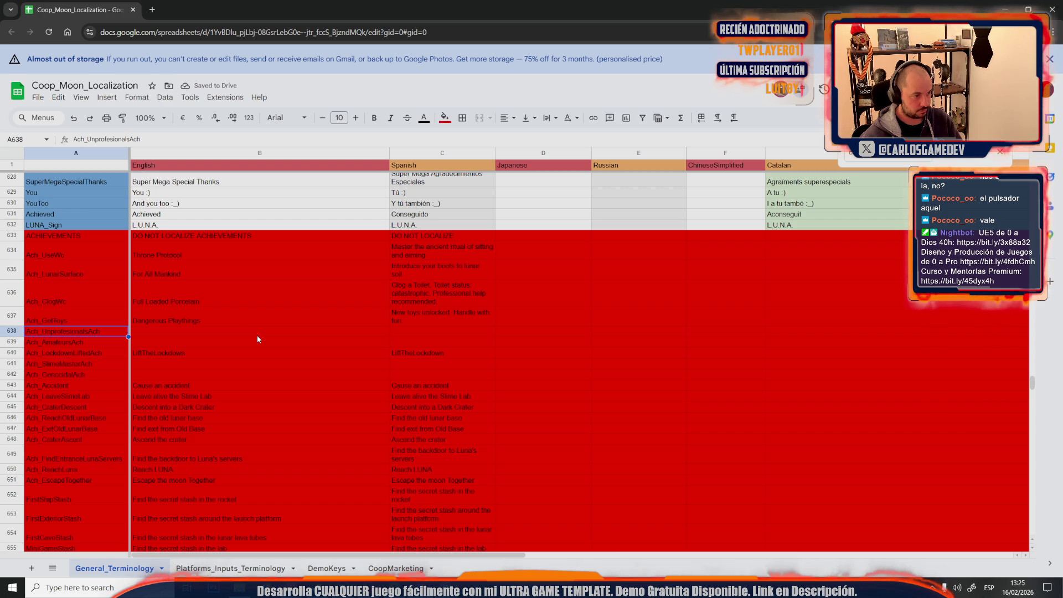
{"action": "key", "text": "alt+Tab"}
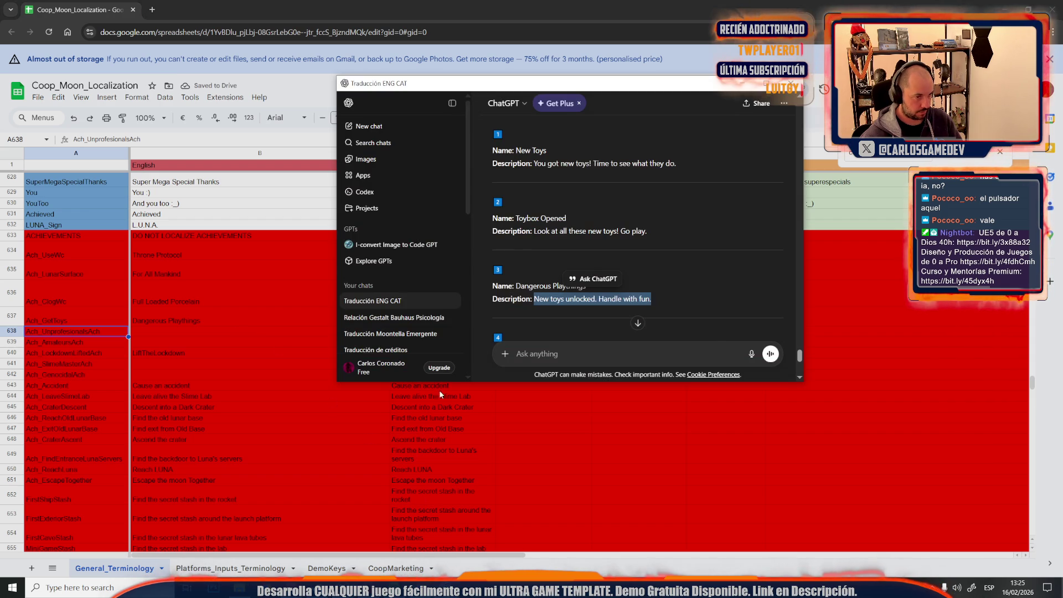
{"action": "left_click", "coordinate": [744, 358]}
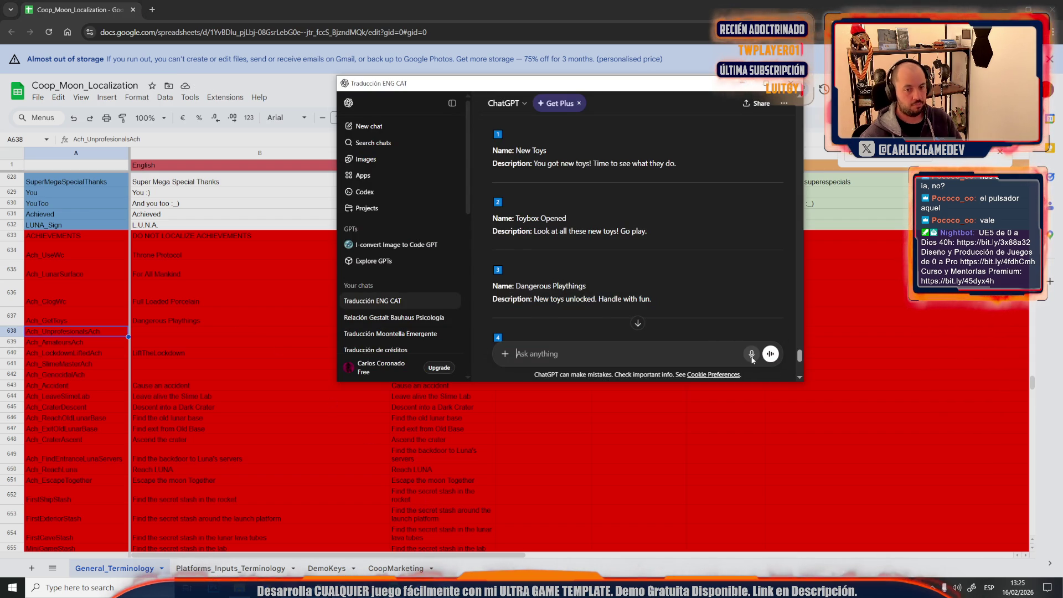
Step: Dictate and send the four slime-kill achievement tiers to ChatGPT
{"action": "left_click", "coordinate": [753, 355]}
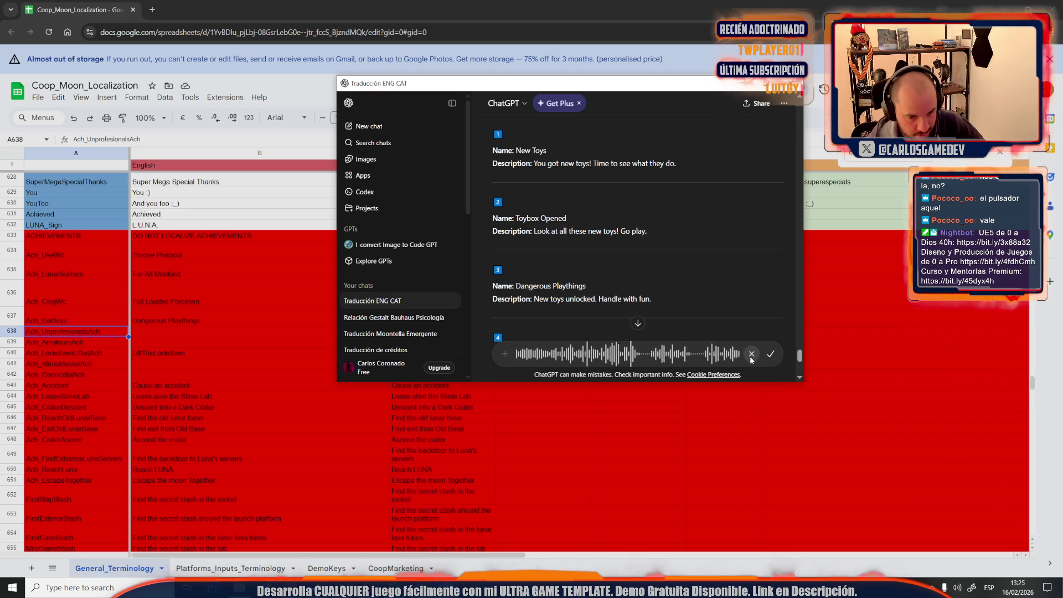
{"action": "left_click", "coordinate": [770, 355]}
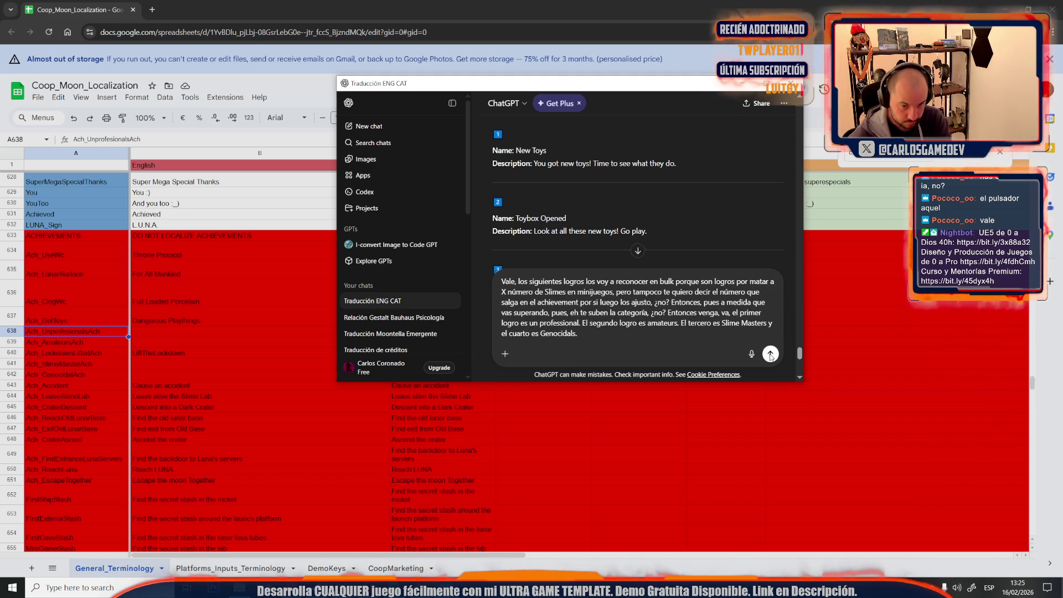
{"action": "left_click", "coordinate": [770, 355]}
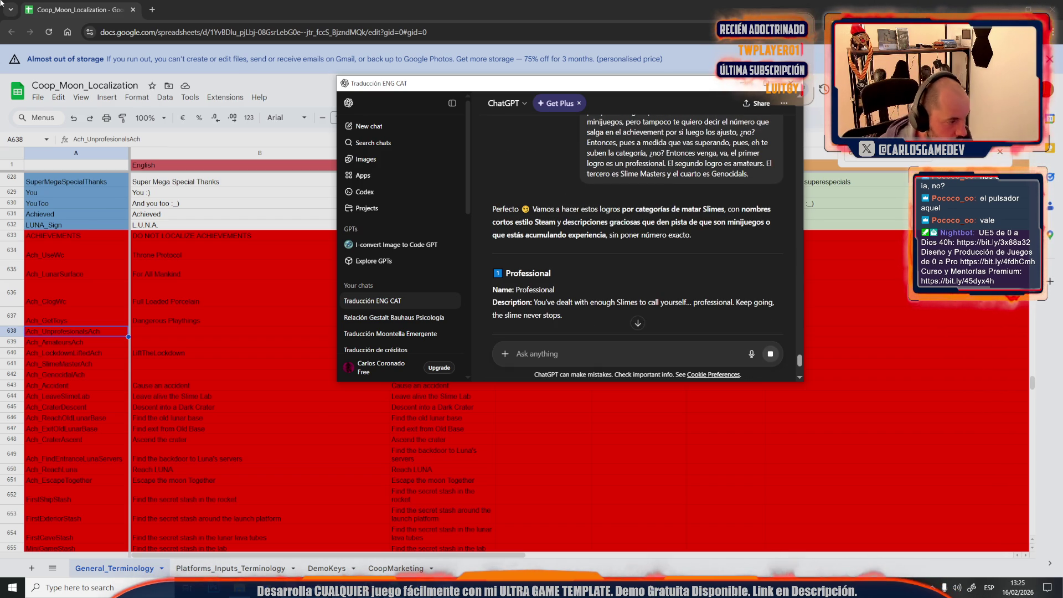
{"action": "scroll", "coordinate": [673, 257], "scroll_direction": "down", "scroll_amount": 2}
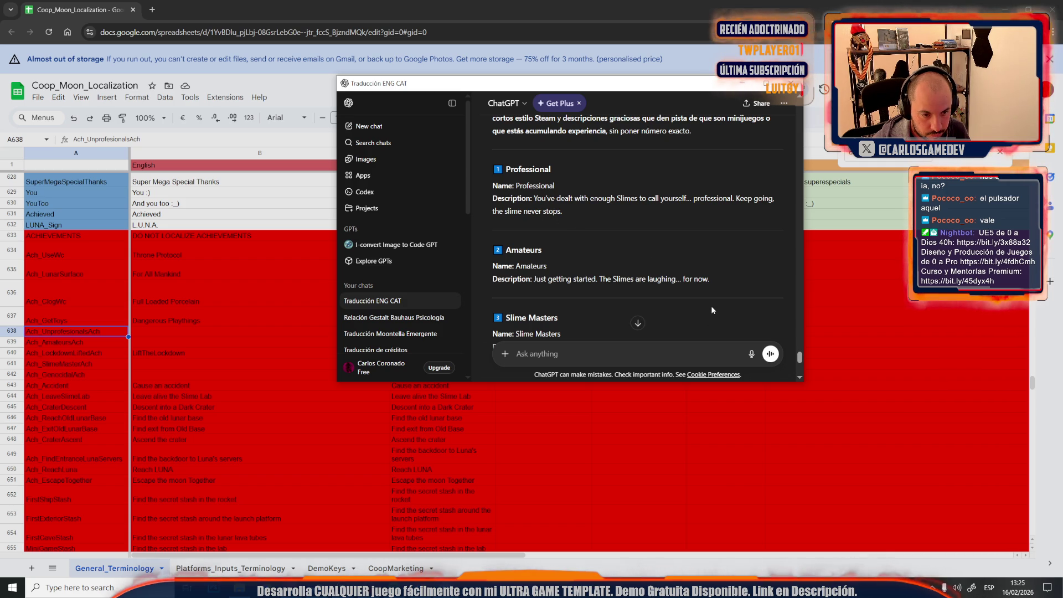
Step: Send a spoken follow-up asking for 3–4 humor variants per tier
{"action": "left_click", "coordinate": [753, 356]}
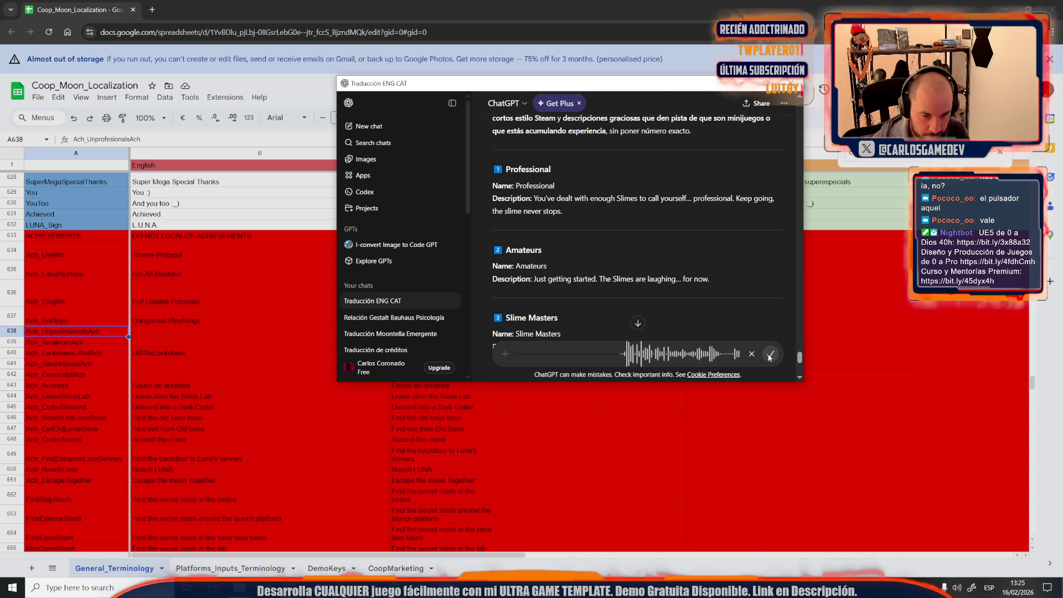
{"action": "left_click", "coordinate": [770, 355]}
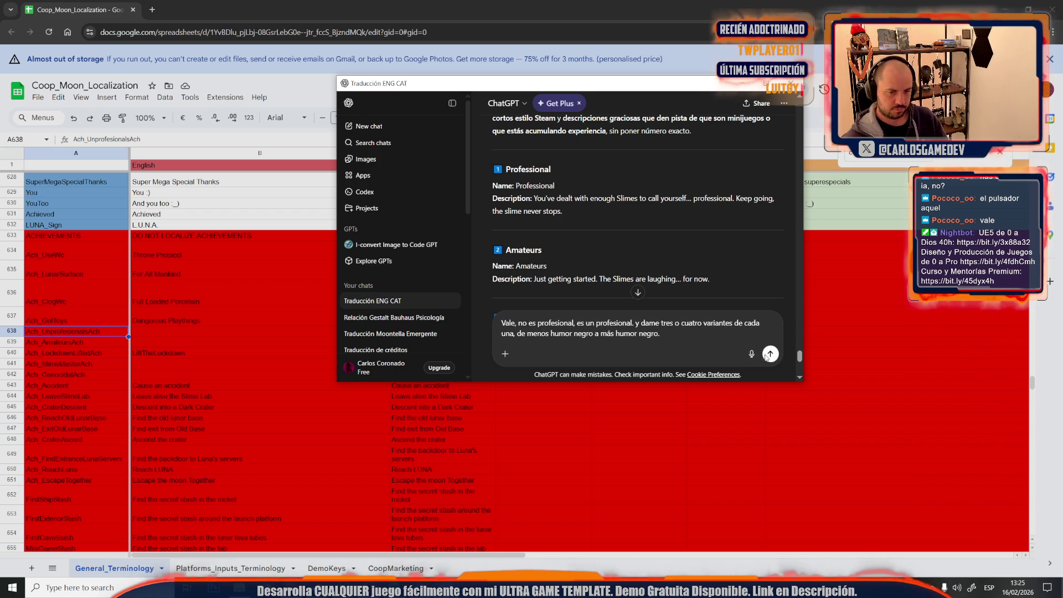
{"action": "left_click", "coordinate": [770, 355]}
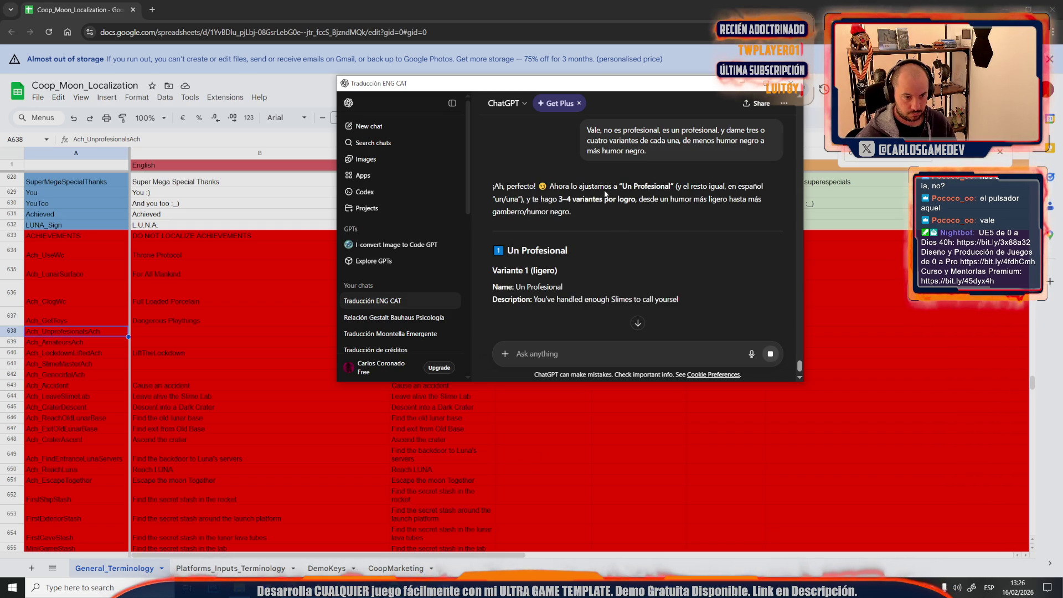
{"action": "scroll", "coordinate": [610, 256], "scroll_direction": "down", "scroll_amount": 1}
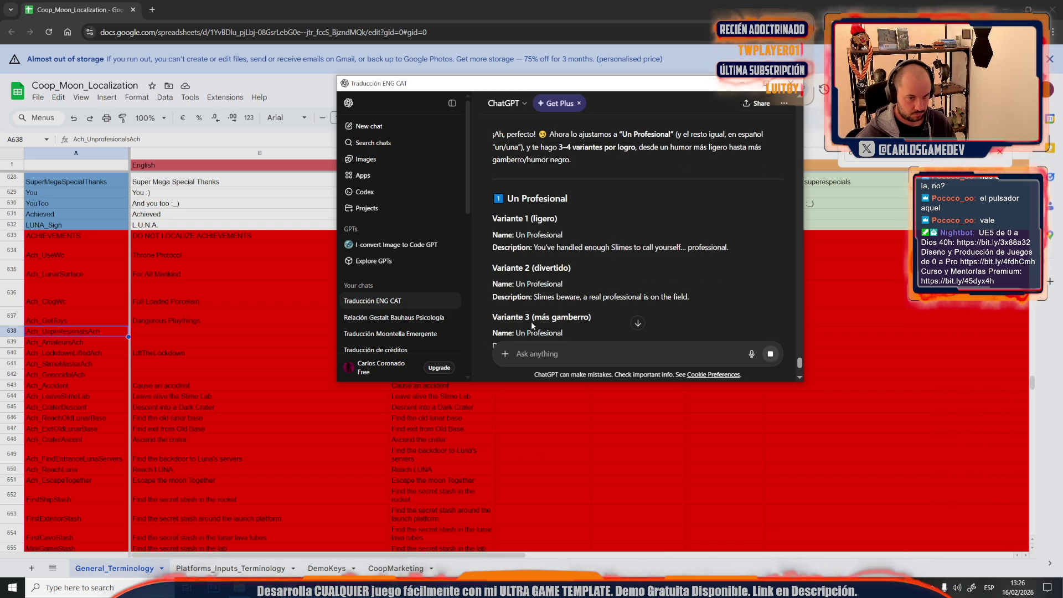
{"action": "left_click_drag", "start_coordinate": [735, 251], "coordinate": [541, 251]}
{"action": "scroll", "coordinate": [551, 255], "scroll_direction": "down", "scroll_amount": 2}
Step: Send the correction 'es unprofessional' to rename the first tier Unprofessional
{"action": "left_click", "coordinate": [566, 346]}
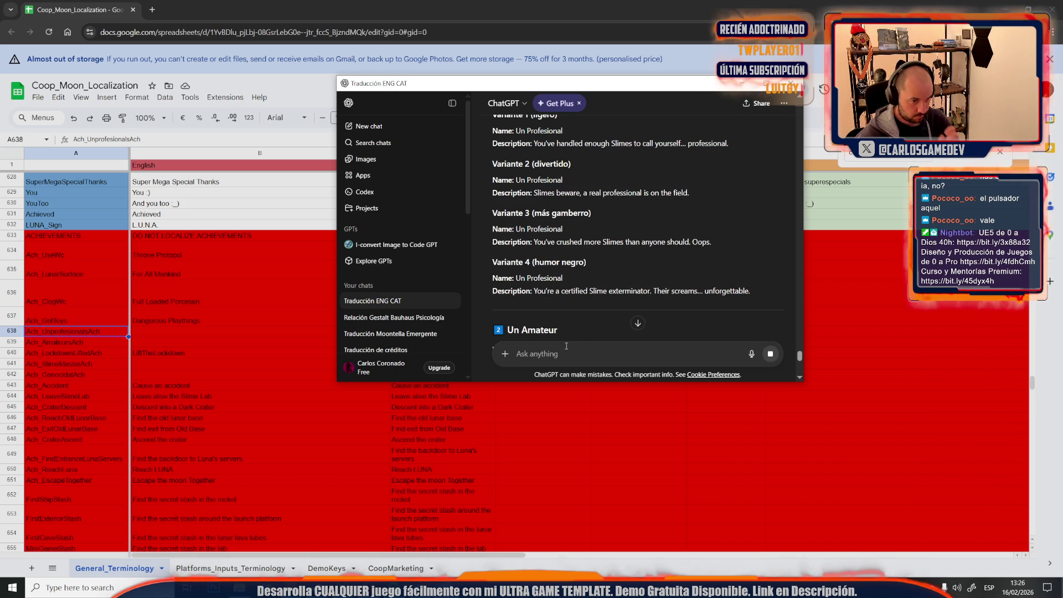
{"action": "type", "text": "es unprofessional"}
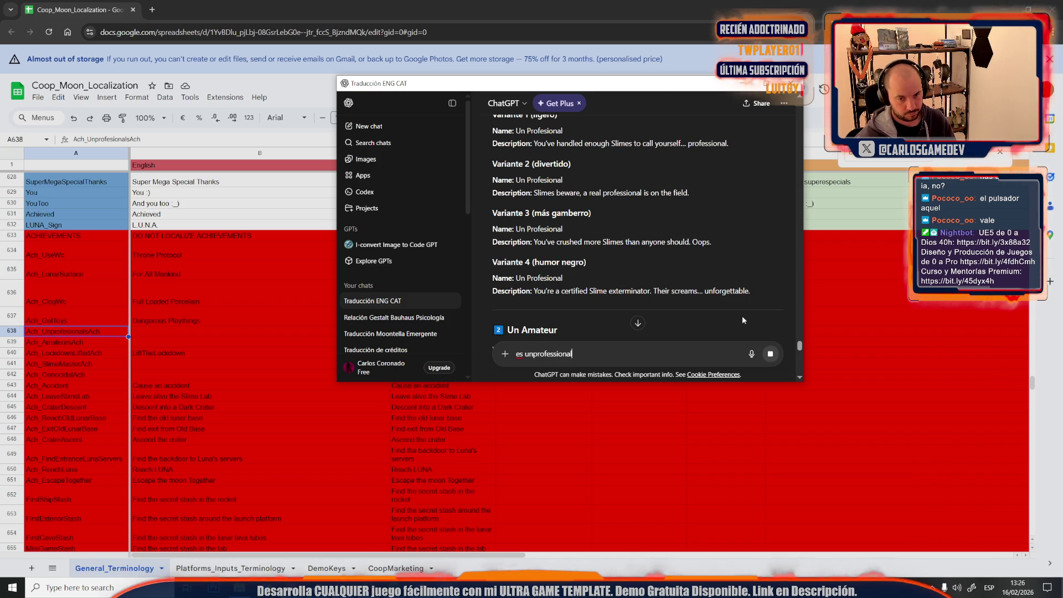
{"action": "left_click", "coordinate": [770, 357]}
{"action": "left_click", "coordinate": [769, 357]}
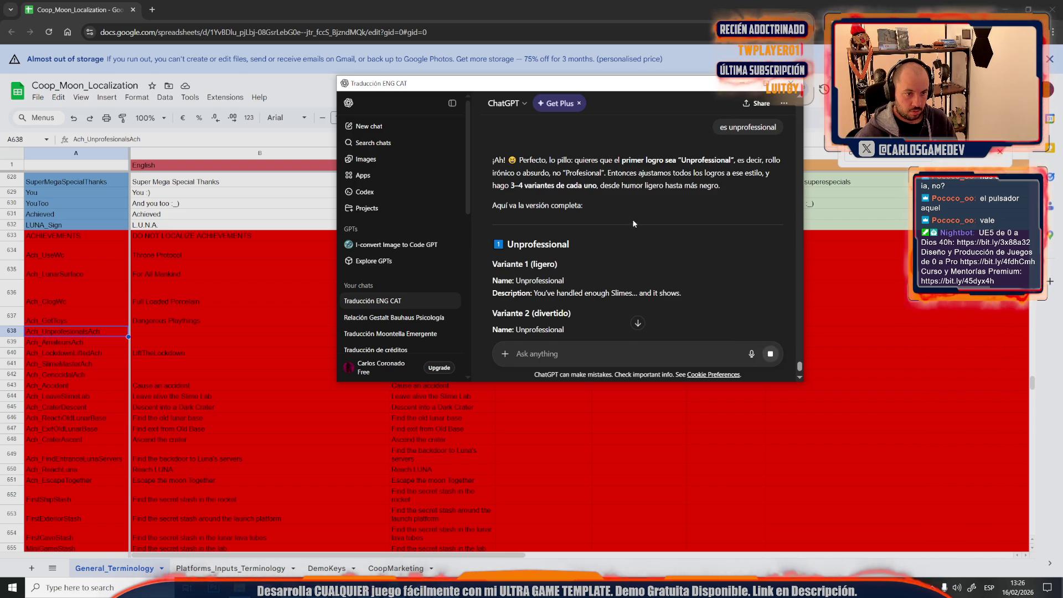
Step: Paste the tier name 'Unprofessional' into cell B638
{"action": "left_click_drag", "start_coordinate": [576, 245], "coordinate": [512, 245]}
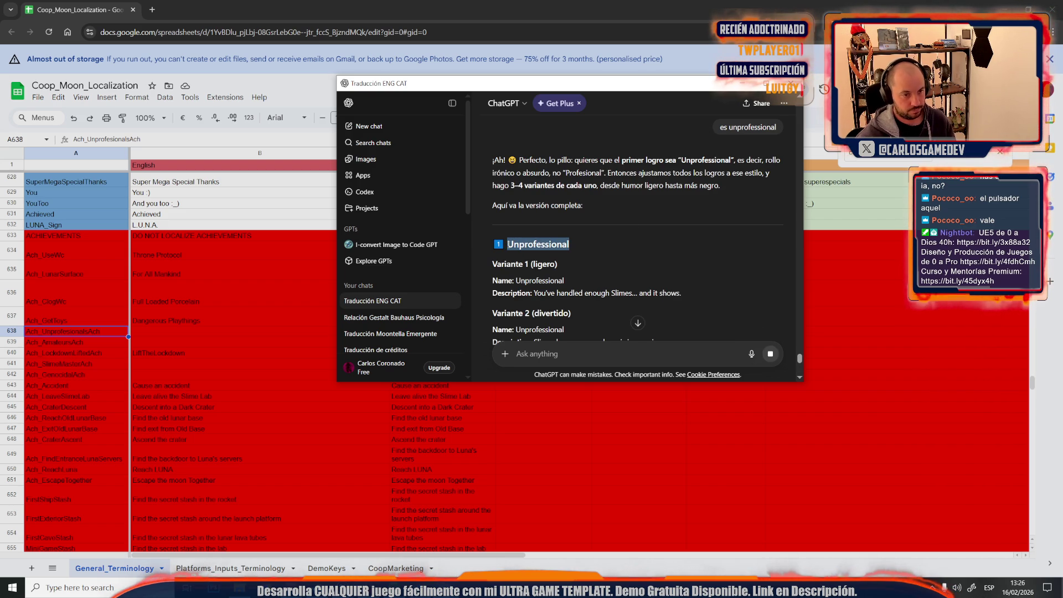
{"action": "left_click", "coordinate": [146, 335]}
{"action": "double_click", "coordinate": [145, 335]}
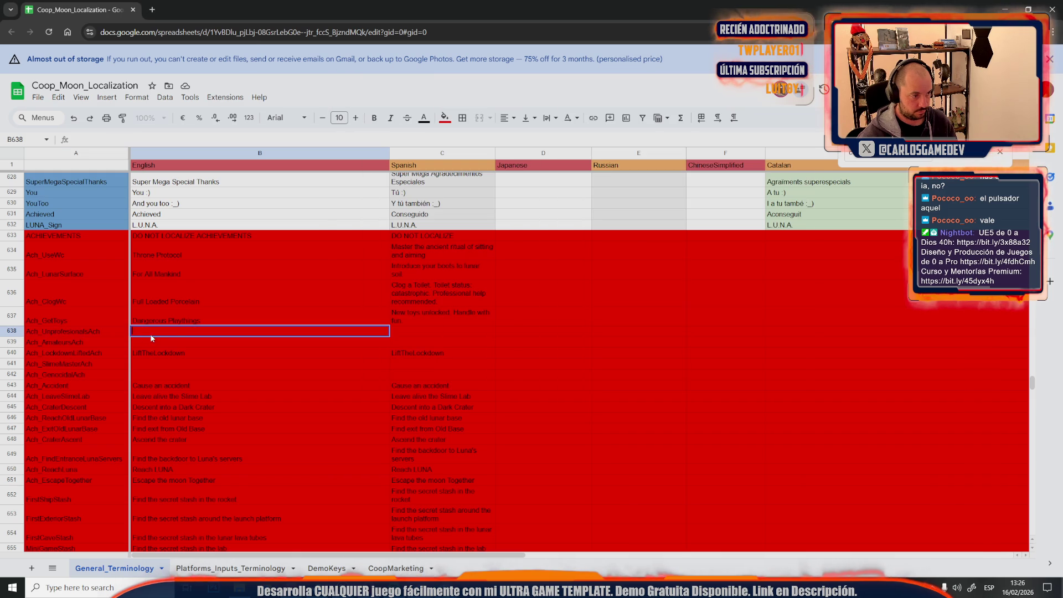
{"action": "type", "text": "Unprofessional"}
Step: Copy the Variante 3 description and select the empty cell C638
{"action": "key", "text": "alt+Tab"}
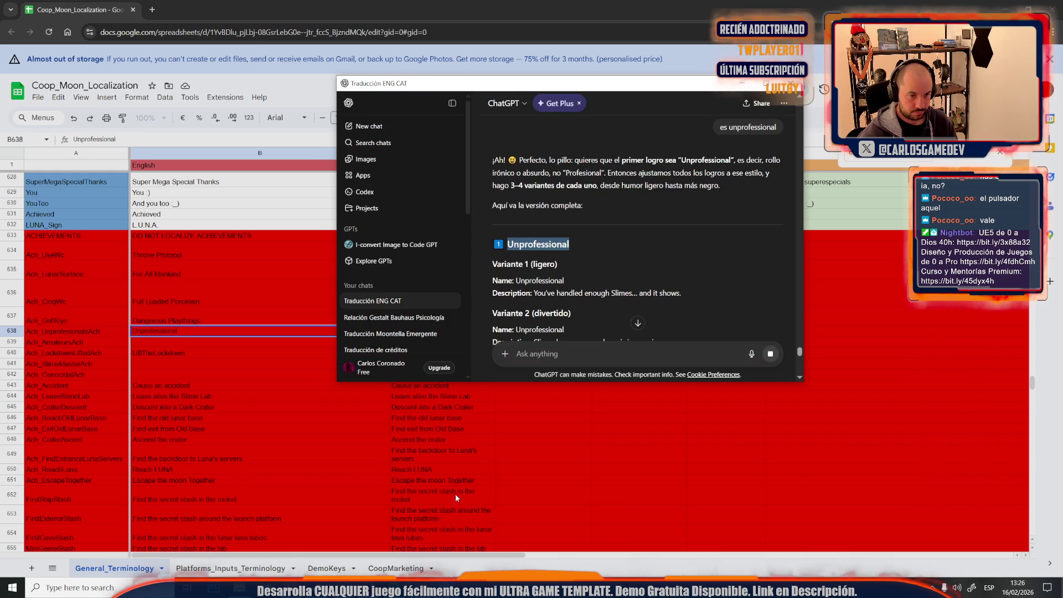
{"action": "scroll", "coordinate": [616, 248], "scroll_direction": "down", "scroll_amount": 1}
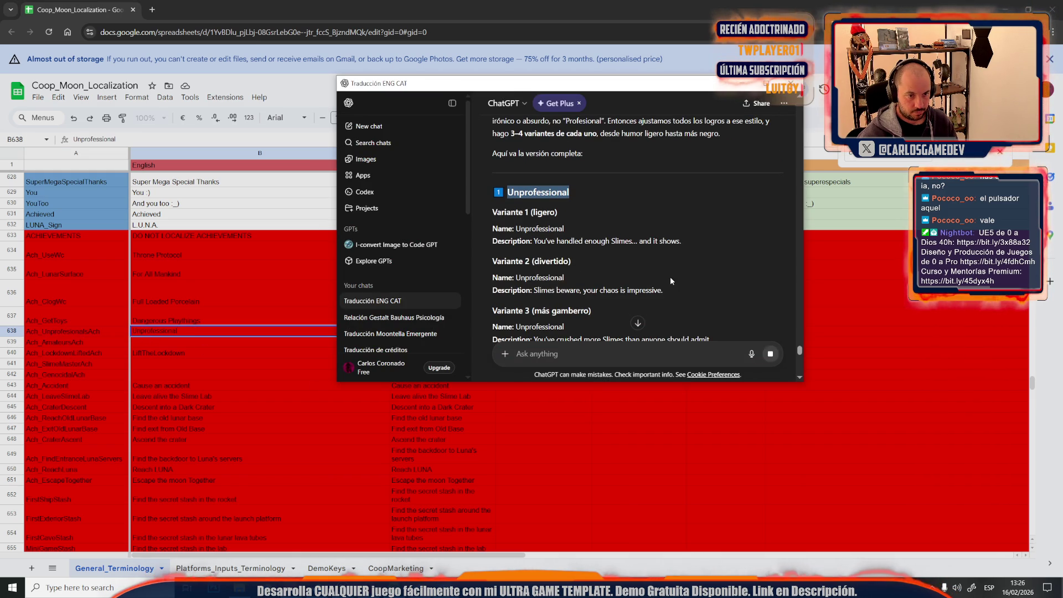
{"action": "scroll", "coordinate": [673, 291], "scroll_direction": "down", "scroll_amount": 1}
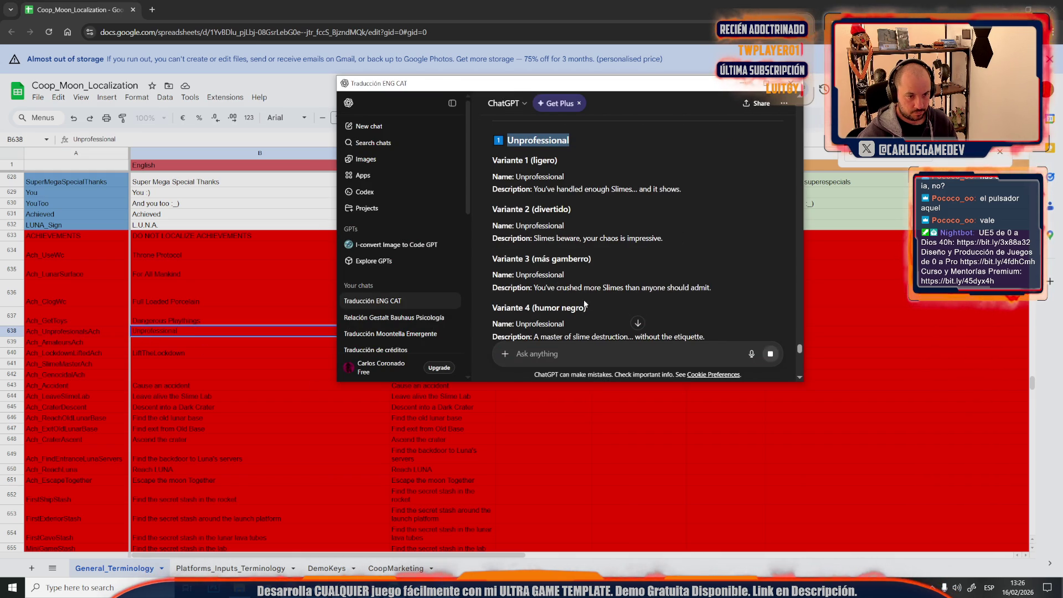
{"action": "mouse_move", "coordinate": [713, 288]}
{"action": "left_mouse_down"}
{"action": "mouse_move", "coordinate": [537, 288]}
{"action": "mouse_move", "coordinate": [566, 291]}
{"action": "mouse_move", "coordinate": [456, 326]}
{"action": "left_mouse_up"}
{"action": "left_click", "coordinate": [243, 386]}
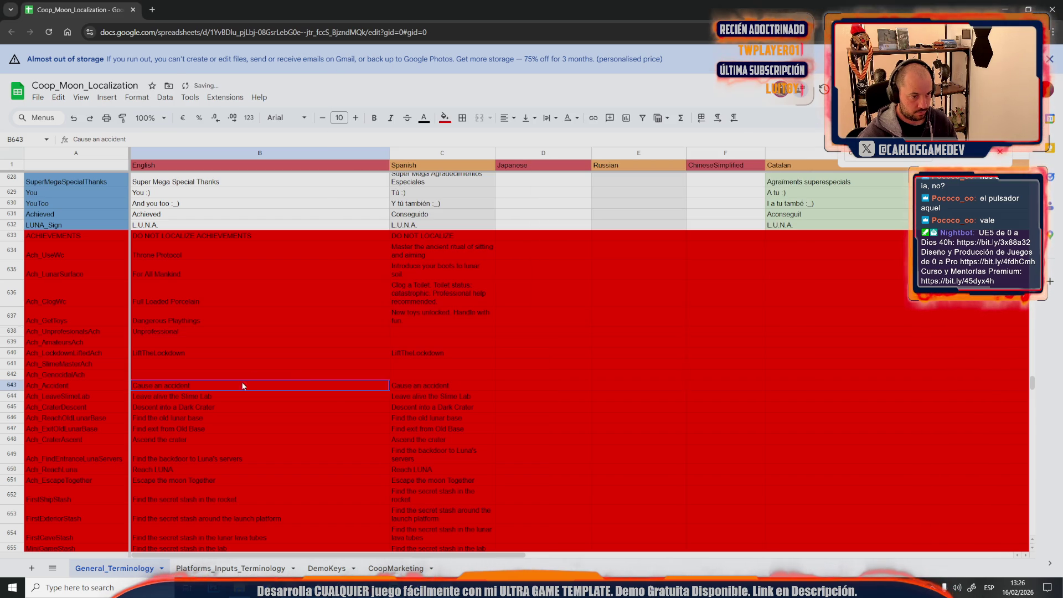
{"action": "left_click", "coordinate": [424, 323]}
{"action": "left_click", "coordinate": [408, 332]}
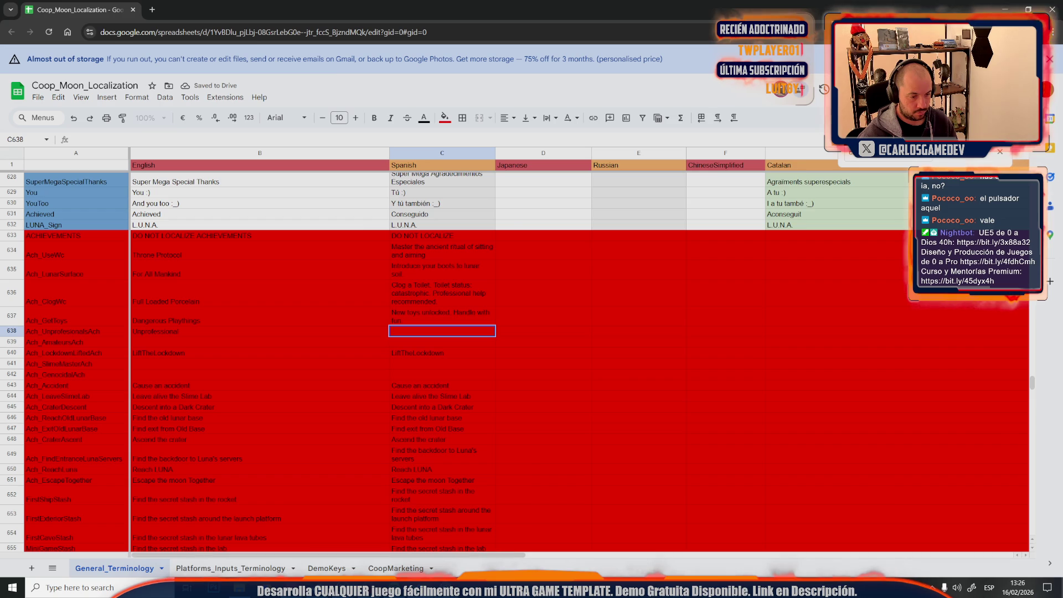
Step: Record a voice message asking ChatGPT for mission-style achievement descriptions
{"action": "key", "text": "alt+Tab"}
{"action": "left_click", "coordinate": [751, 353]}
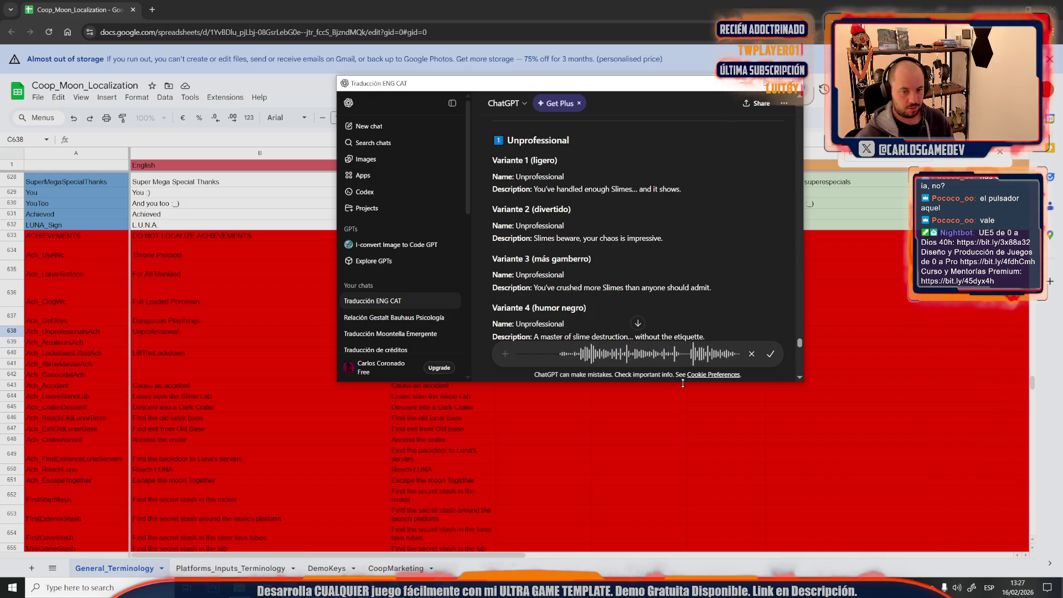
{"action": "left_click", "coordinate": [775, 358]}
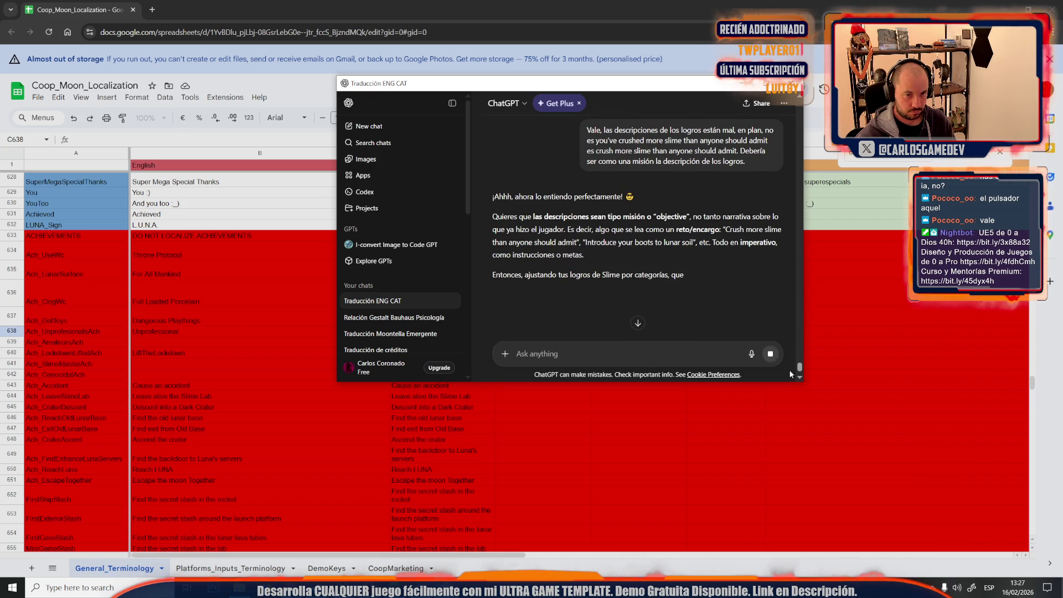
Step: Paste the Unprofessional Variante 2 description from ChatGPT into C638
{"action": "scroll", "coordinate": [730, 264], "scroll_direction": "down", "scroll_amount": 1}
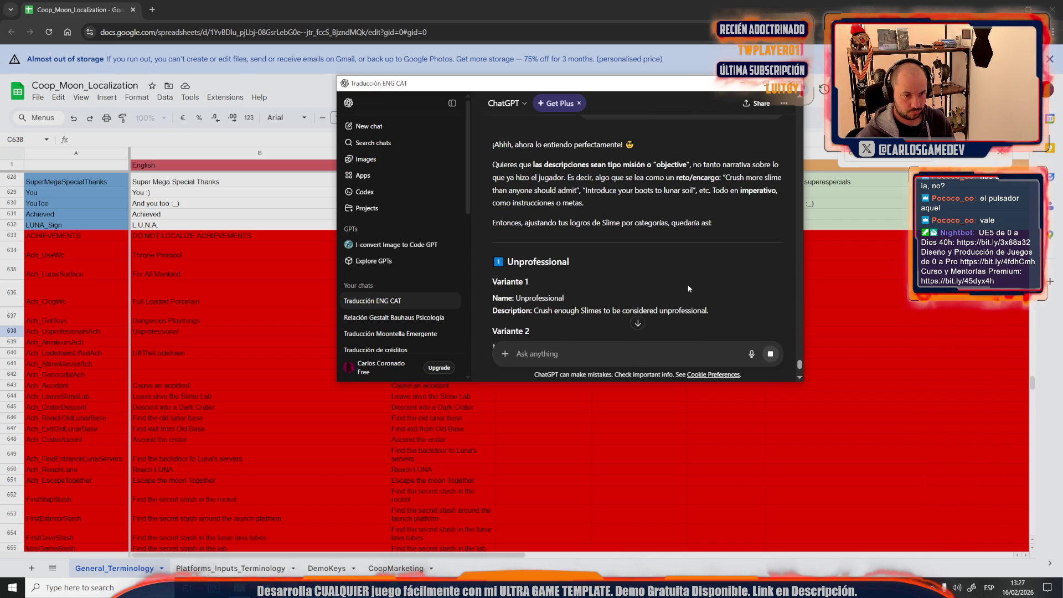
{"action": "scroll", "coordinate": [692, 286], "scroll_direction": "down", "scroll_amount": 1}
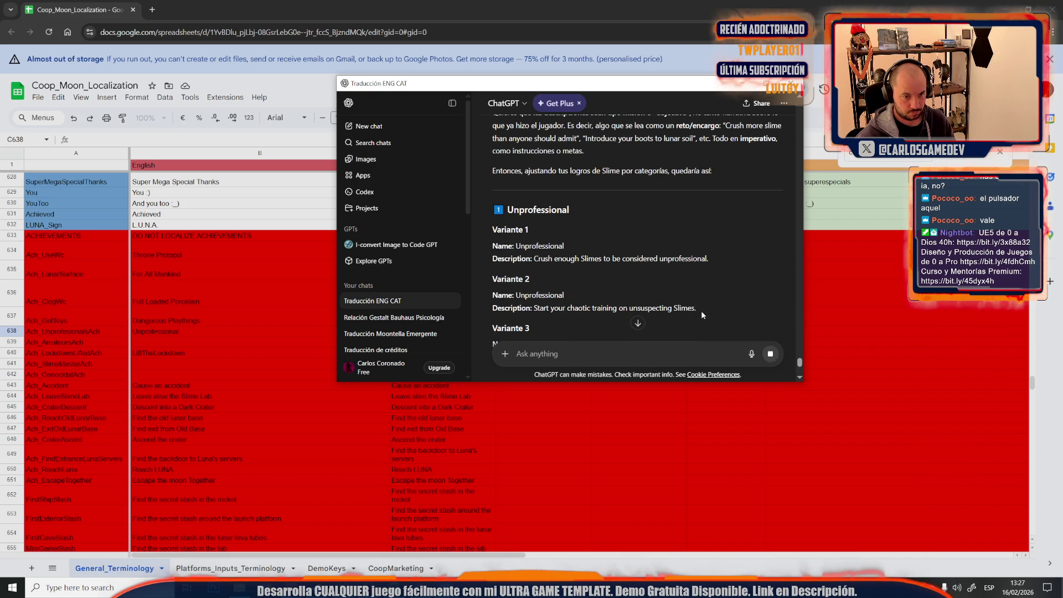
{"action": "left_click_drag", "start_coordinate": [695, 308], "coordinate": [545, 308]}
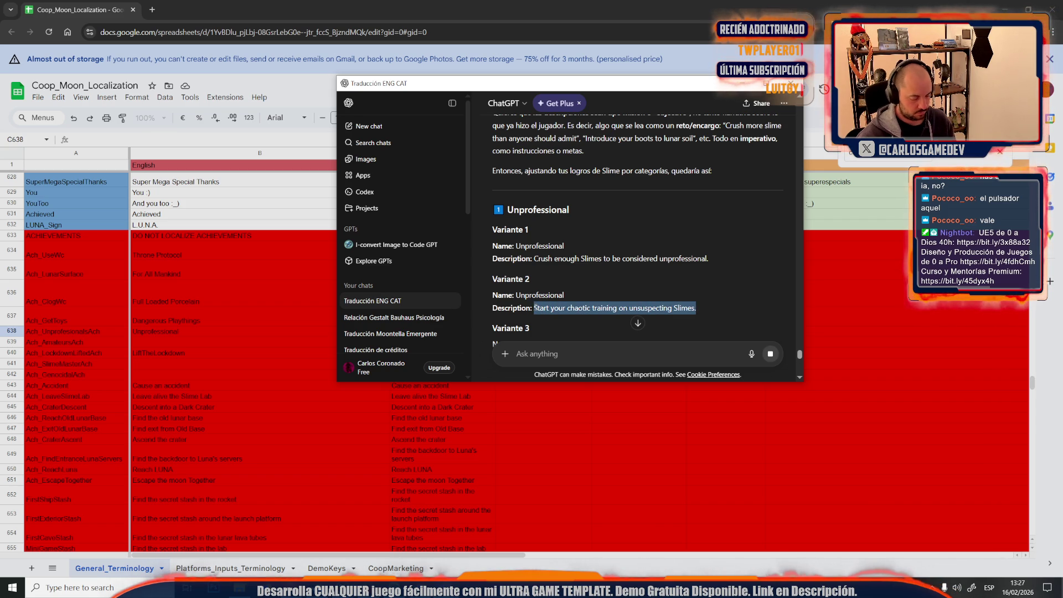
{"action": "key", "text": "alt+Tab"}
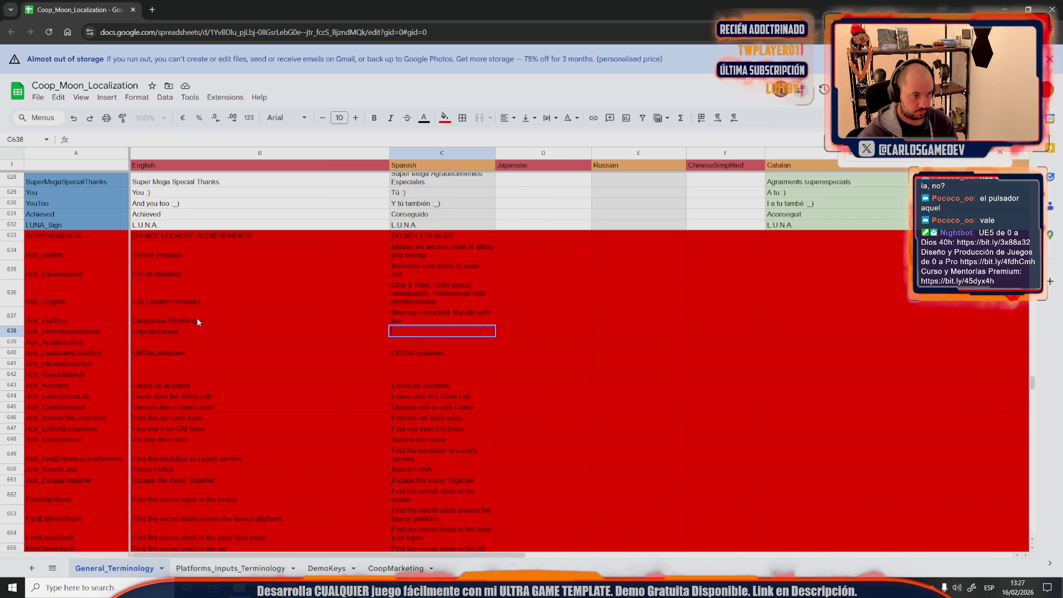
{"action": "type", "text": "Start your chaotic training on unsuspecting Slimes."}
Step: Enter the name Amateurs in B639, copied from ChatGPT
{"action": "left_click", "coordinate": [354, 340]}
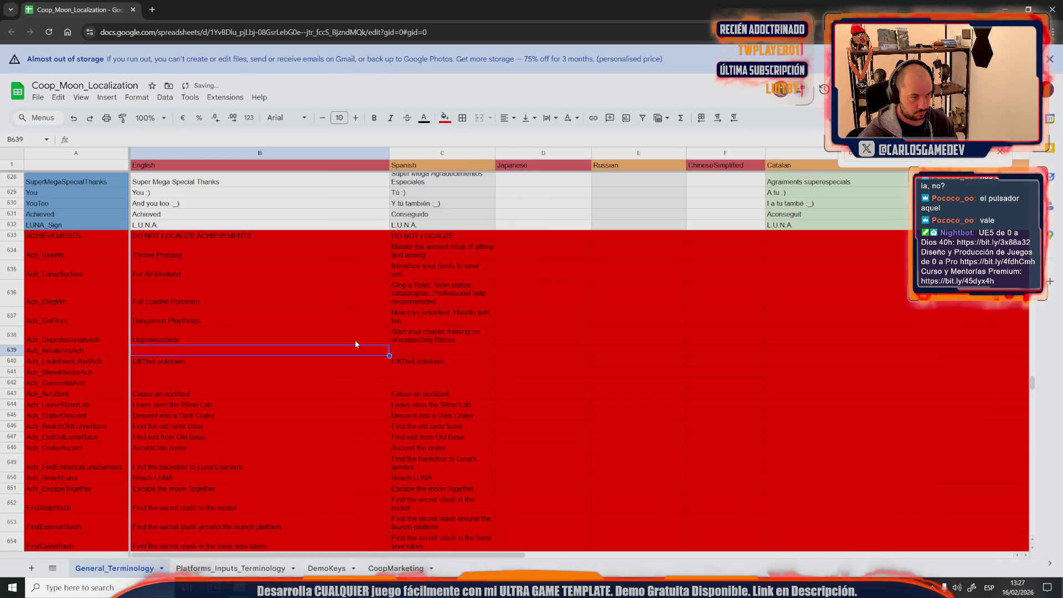
{"action": "key", "text": "alt+Tab"}
{"action": "scroll", "coordinate": [566, 297], "scroll_direction": "down", "scroll_amount": 3}
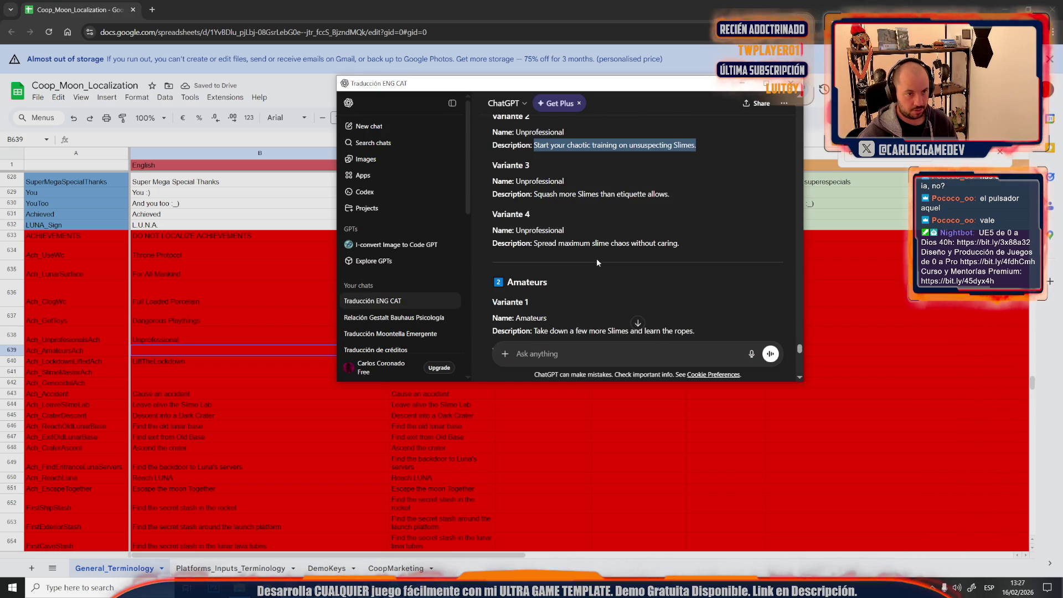
{"action": "scroll", "coordinate": [597, 258], "scroll_direction": "down", "scroll_amount": 2}
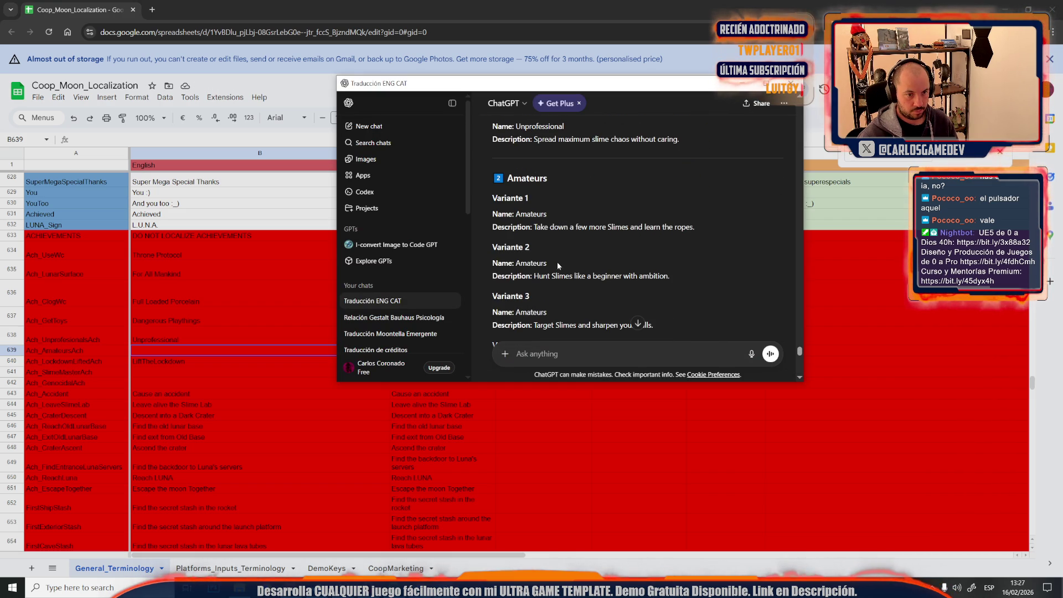
{"action": "left_click_drag", "start_coordinate": [548, 213], "coordinate": [516, 213]}
{"action": "key", "text": "ctrl+c"}
{"action": "key", "text": "alt+Tab"}
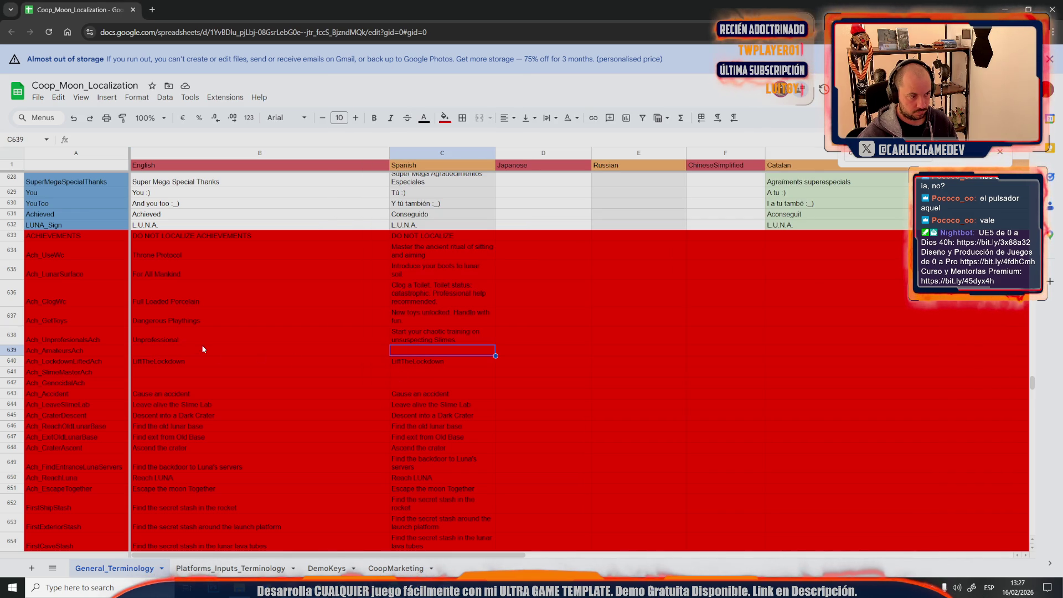
{"action": "key", "text": "ctrl+v"}
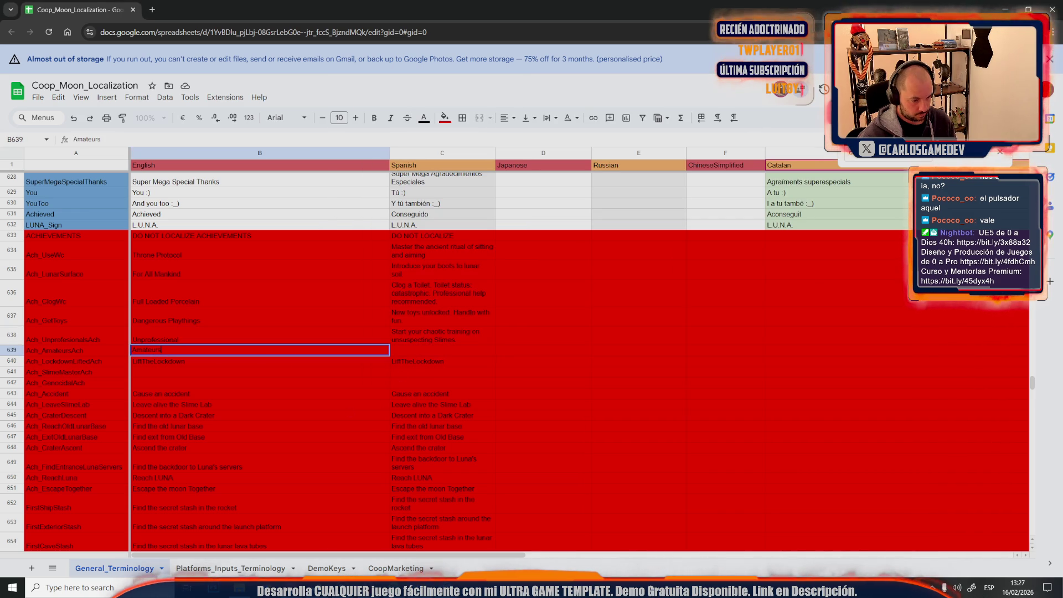
Step: Copy the Amateurs Variante 4 description into C639
{"action": "key", "text": "alt+Tab"}
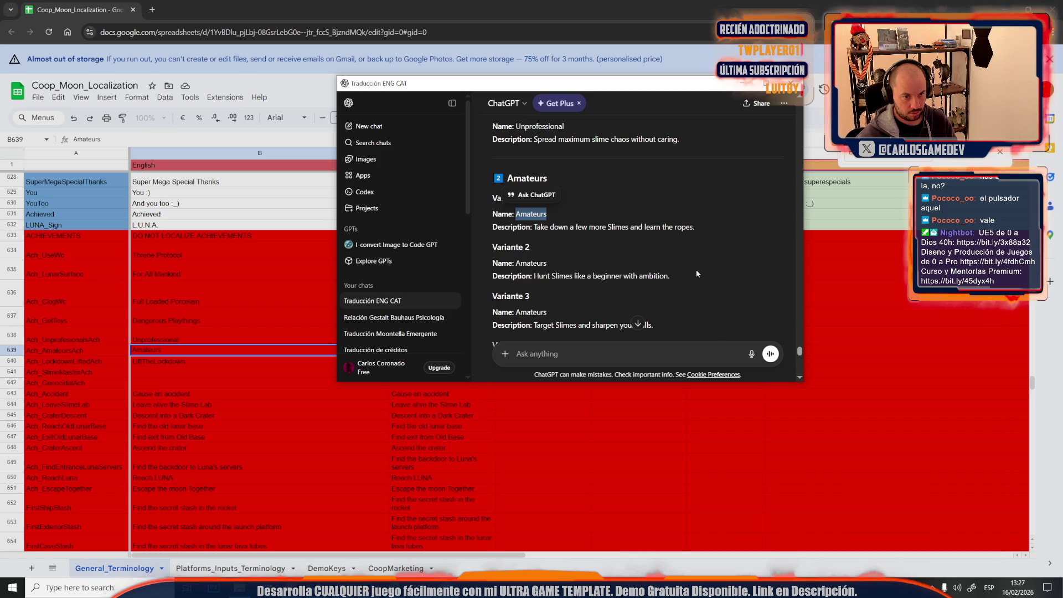
{"action": "scroll", "coordinate": [680, 280], "scroll_direction": "down", "scroll_amount": 1}
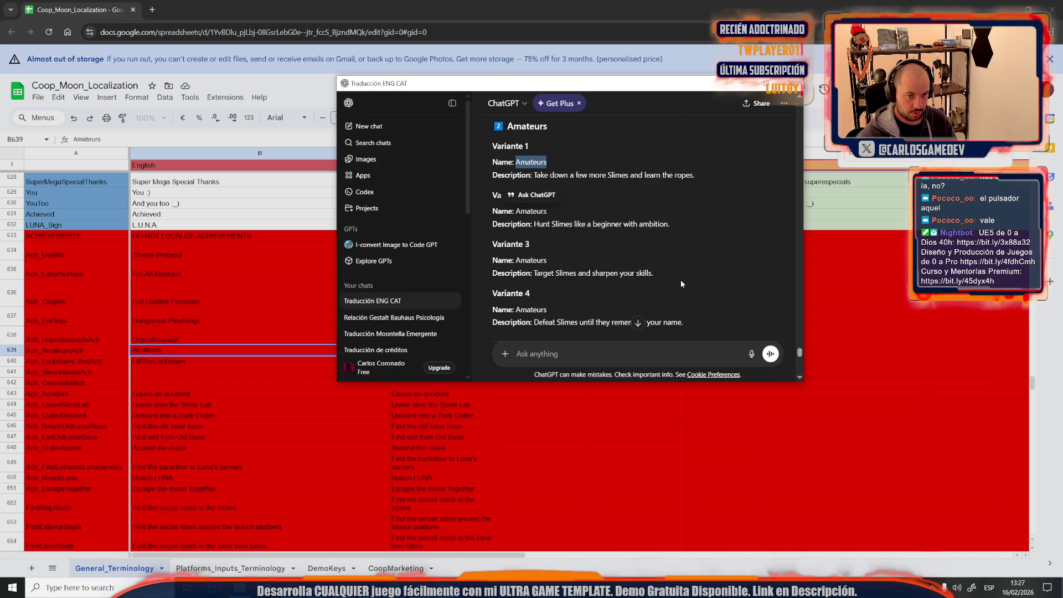
{"action": "scroll", "coordinate": [655, 284], "scroll_direction": "down", "scroll_amount": 1}
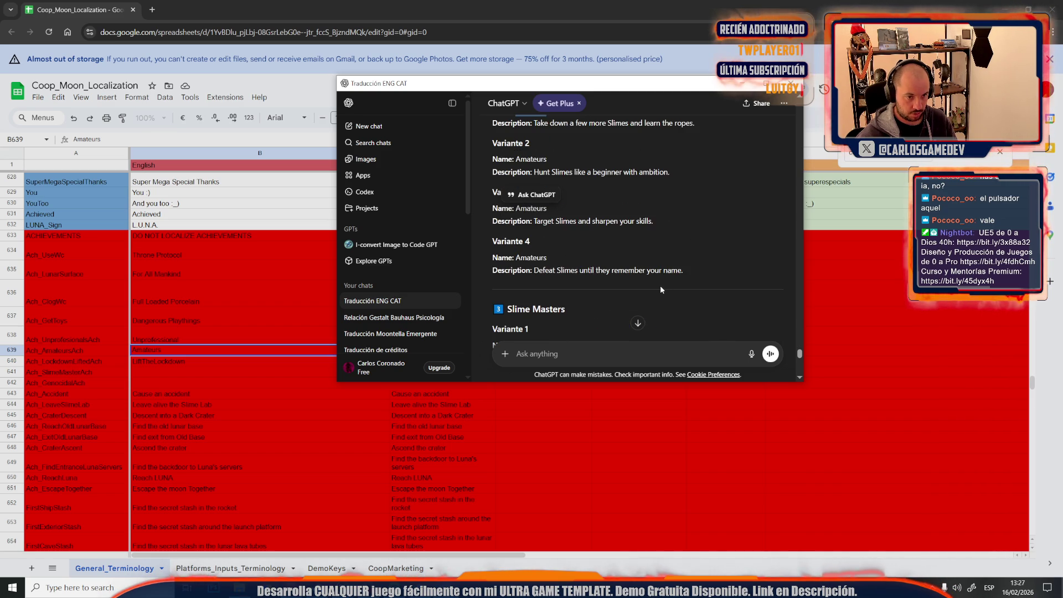
{"action": "left_click_drag", "start_coordinate": [700, 272], "coordinate": [535, 271]}
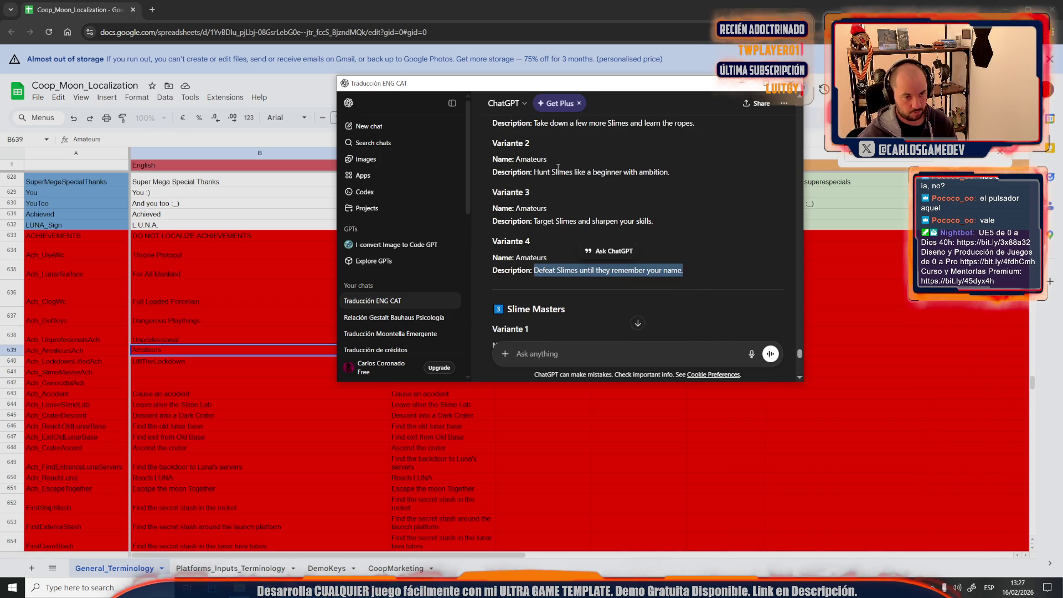
{"action": "key", "text": "ctrl+c"}
{"action": "key", "text": "alt+Tab"}
{"action": "left_click", "coordinate": [411, 348]}
{"action": "key", "text": "ctrl+v"}
Step: Enter the name Slime Masters in B641
{"action": "key", "text": "alt+Tab"}
{"action": "scroll", "coordinate": [637, 218], "scroll_direction": "down", "scroll_amount": 2}
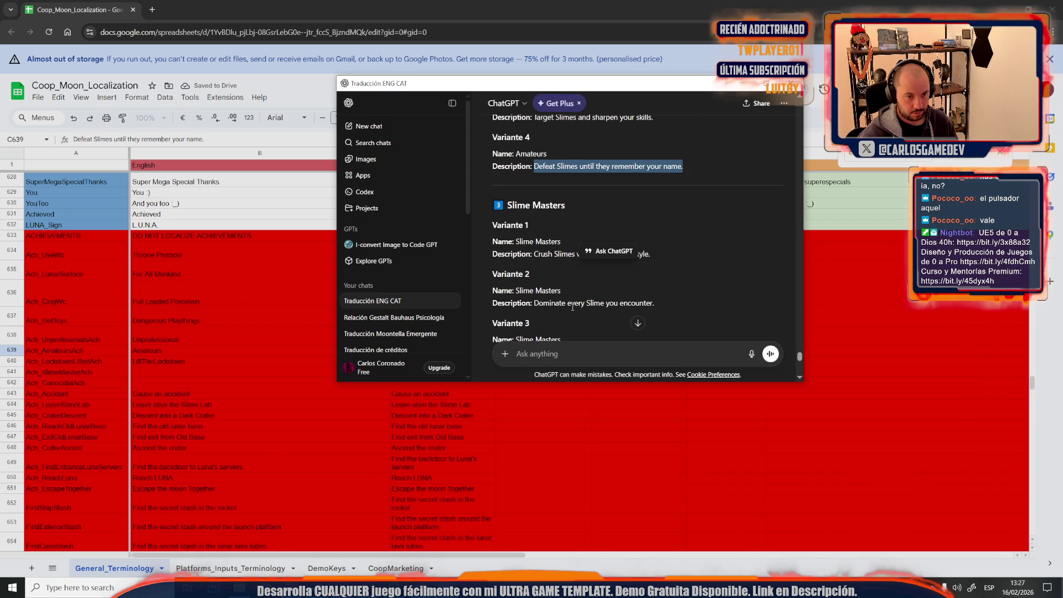
{"action": "scroll", "coordinate": [573, 302], "scroll_direction": "down", "scroll_amount": 2}
{"action": "left_click_drag", "start_coordinate": [561, 285], "coordinate": [516, 285]}
{"action": "left_click", "coordinate": [205, 377]}
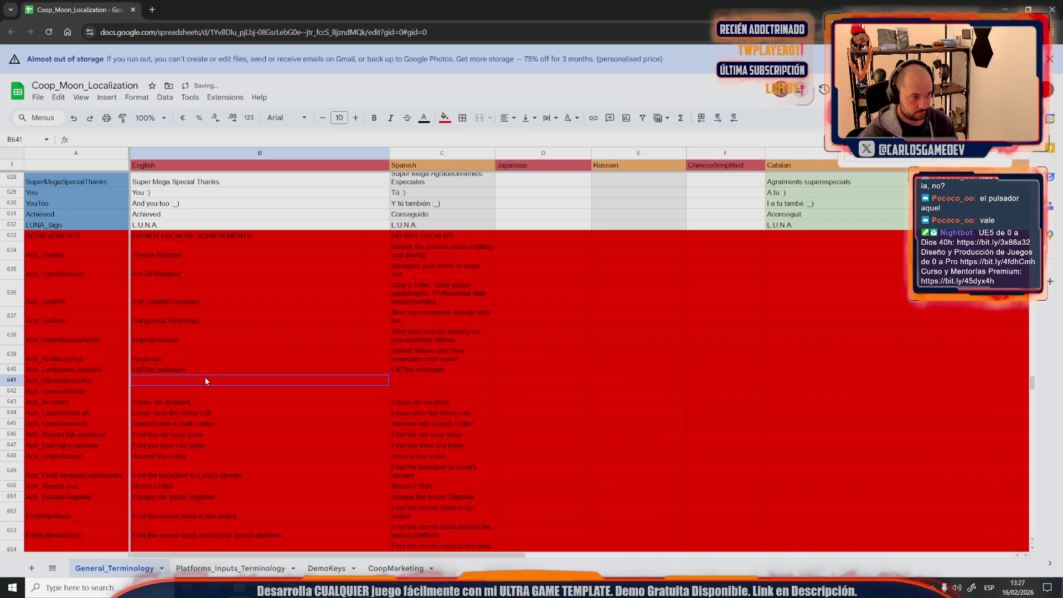
{"action": "key", "text": "ctrl+v"}
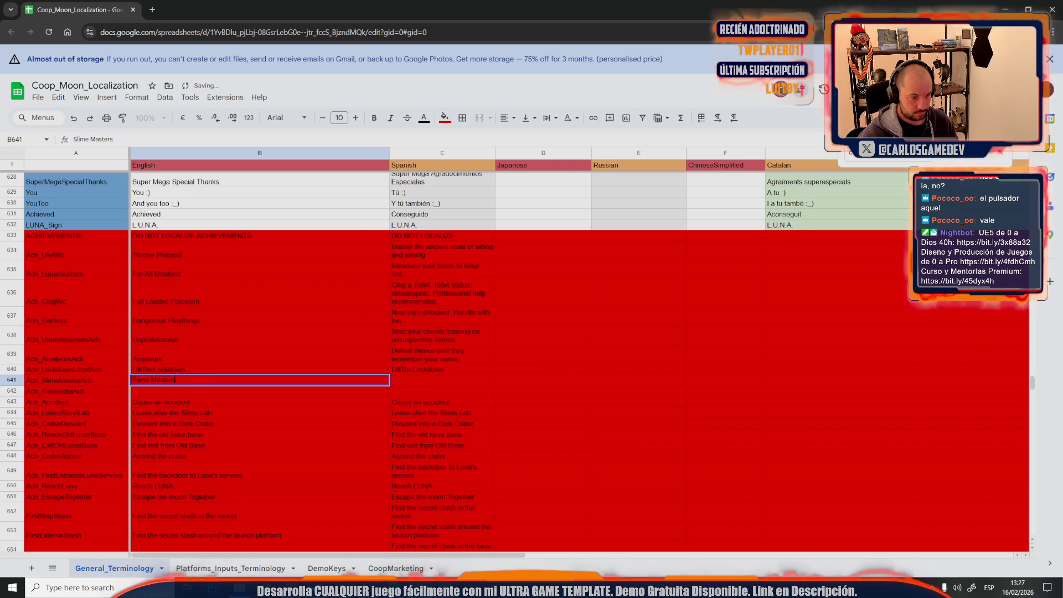
Step: Copy the Slime Masters Variante 1 description into C641
{"action": "key", "text": "alt+Tab"}
{"action": "scroll", "coordinate": [565, 282], "scroll_direction": "down", "scroll_amount": 2}
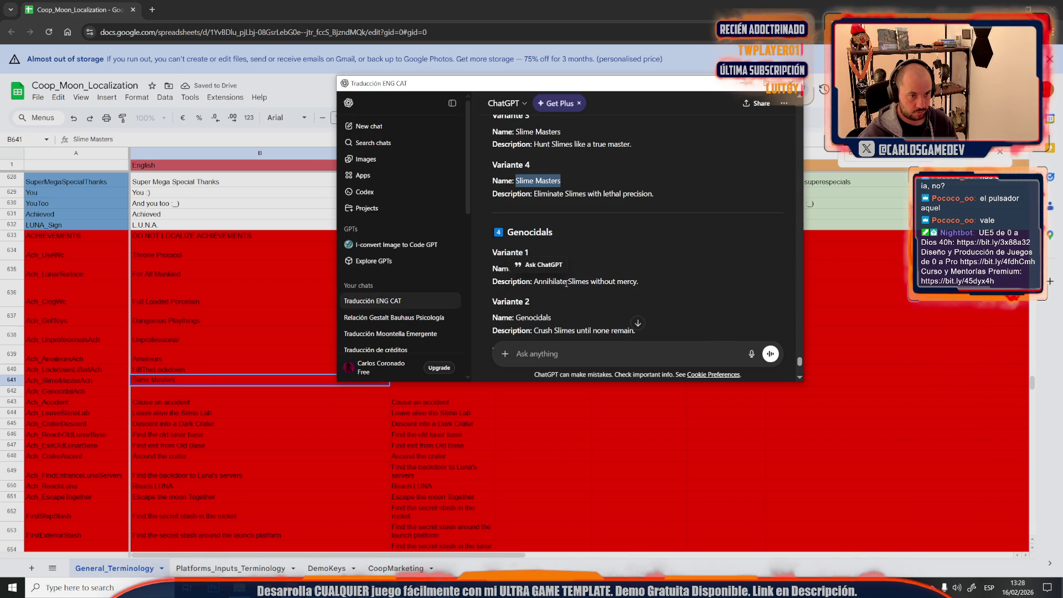
{"action": "scroll", "coordinate": [592, 235], "scroll_direction": "up", "scroll_amount": 1}
{"action": "scroll", "coordinate": [644, 225], "scroll_direction": "up", "scroll_amount": 1}
{"action": "left_click", "coordinate": [659, 221]}
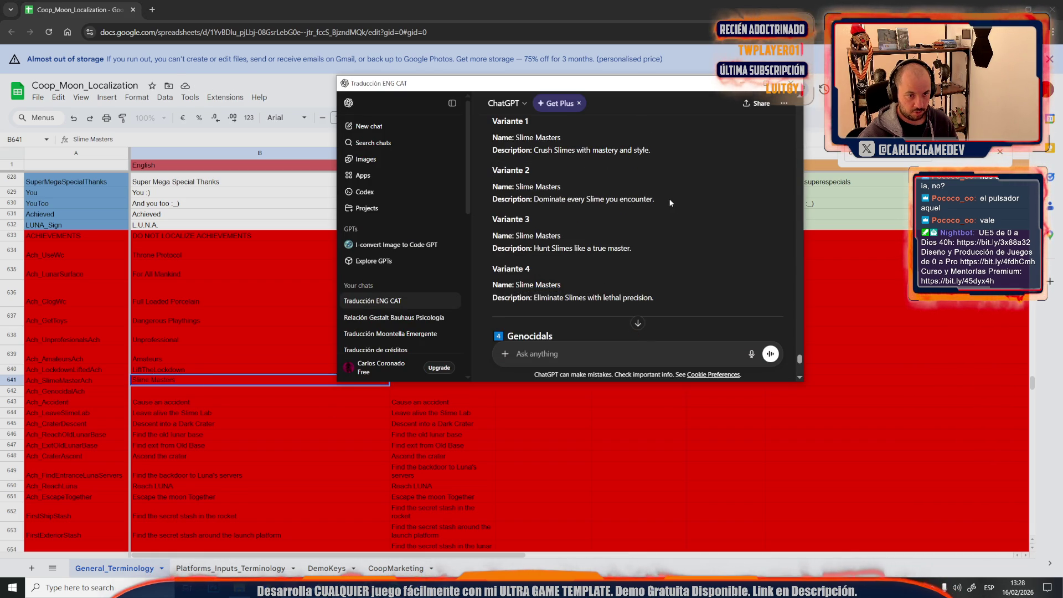
{"action": "triple_click", "coordinate": [615, 213]}
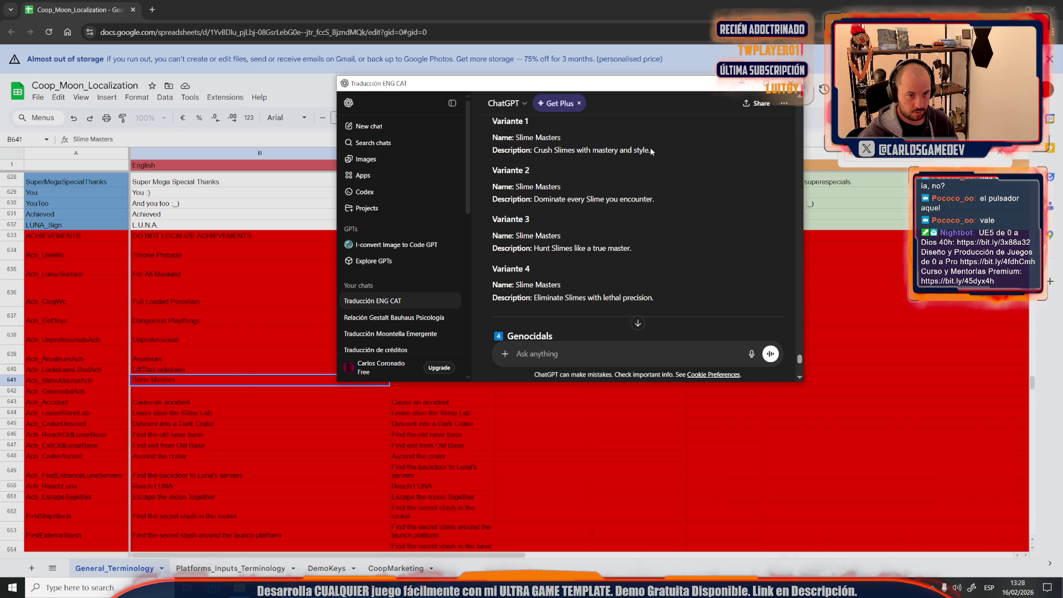
{"action": "triple_click", "coordinate": [515, 170]}
{"action": "triple_click", "coordinate": [536, 152]}
{"action": "key", "text": "alt+Tab"}
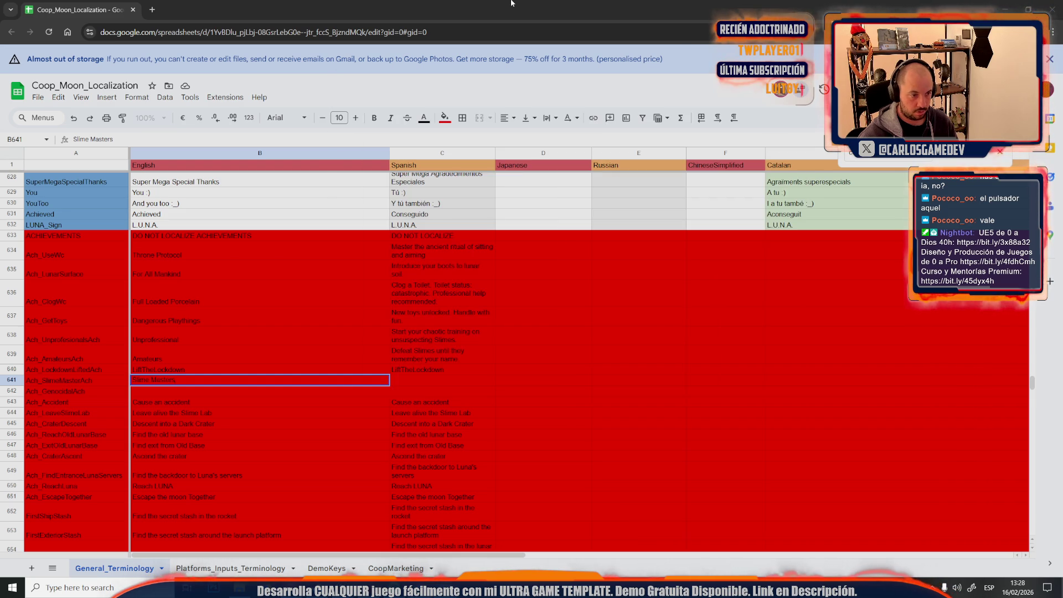
{"action": "left_click", "coordinate": [418, 381]}
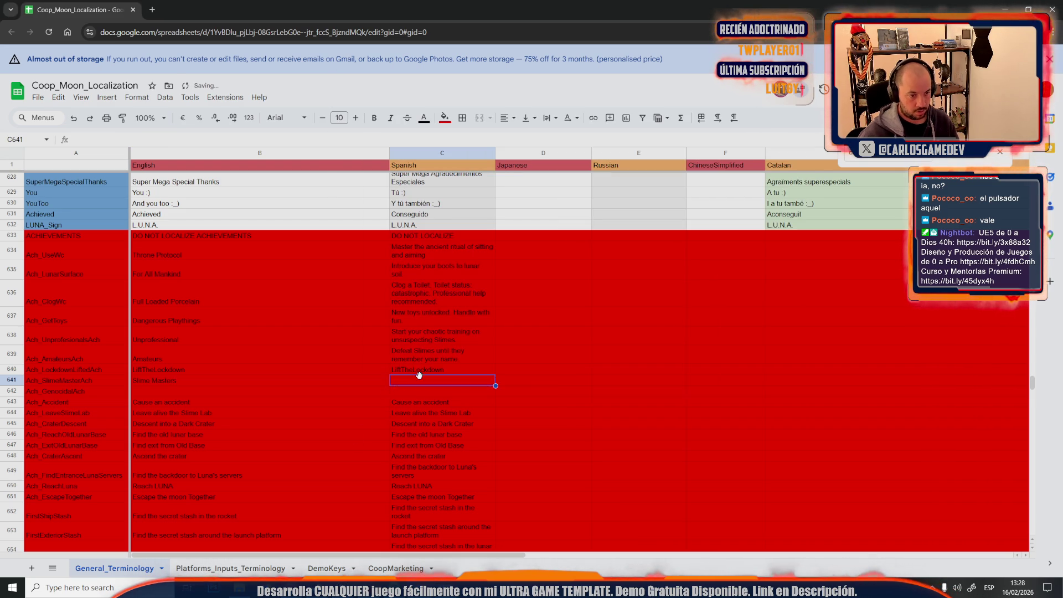
{"action": "key", "text": "ctrl+v"}
Step: Enter the name Genocidals in the next achievement row
{"action": "key", "text": "alt+Tab"}
{"action": "scroll", "coordinate": [639, 228], "scroll_direction": "down", "scroll_amount": 3}
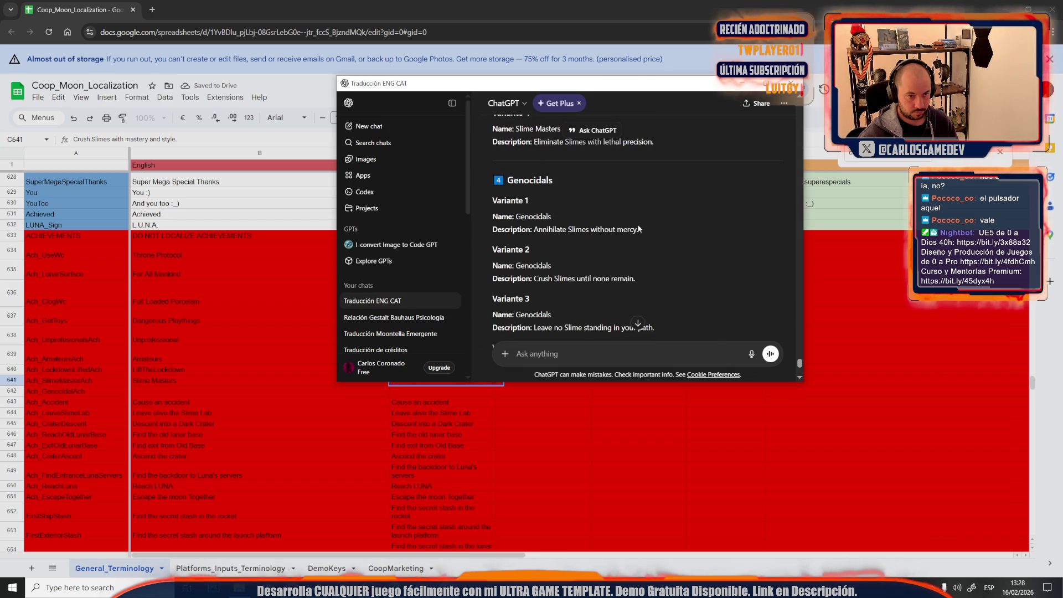
{"action": "left_click_drag", "start_coordinate": [563, 217], "coordinate": [516, 218]}
{"action": "key", "text": "ctrl+c"}
{"action": "left_click", "coordinate": [163, 392]}
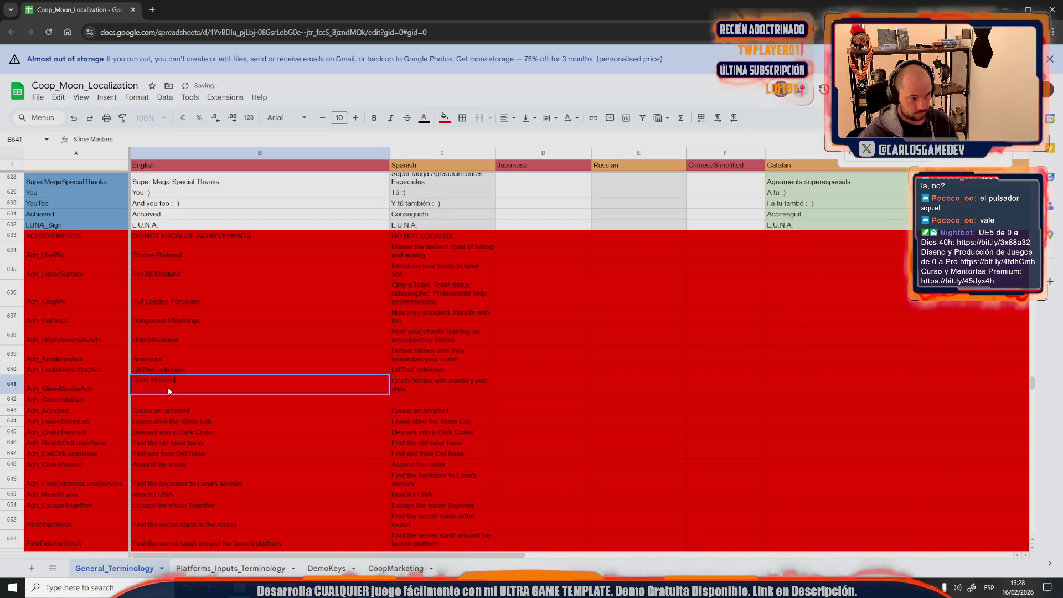
{"action": "key", "text": "ctrl+v"}
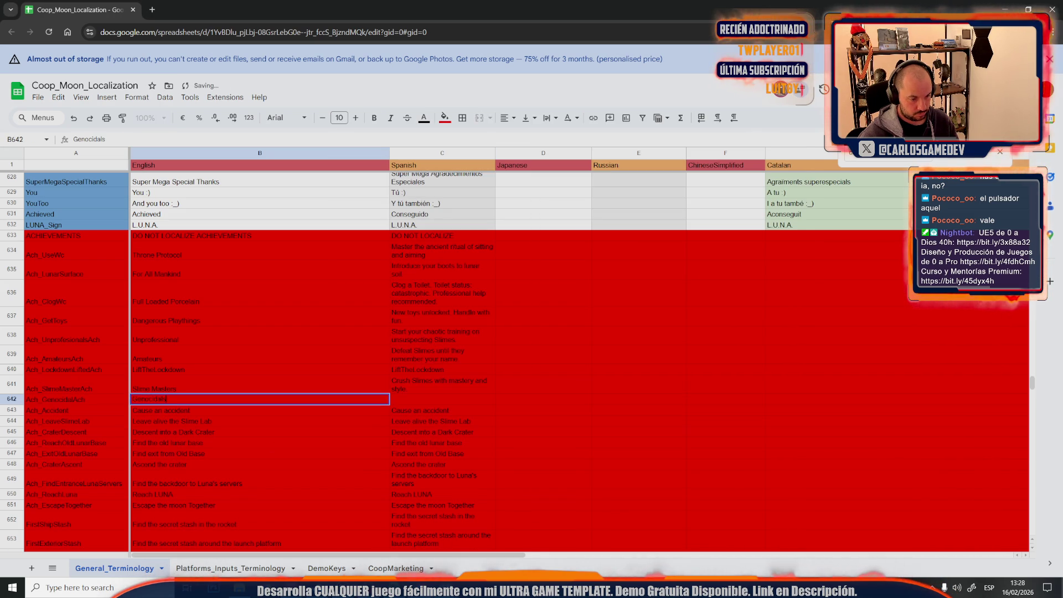
Step: Paste Variante 4's description 'Complete total Slime extermination.' into the Genocidals description cell
{"action": "key", "text": "alt+Tab"}
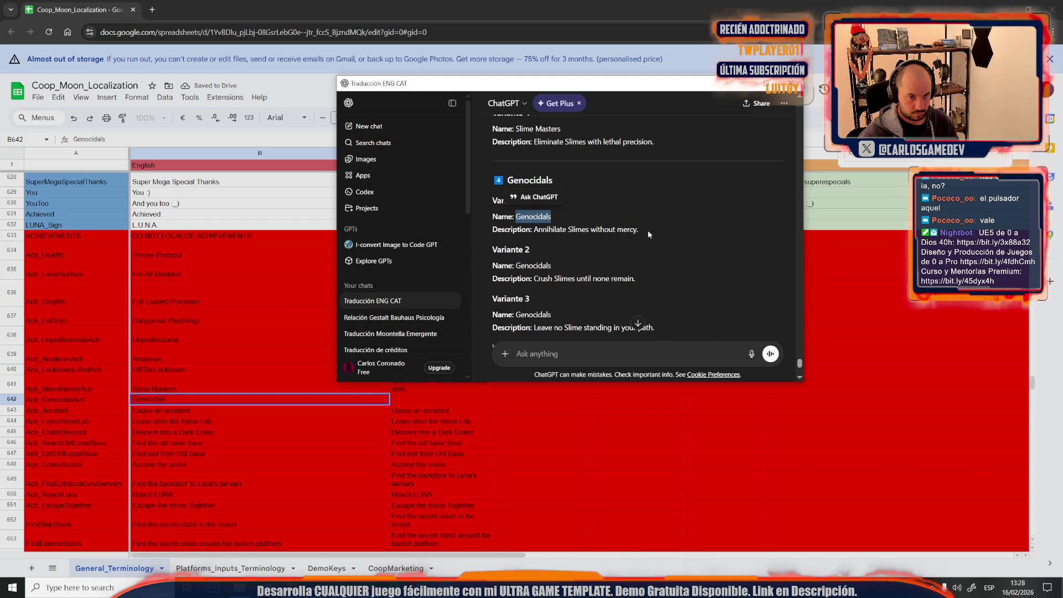
{"action": "scroll", "coordinate": [640, 278], "scroll_direction": "down", "scroll_amount": 2}
{"action": "mouse_move", "coordinate": [659, 275]}
{"action": "left_mouse_down"}
{"action": "mouse_move", "coordinate": [519, 275]}
{"action": "mouse_move", "coordinate": [536, 276]}
{"action": "left_mouse_up"}
{"action": "scroll", "coordinate": [563, 291], "scroll_direction": "down", "scroll_amount": 2}
{"action": "left_click", "coordinate": [642, 280]}
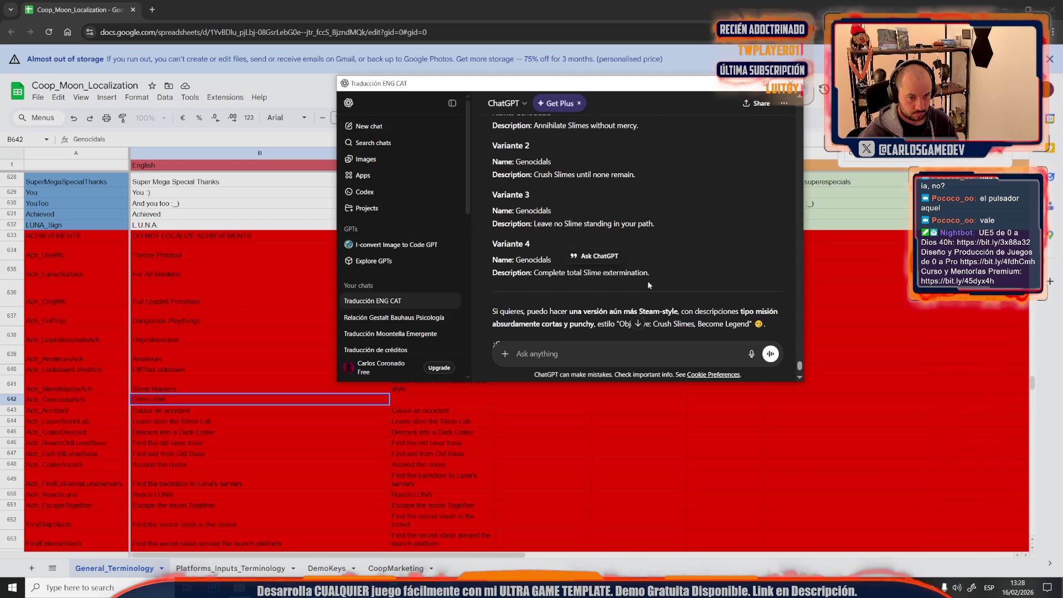
{"action": "left_click_drag", "start_coordinate": [535, 283], "coordinate": [535, 276]}
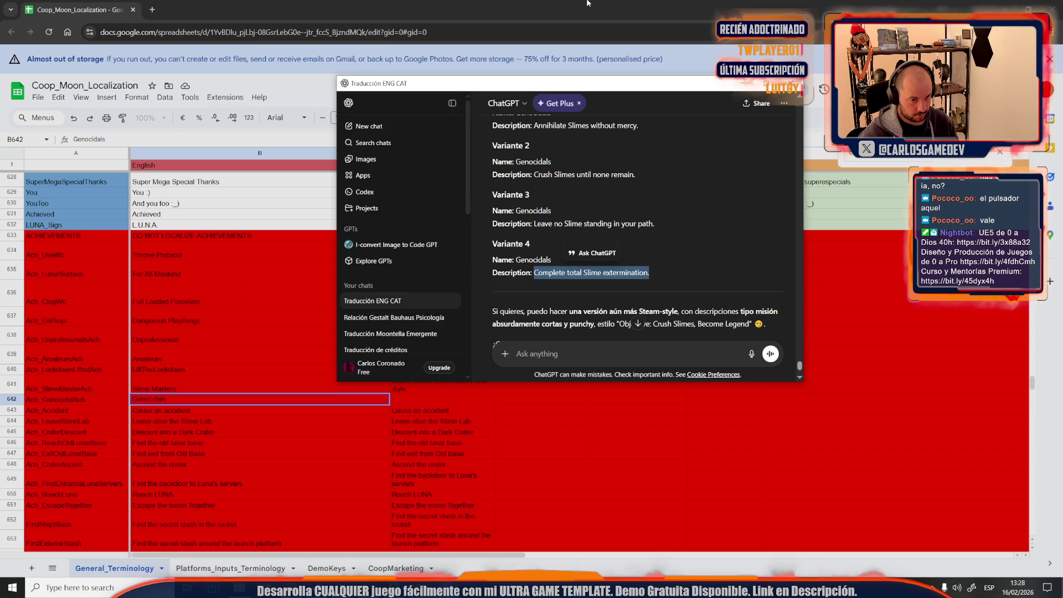
{"action": "left_click", "coordinate": [586, 3]}
{"action": "left_click", "coordinate": [400, 399]}
{"action": "key", "text": "ctrl+v"}
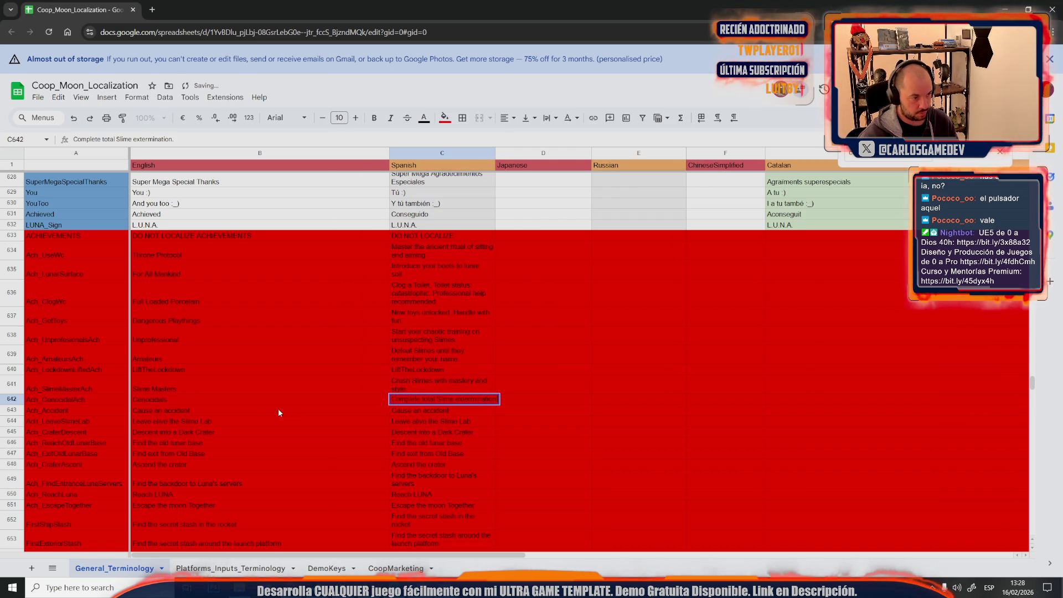
Step: Move the lockdown-lifted achievement row to sit beneath Genocidals
{"action": "left_click", "coordinate": [256, 407]}
{"action": "left_click", "coordinate": [37, 368]}
{"action": "mouse_move", "coordinate": [6, 371]}
{"action": "left_mouse_down"}
{"action": "mouse_move", "coordinate": [7, 336]}
{"action": "mouse_move", "coordinate": [22, 437]}
{"action": "mouse_move", "coordinate": [35, 411]}
{"action": "left_mouse_up"}
{"action": "left_click", "coordinate": [32, 389]}
{"action": "left_click", "coordinate": [12, 368]}
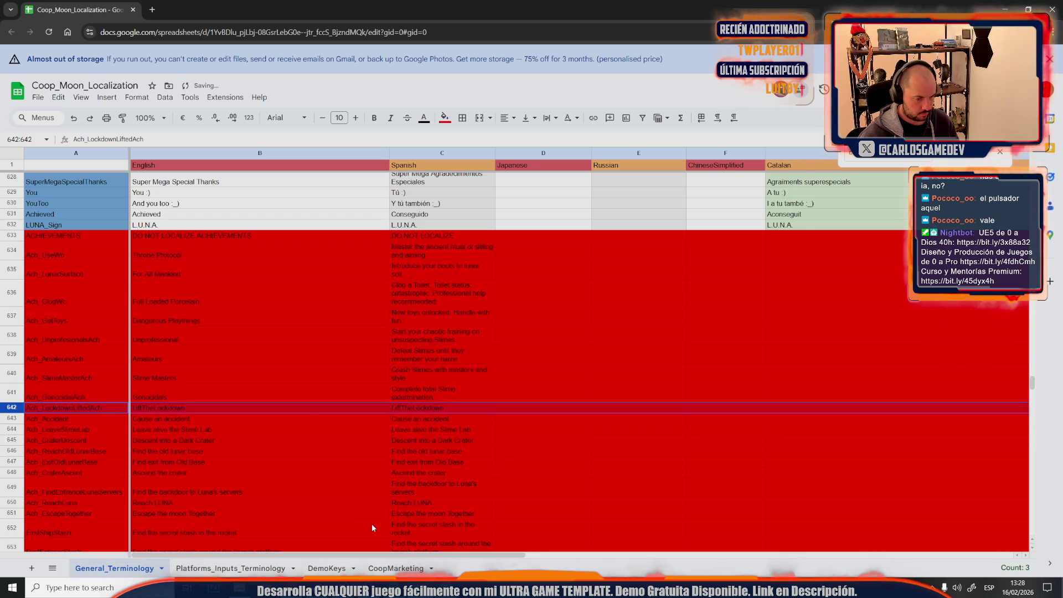
{"action": "key", "text": "alt+Tab"}
Step: Dictate the lockdown achievement request and review variants like Lockdown Lifted, Doorbuster and No More Lockdown
{"action": "left_click", "coordinate": [744, 365]}
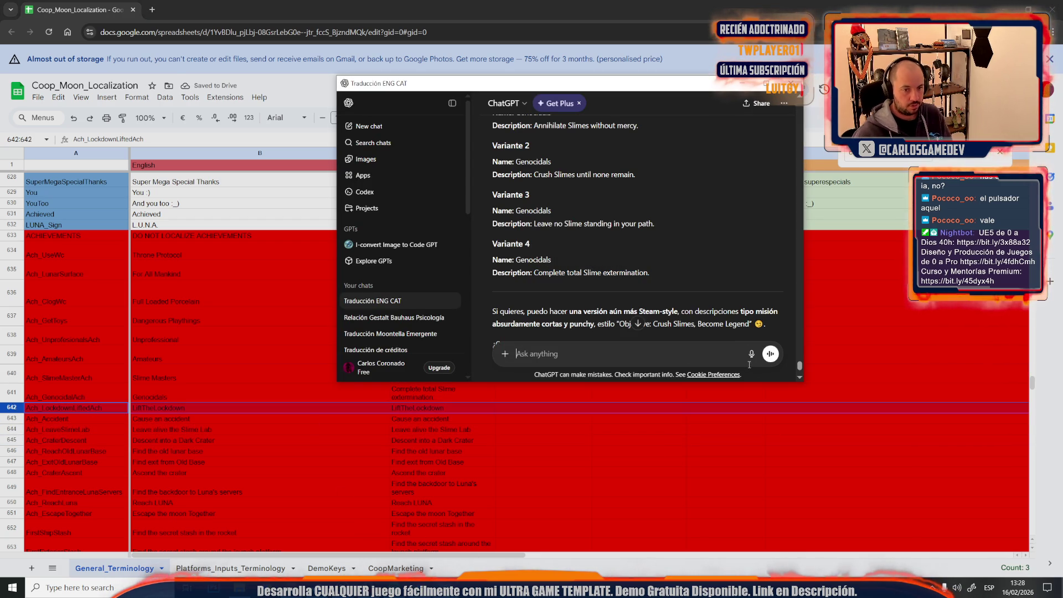
{"action": "left_click", "coordinate": [752, 354]}
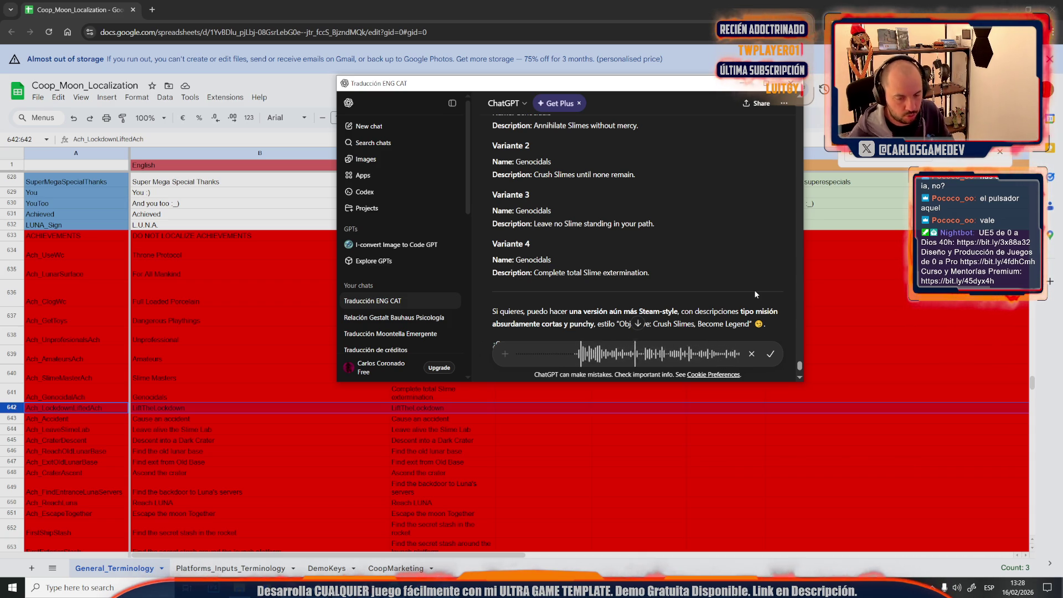
{"action": "left_click", "coordinate": [770, 353]}
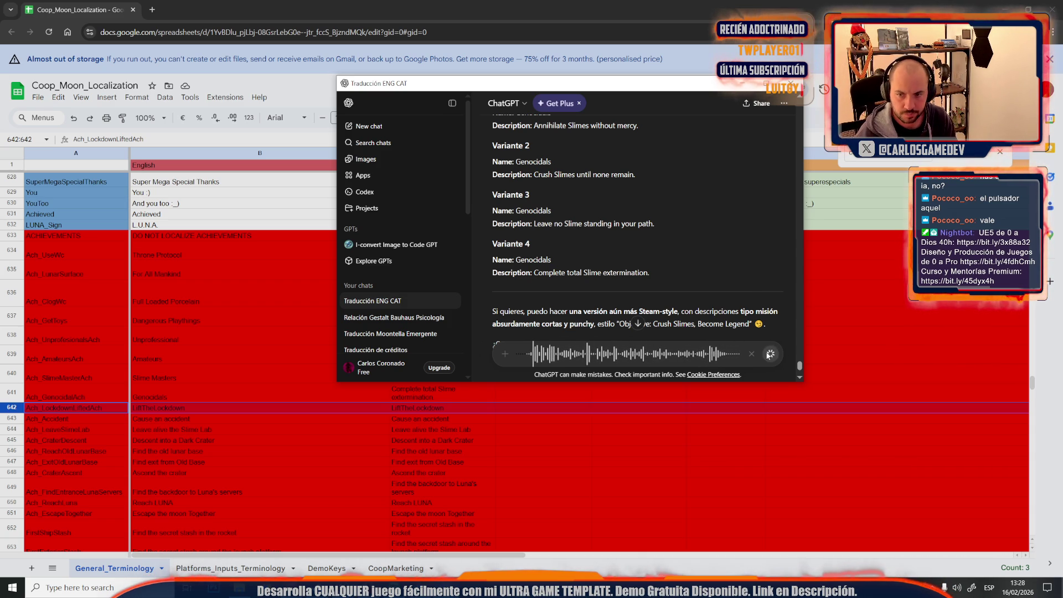
{"action": "left_click", "coordinate": [770, 354]}
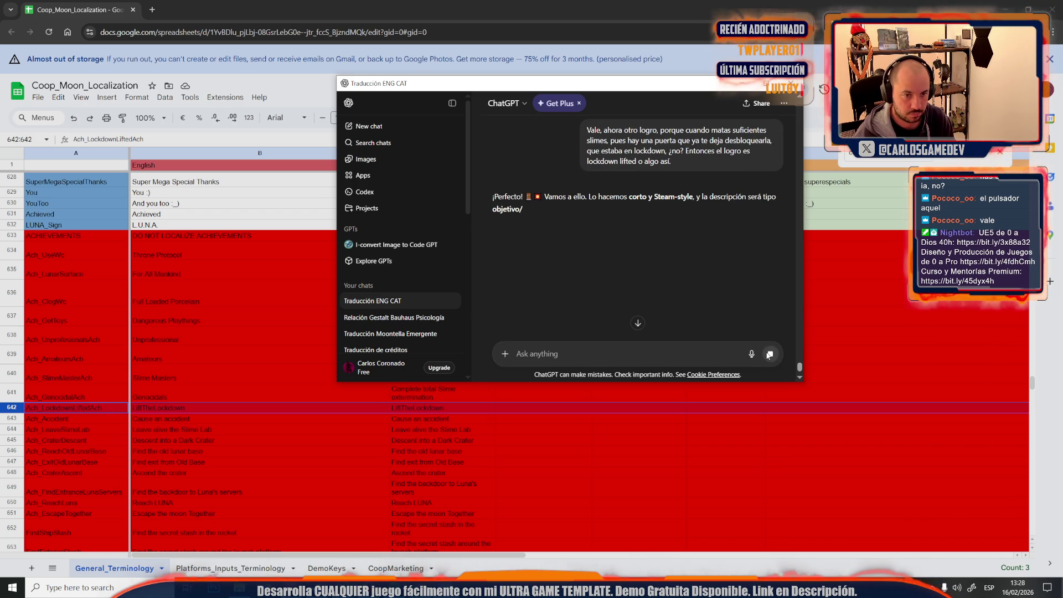
{"action": "scroll", "coordinate": [691, 248], "scroll_direction": "down", "scroll_amount": 2}
{"action": "scroll", "coordinate": [650, 241], "scroll_direction": "down", "scroll_amount": 3}
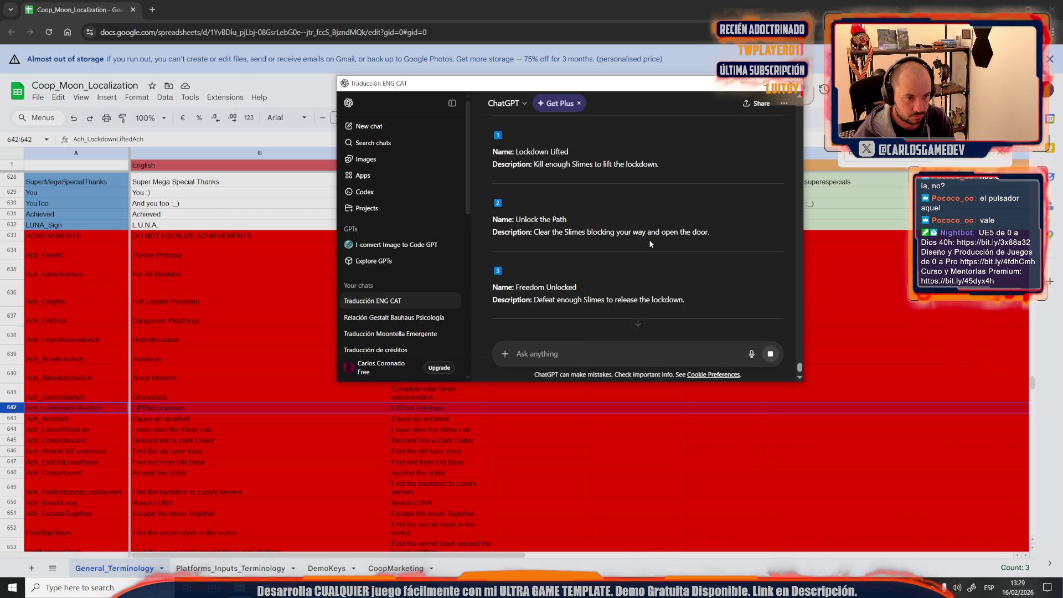
{"action": "scroll", "coordinate": [647, 244], "scroll_direction": "down", "scroll_amount": 3}
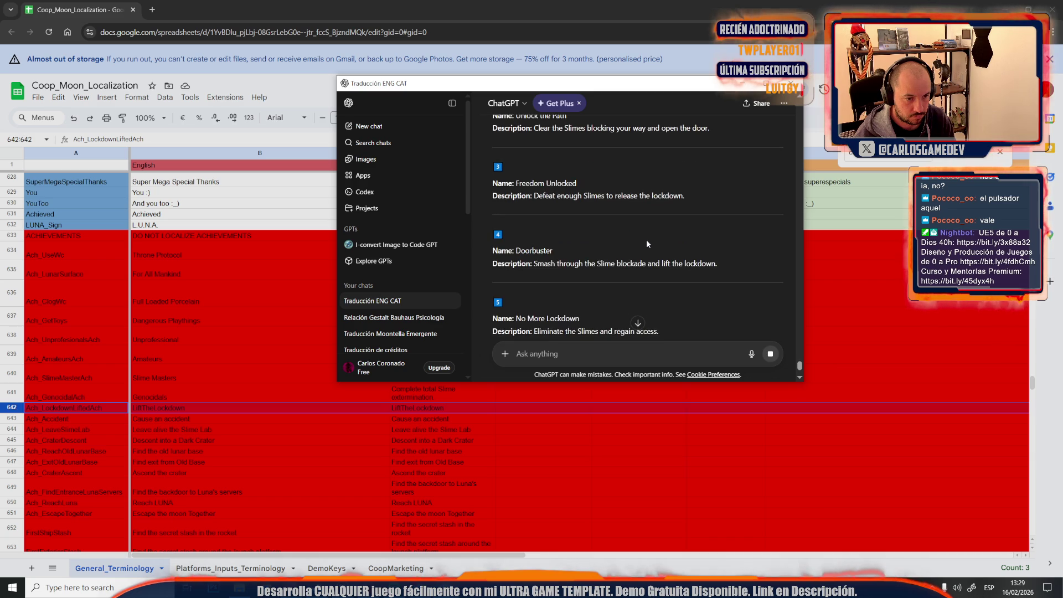
{"action": "scroll", "coordinate": [577, 274], "scroll_direction": "up", "scroll_amount": 2}
{"action": "double_click", "coordinate": [533, 266]}
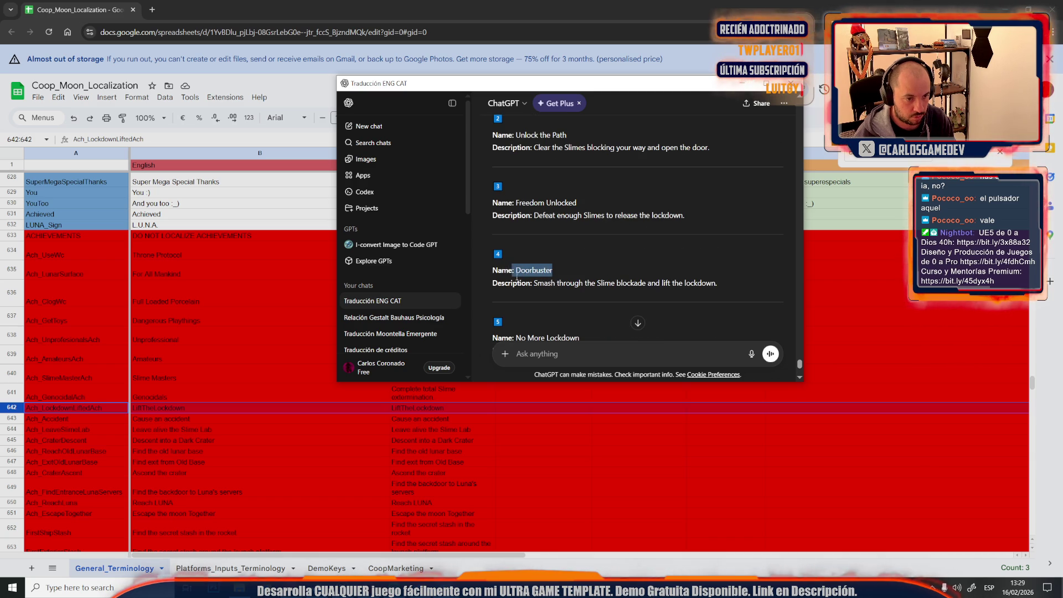
{"action": "scroll", "coordinate": [558, 272], "scroll_direction": "down", "scroll_amount": 3}
{"action": "left_click", "coordinate": [558, 271]}
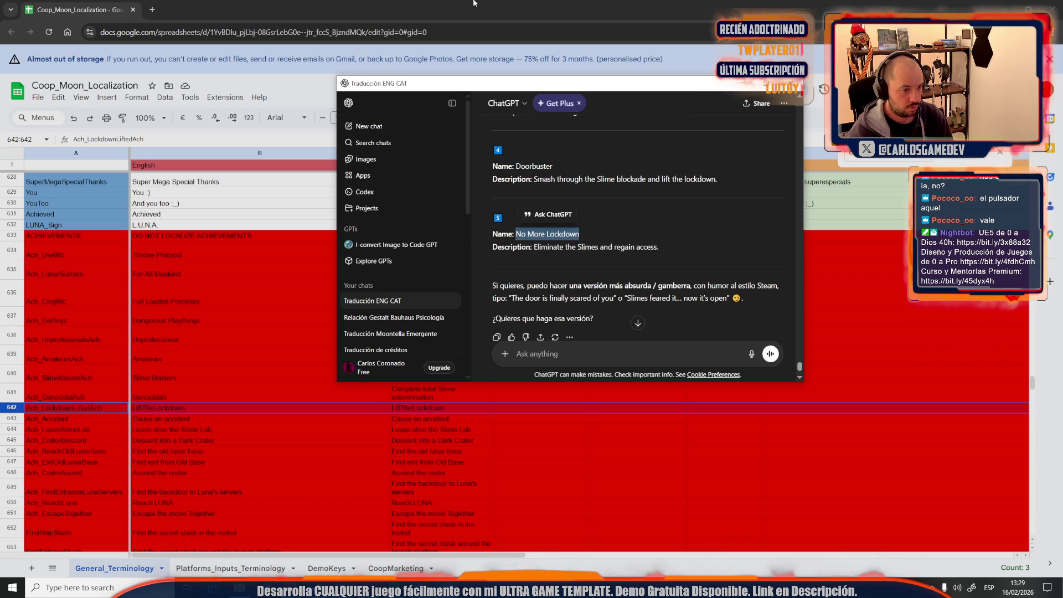
Step: Name the lockdown achievement 'No More Lockdown' in B642
{"action": "key", "text": "alt+Tab"}
{"action": "left_click", "coordinate": [178, 409]}
{"action": "type", "text": "No More Lockdown"}
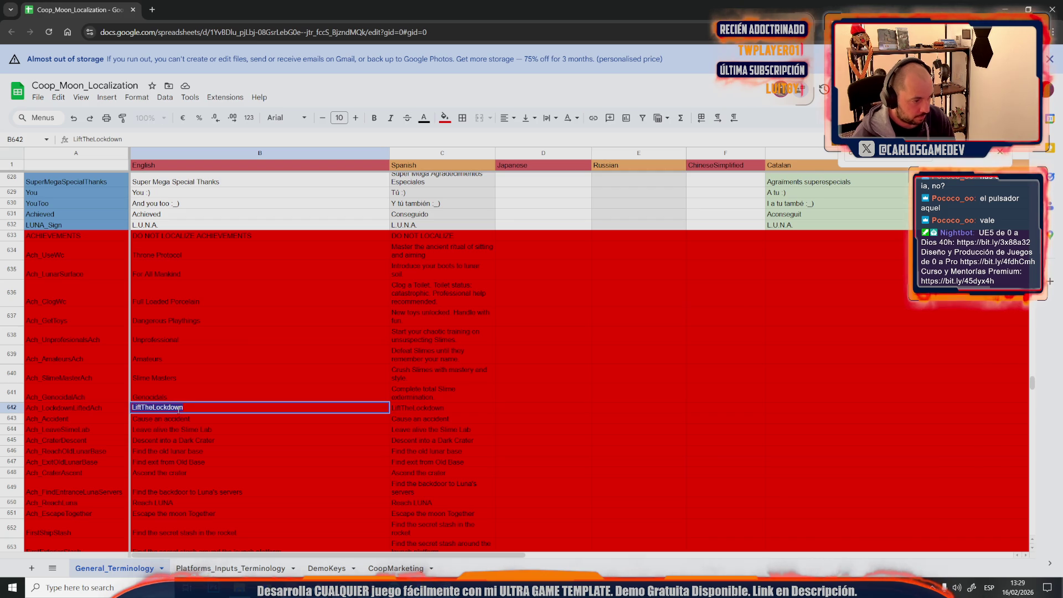
{"action": "key", "text": "Return"}
{"action": "key", "text": "Right"}
{"action": "key", "text": "Up"}
{"action": "key", "text": "Up"}
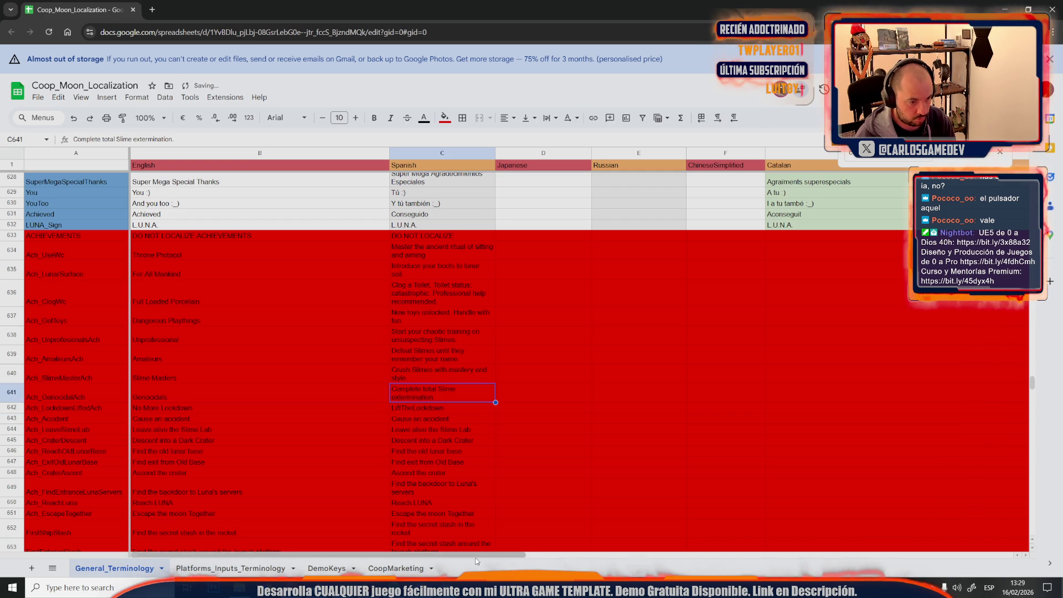
Step: Set C642 to option 1's description, reworded to 'Eliminate enough Slimes to lift the lockdown.'
{"action": "key", "text": "alt+Tab"}
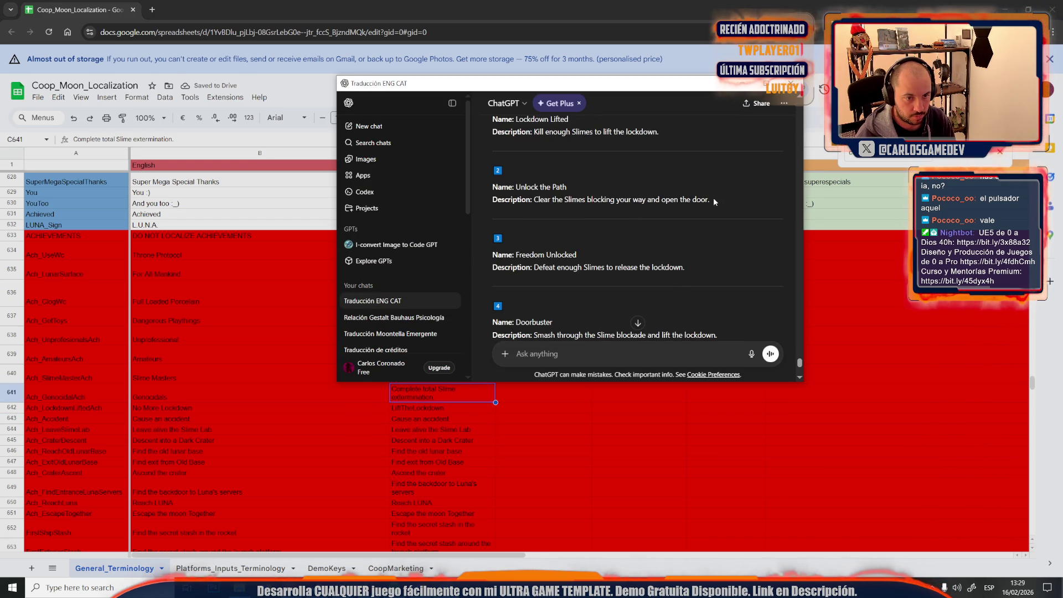
{"action": "scroll", "coordinate": [710, 199], "scroll_direction": "up", "scroll_amount": 1}
{"action": "left_click_drag", "start_coordinate": [664, 183], "coordinate": [532, 184]}
{"action": "key", "text": "ctrl+c"}
{"action": "left_click", "coordinate": [598, 3]}
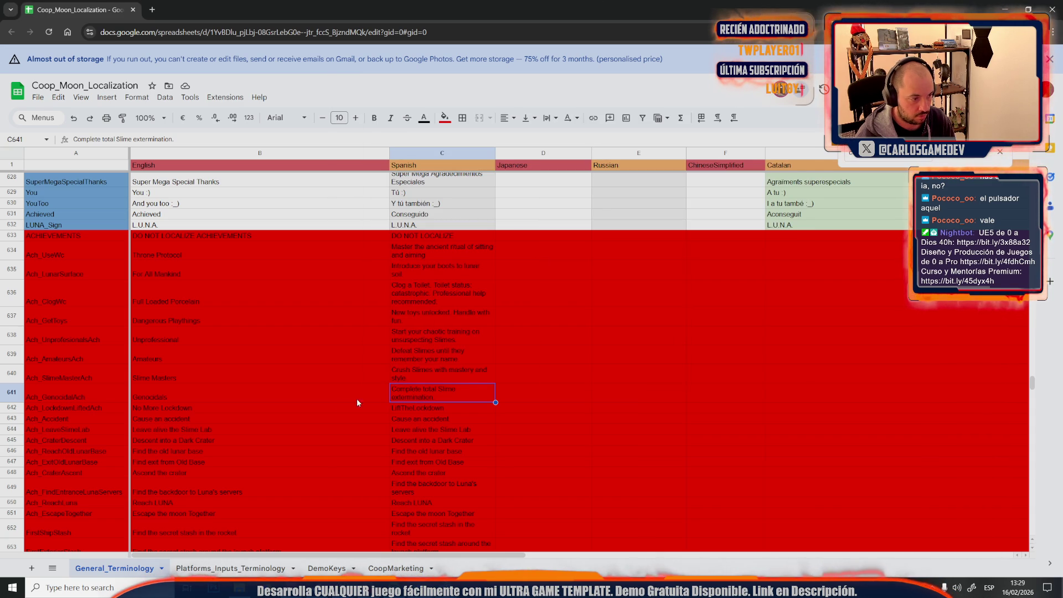
{"action": "double_click", "coordinate": [395, 407]}
{"action": "key", "text": "ctrl+v"}
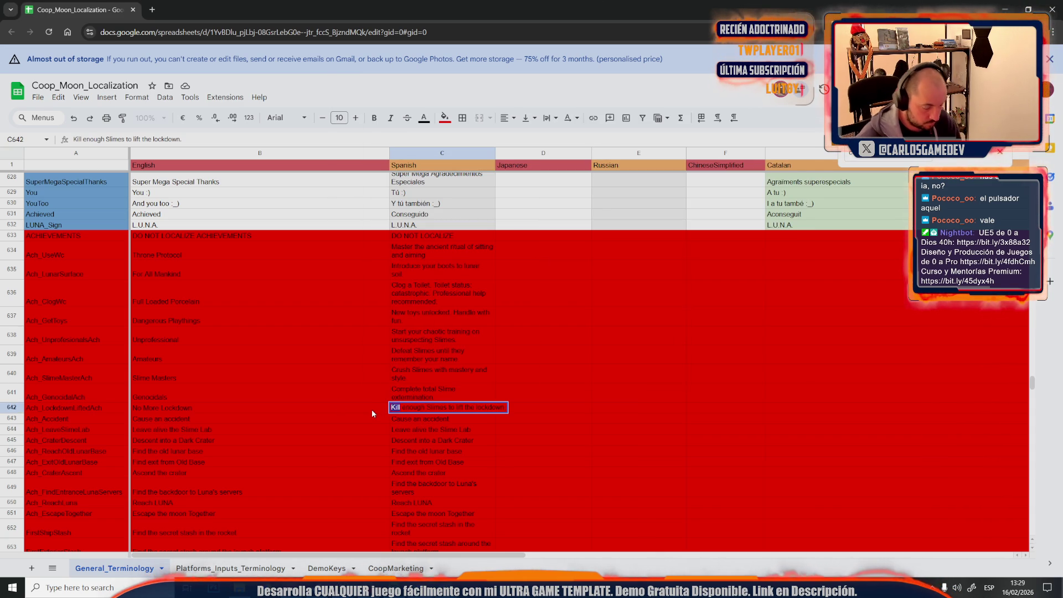
{"action": "type", "text": "Elimin"}
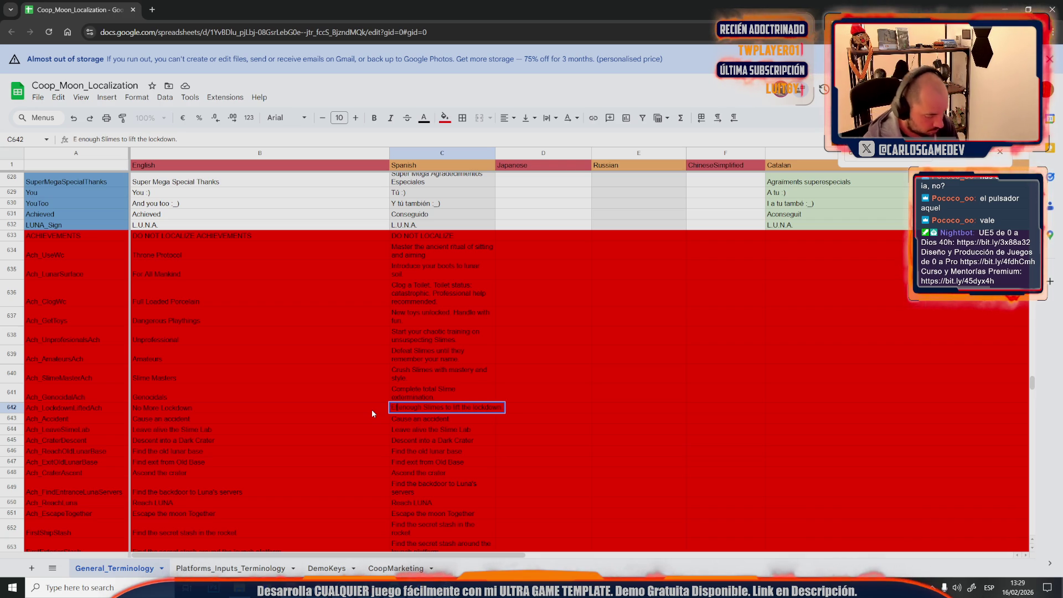
{"action": "type", "text": "ate"}
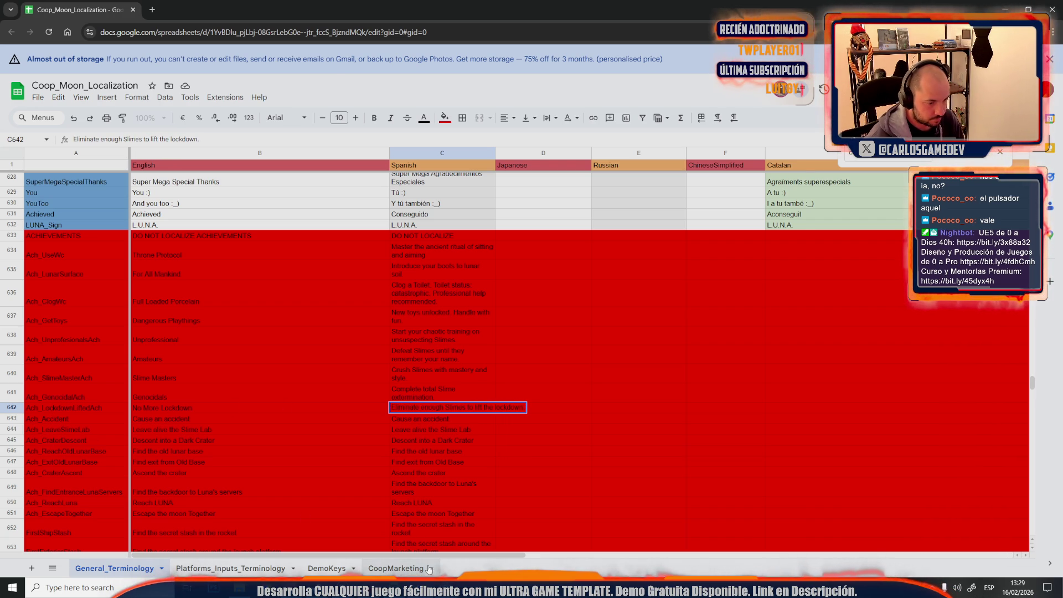
{"action": "key", "text": "alt+Tab"}
{"action": "left_click", "coordinate": [751, 354]}
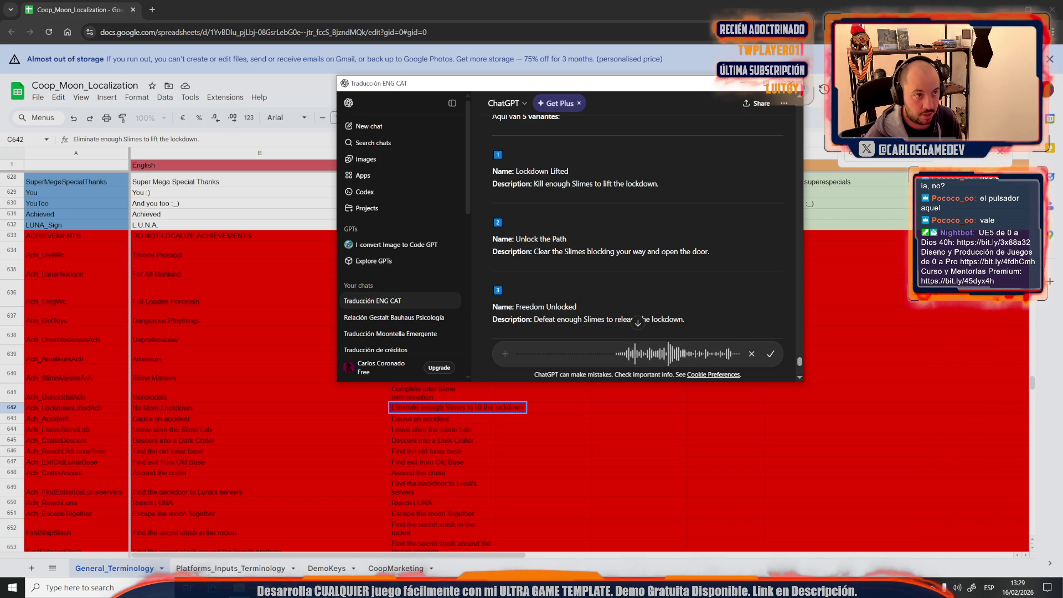
Step: Send the dictated space-accident request and pick Zero-G Disaster among Slimepocalypse and Cosmic Ooze
{"action": "left_click", "coordinate": [772, 353]}
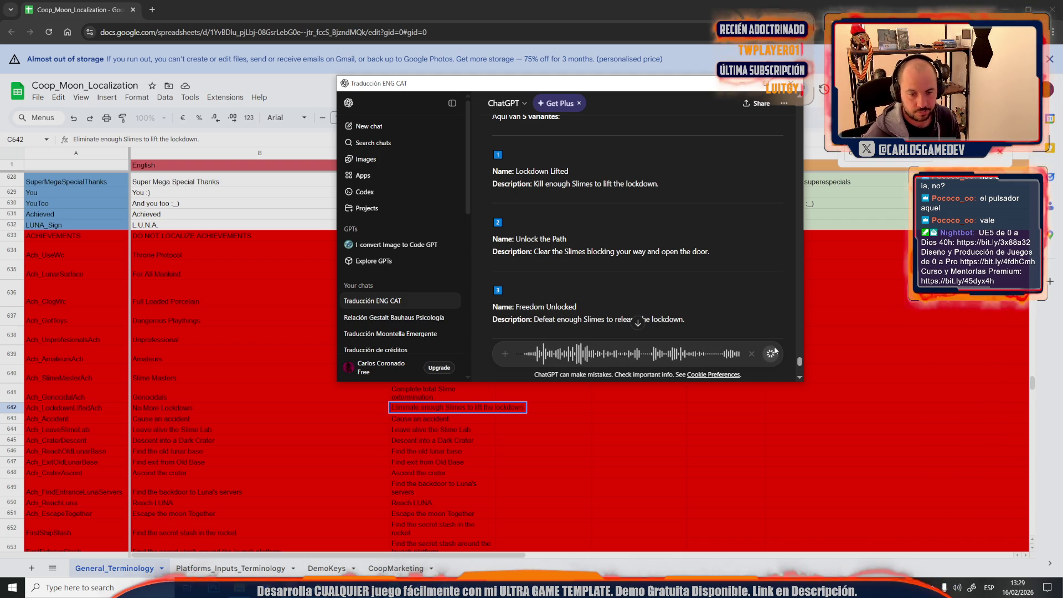
{"action": "left_click", "coordinate": [771, 354]}
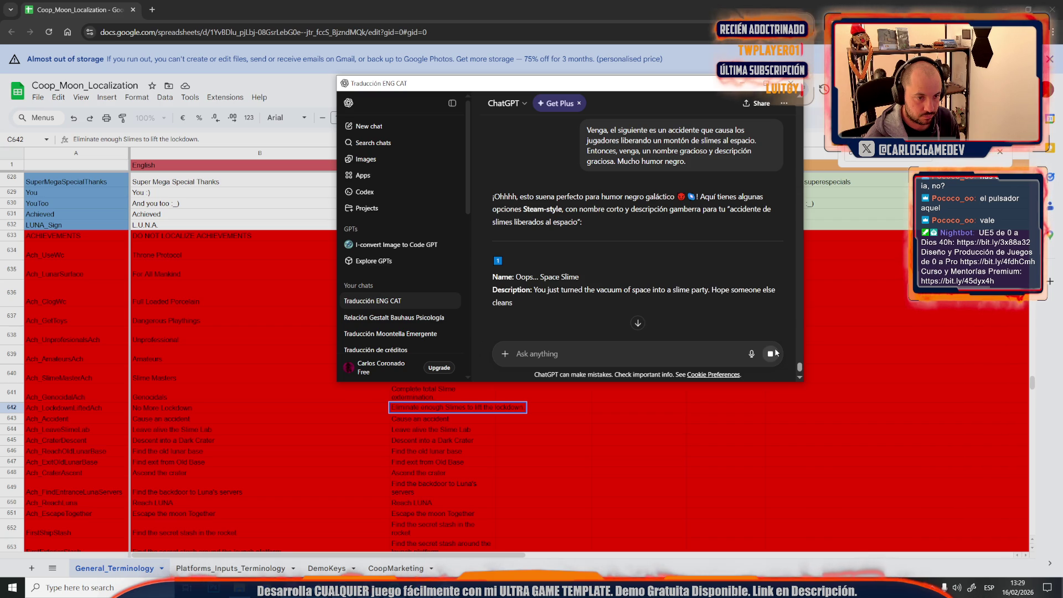
{"action": "scroll", "coordinate": [720, 265], "scroll_direction": "down", "scroll_amount": 2}
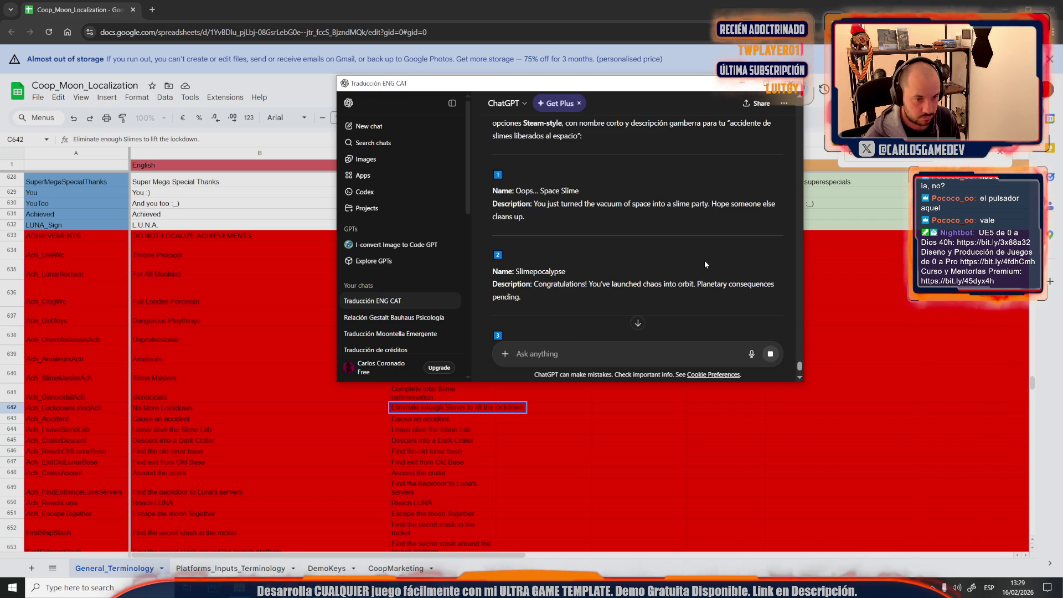
{"action": "scroll", "coordinate": [704, 264], "scroll_direction": "down", "scroll_amount": 2}
{"action": "scroll", "coordinate": [704, 260], "scroll_direction": "down", "scroll_amount": 1}
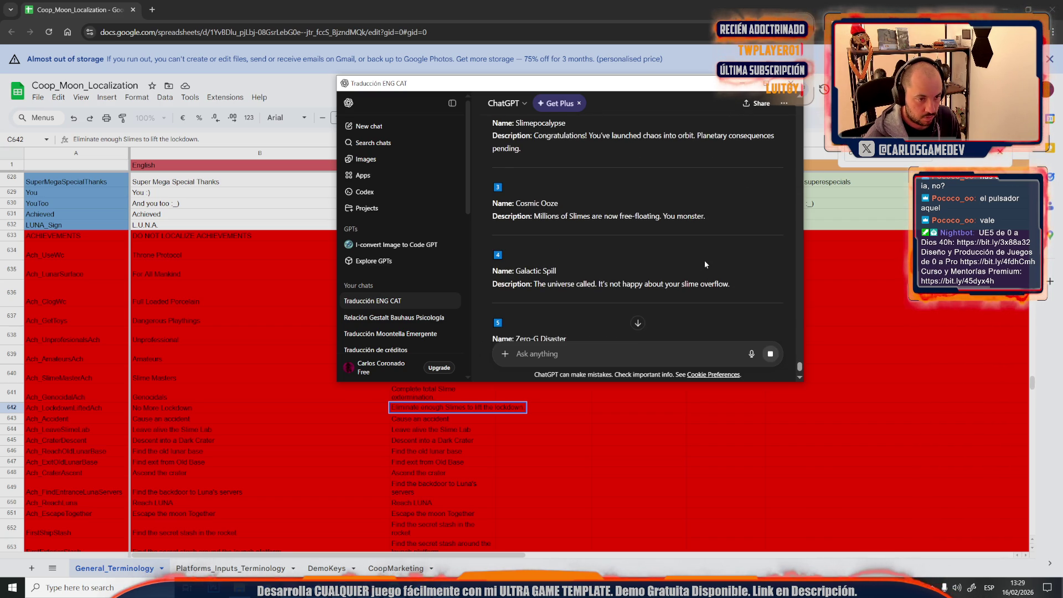
{"action": "scroll", "coordinate": [704, 260], "scroll_direction": "down", "scroll_amount": 3}
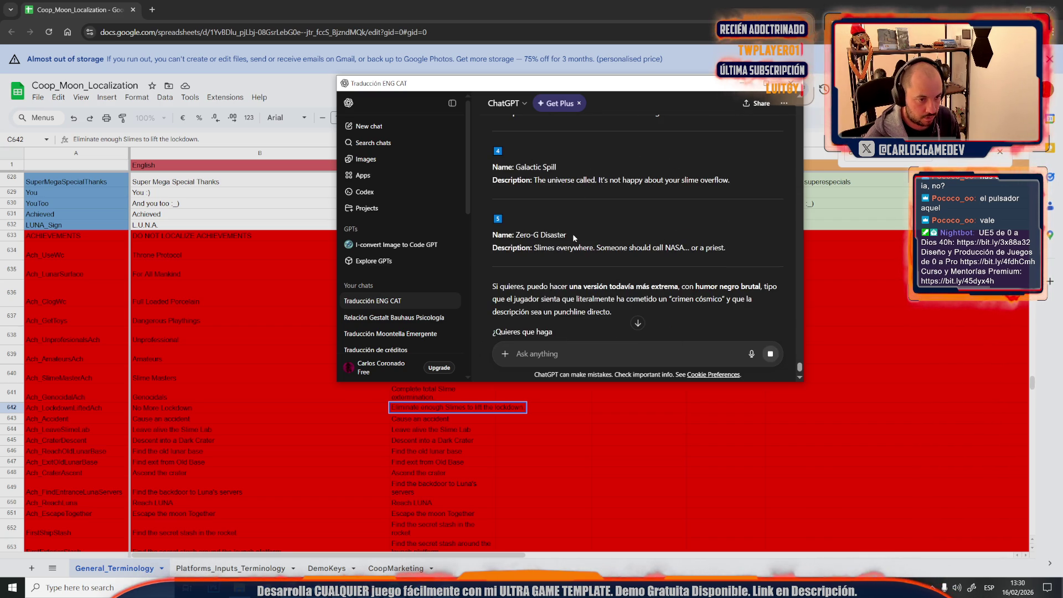
{"action": "left_click_drag", "start_coordinate": [572, 235], "coordinate": [527, 234]}
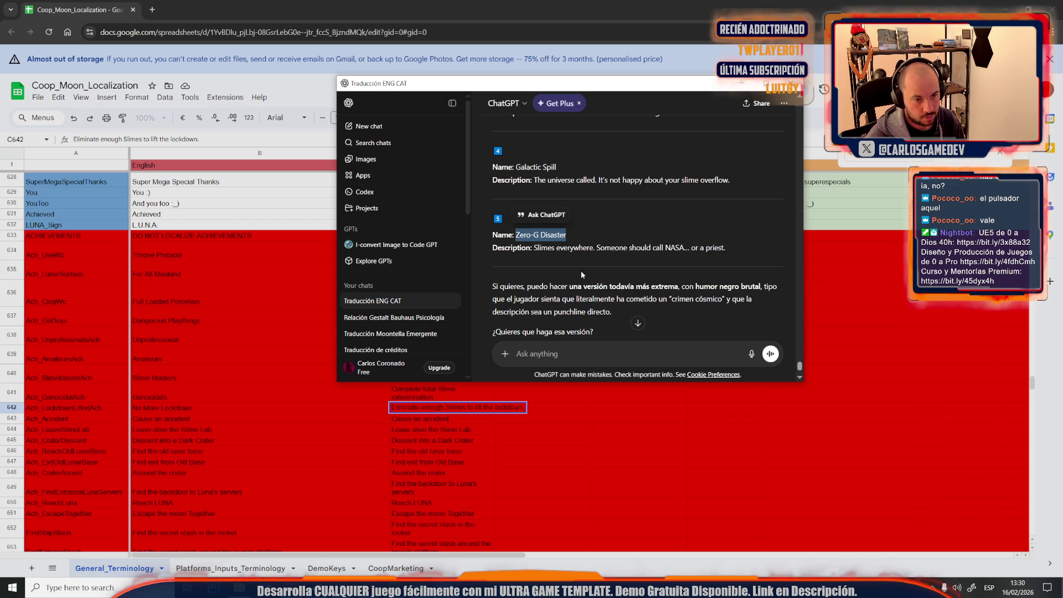
{"action": "scroll", "coordinate": [567, 266], "scroll_direction": "up", "scroll_amount": 3}
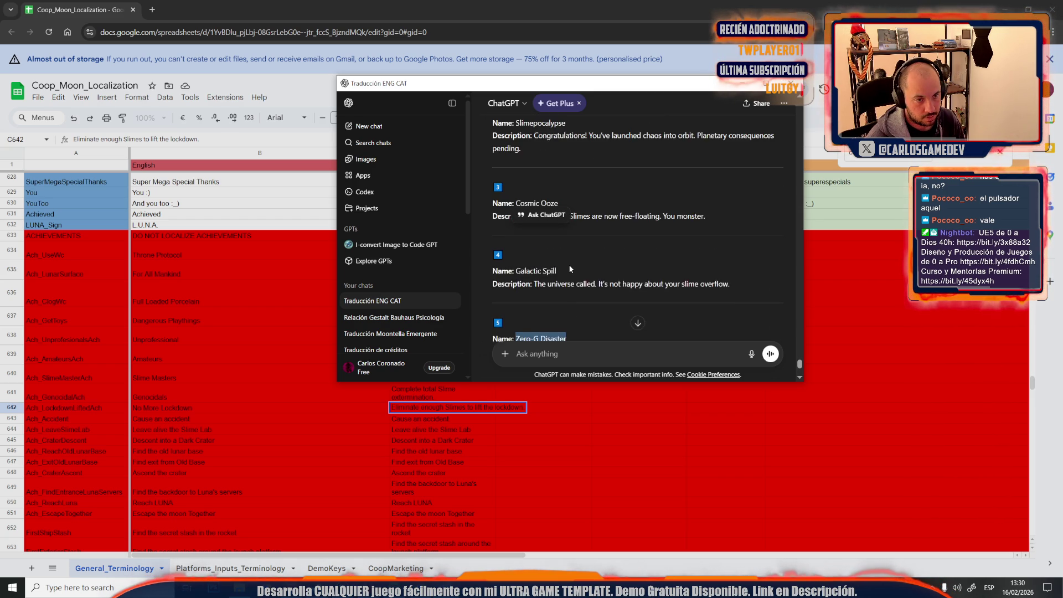
{"action": "scroll", "coordinate": [571, 269], "scroll_direction": "down", "scroll_amount": 1}
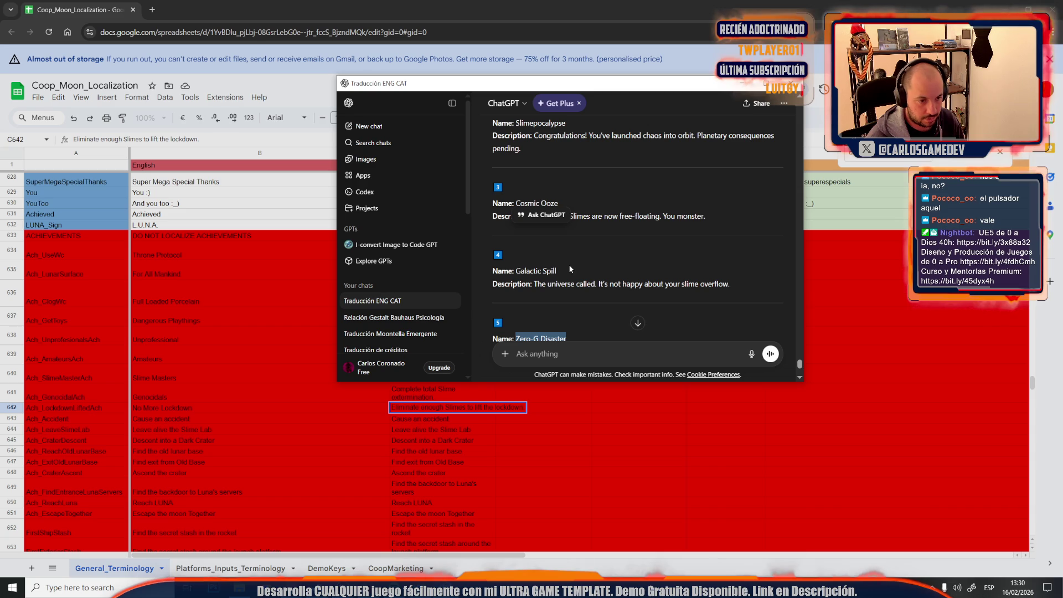
{"action": "scroll", "coordinate": [569, 271], "scroll_direction": "down", "scroll_amount": 1}
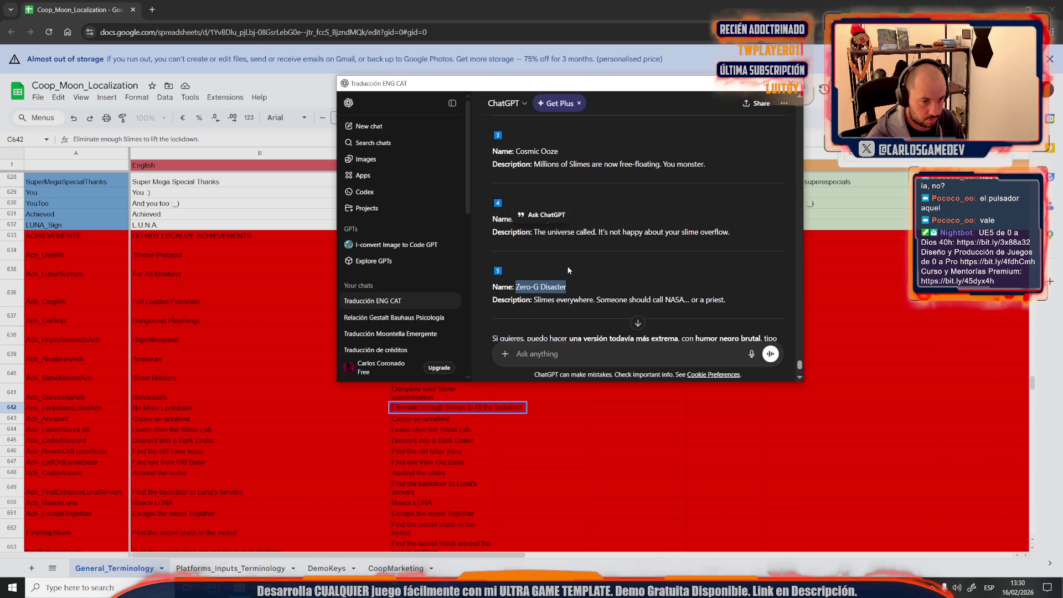
{"action": "left_click", "coordinate": [166, 418]}
{"action": "left_click", "coordinate": [168, 425]}
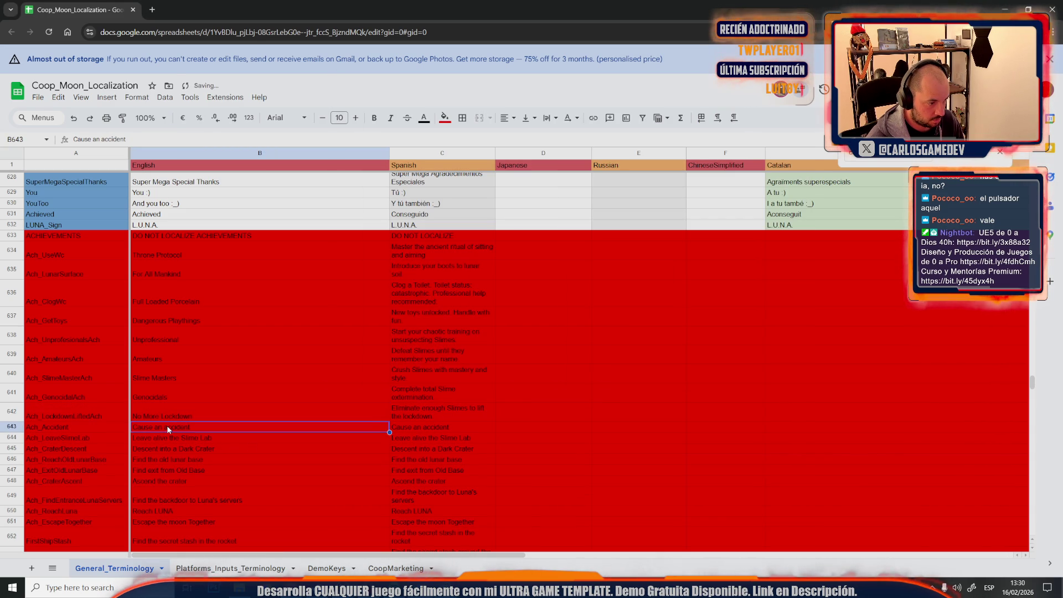